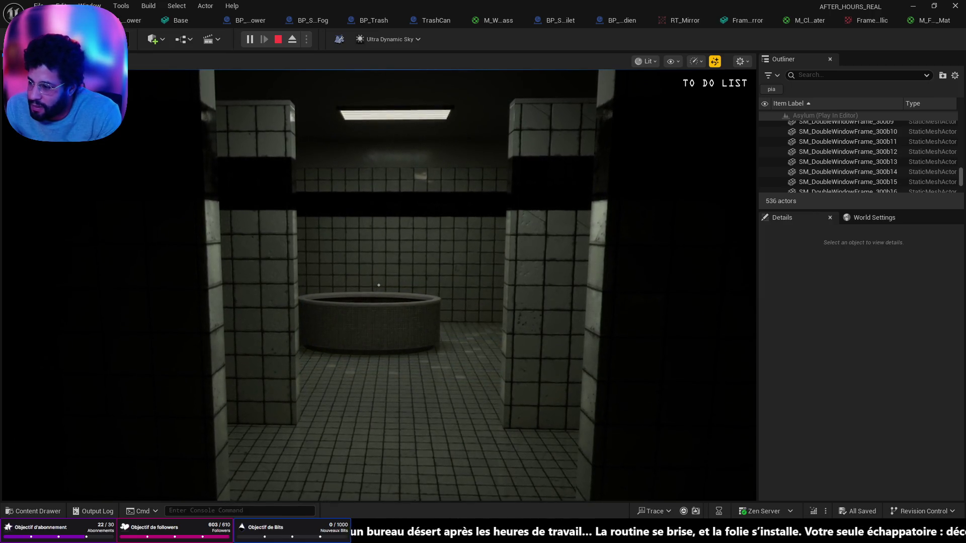
Stop the play test and fly the editor view toward the mirror and sink wall.
{"action": "key", "text": "Escape"}
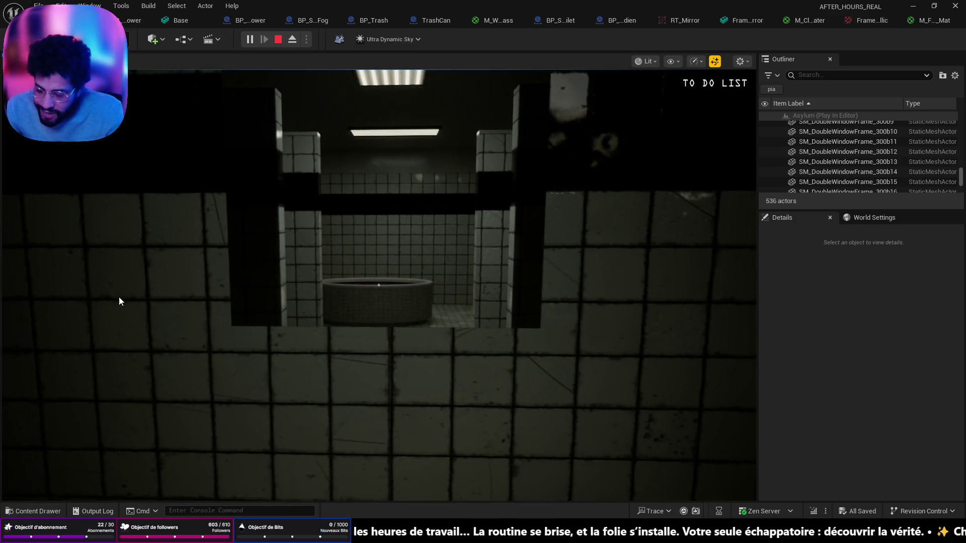
{"action": "left_click_drag", "start_coordinate": [154, 296], "coordinate": [158, 244]}
{"action": "left_click_drag", "start_coordinate": [437, 397], "coordinate": [437, 397]}
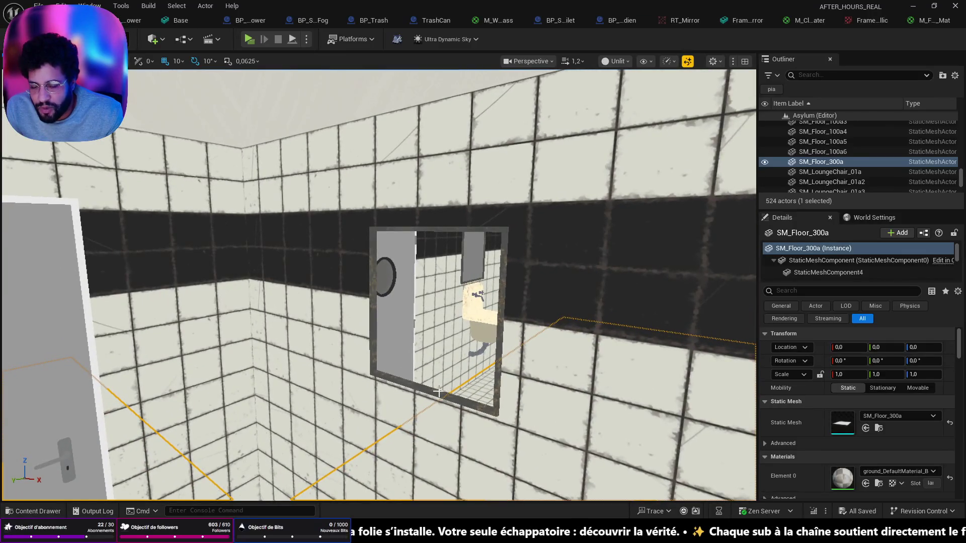
Select both mirror frames, FrameMirror5 and FrameMirror6.
{"action": "scroll", "coordinate": [438, 392], "scroll_direction": "up", "scroll_amount": 5}
{"action": "left_click", "coordinate": [439, 359]}
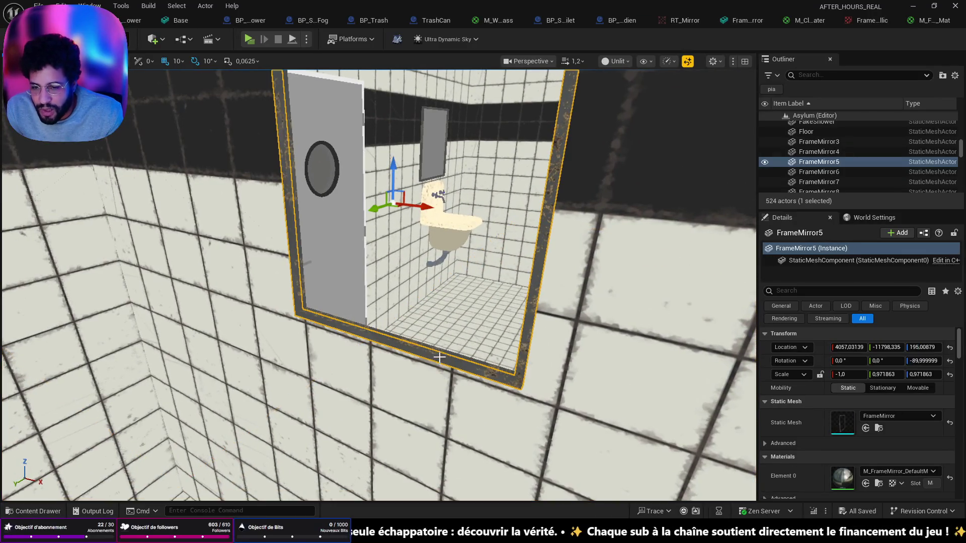
{"action": "left_click", "coordinate": [443, 352], "text": "ctrl"}
{"action": "left_click_drag", "start_coordinate": [444, 351], "coordinate": [443, 352]}
Alt-drag copies of both frames to the other bathroom's wall and line them up along X.
{"action": "left_click_drag", "start_coordinate": [360, 331], "coordinate": [512, 427]}
{"action": "left_click_drag", "start_coordinate": [546, 351], "coordinate": [548, 351]}
{"action": "mouse_move", "coordinate": [596, 410]}
{"action": "left_mouse_down"}
{"action": "mouse_move", "coordinate": [597, 438]}
{"action": "mouse_move", "coordinate": [597, 427]}
{"action": "left_mouse_up"}
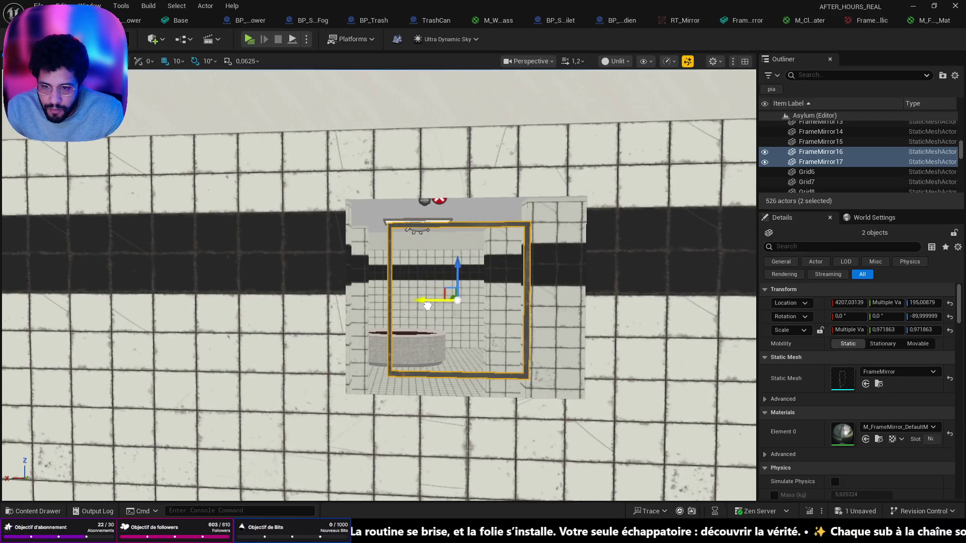
{"action": "scroll", "coordinate": [504, 323], "scroll_direction": "down", "scroll_amount": 1}
{"action": "key", "text": "d"}
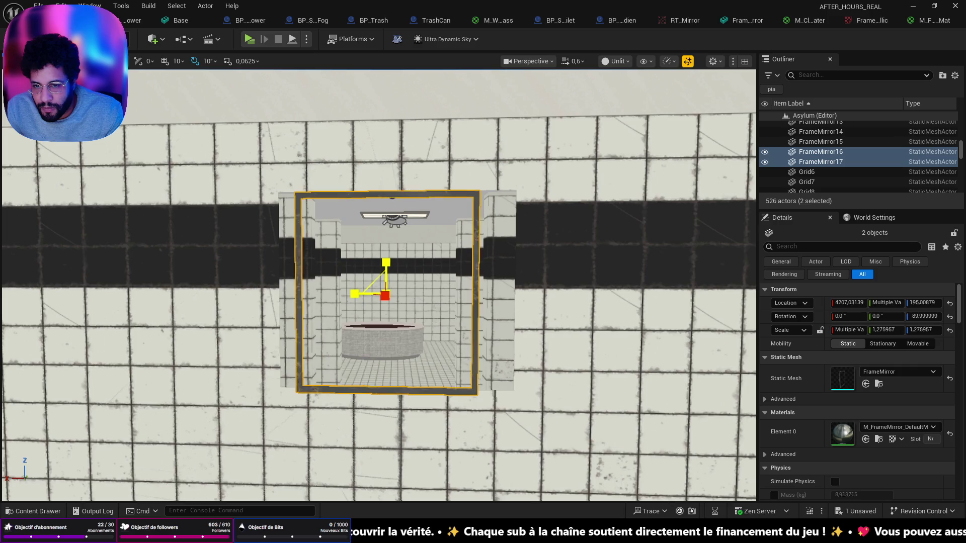
{"action": "scroll", "coordinate": [386, 295], "scroll_direction": "down", "scroll_amount": 2}
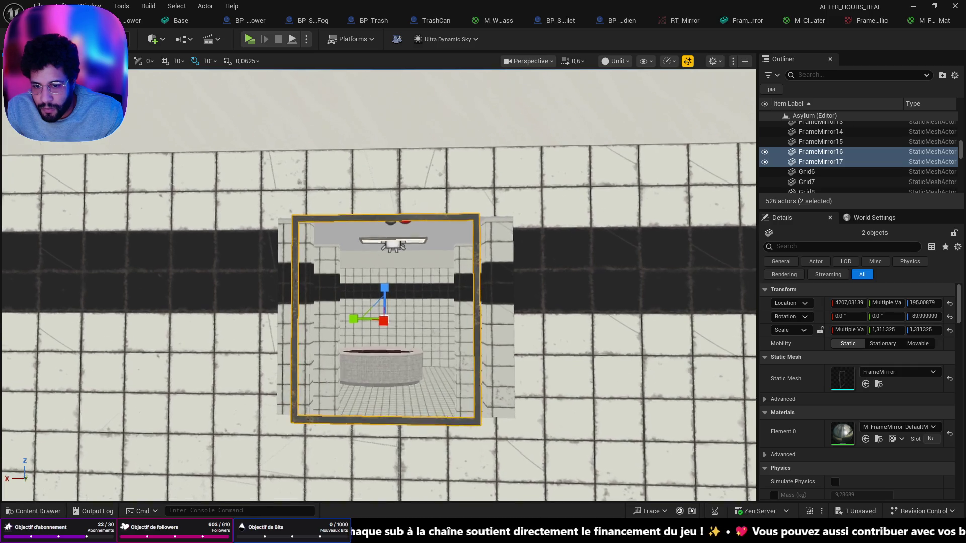
{"action": "scroll", "coordinate": [379, 285], "scroll_direction": "up", "scroll_amount": 1}
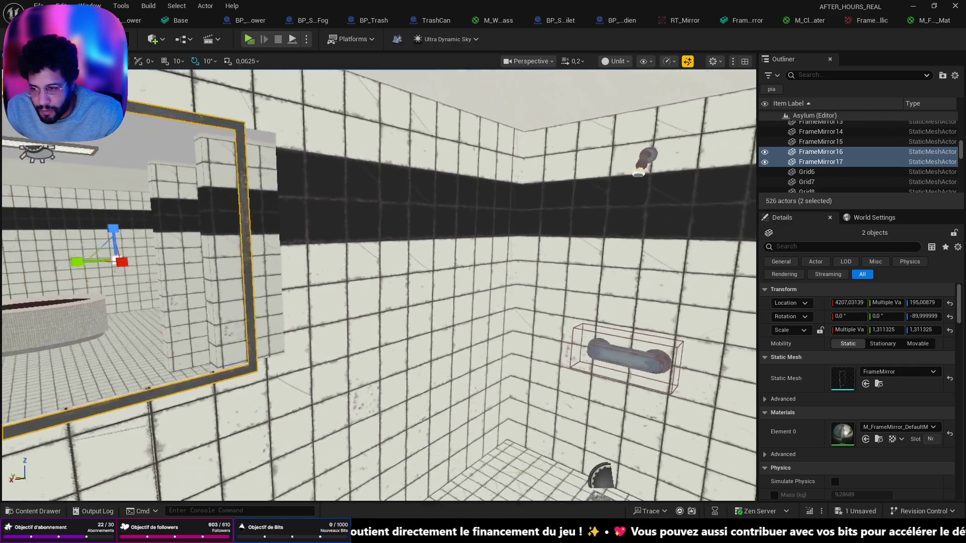
{"action": "key", "text": "e"}
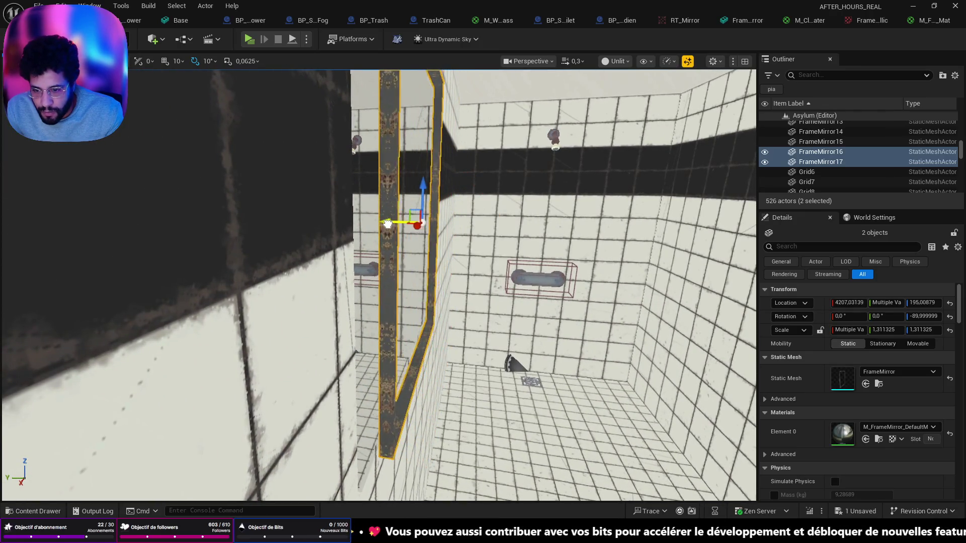
Scale the copied frames slightly taller and much wider, to 1.910525 × 1.361346.
{"action": "mouse_move", "coordinate": [426, 236]}
{"action": "left_mouse_down"}
{"action": "mouse_move", "coordinate": [408, 207]}
{"action": "mouse_move", "coordinate": [372, 242]}
{"action": "mouse_move", "coordinate": [353, 232]}
{"action": "mouse_move", "coordinate": [390, 149]}
{"action": "mouse_move", "coordinate": [354, 148]}
{"action": "mouse_move", "coordinate": [347, 171]}
{"action": "mouse_move", "coordinate": [366, 287]}
{"action": "left_mouse_up"}
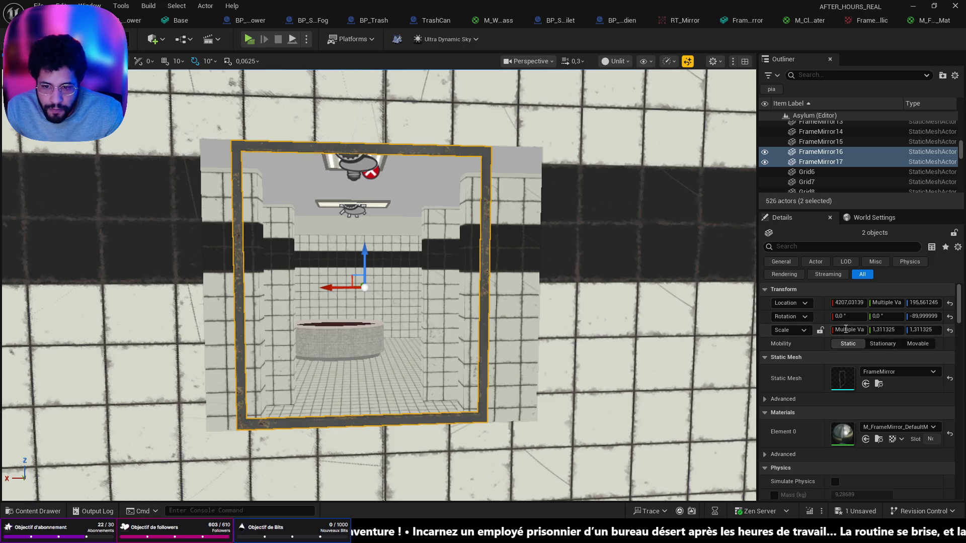
{"action": "key", "text": "e"}
{"action": "key", "text": "r"}
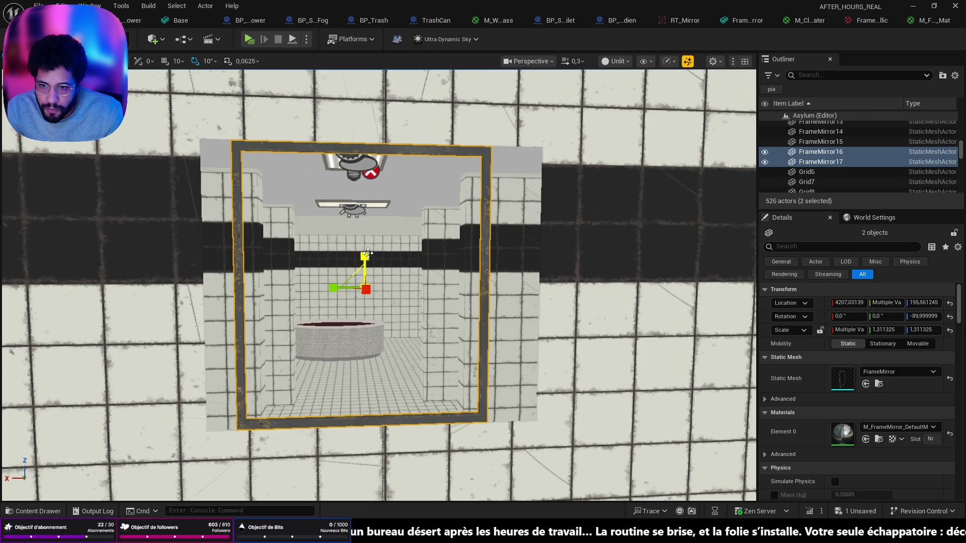
{"action": "left_click_drag", "start_coordinate": [368, 253], "coordinate": [367, 242]}
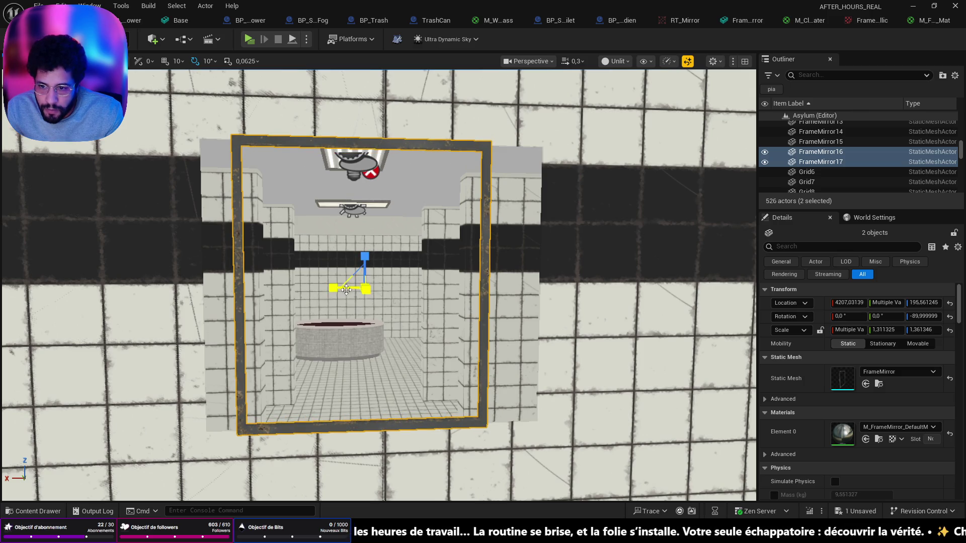
{"action": "left_click_drag", "start_coordinate": [346, 290], "coordinate": [392, 291]}
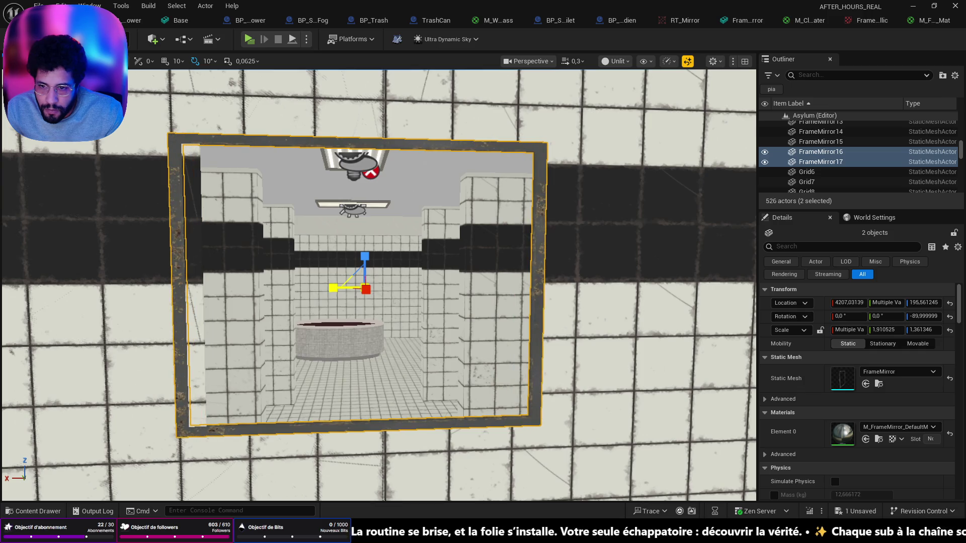
Nudge the enlarged frames along Y to sit in the bathroom opening.
{"action": "mouse_move", "coordinate": [330, 291]}
{"action": "left_mouse_down"}
{"action": "mouse_move", "coordinate": [327, 252]}
{"action": "mouse_move", "coordinate": [292, 236]}
{"action": "mouse_move", "coordinate": [337, 234]}
{"action": "left_mouse_up"}
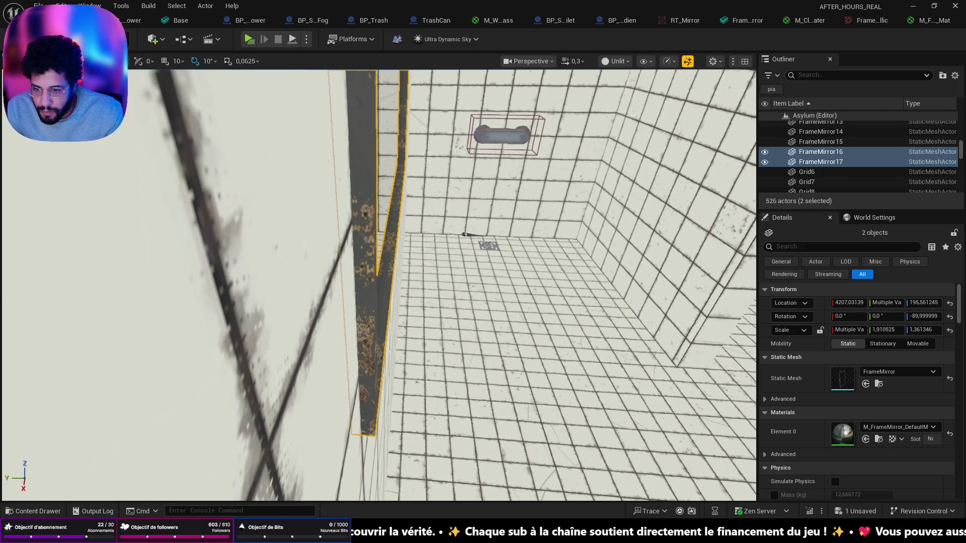
{"action": "left_click_drag", "start_coordinate": [337, 233], "coordinate": [389, 151]}
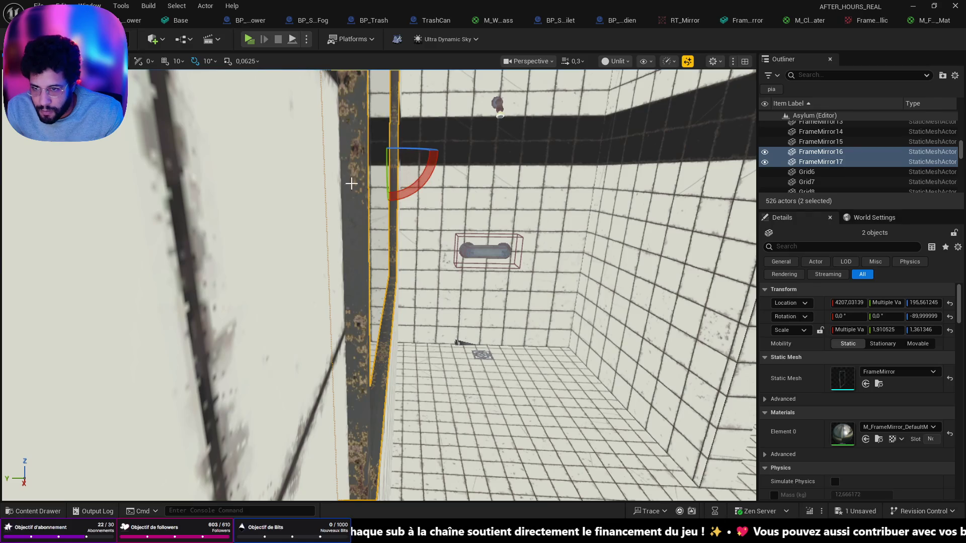
{"action": "key", "text": "e"}
{"action": "key", "text": "w"}
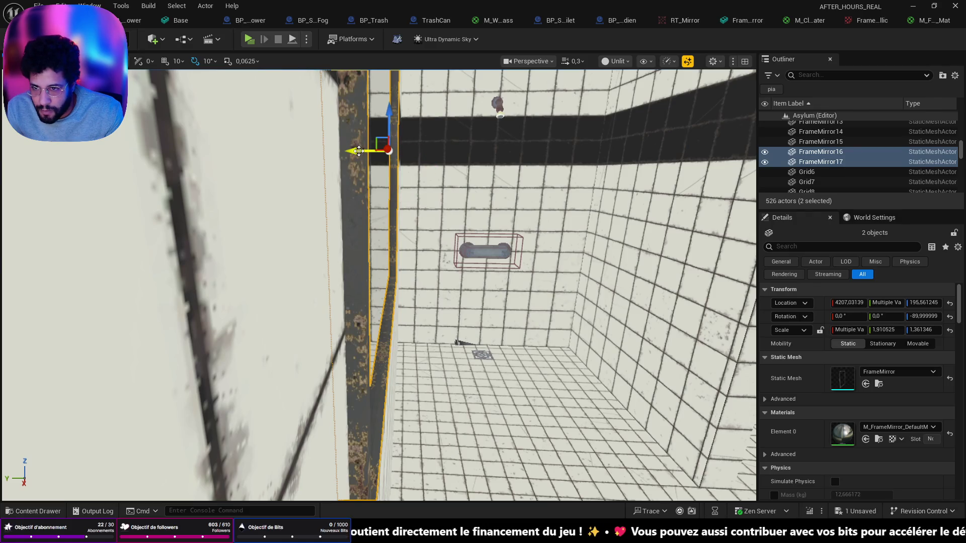
{"action": "left_click_drag", "start_coordinate": [359, 151], "coordinate": [503, 378]}
{"action": "right_click", "coordinate": [518, 425]}
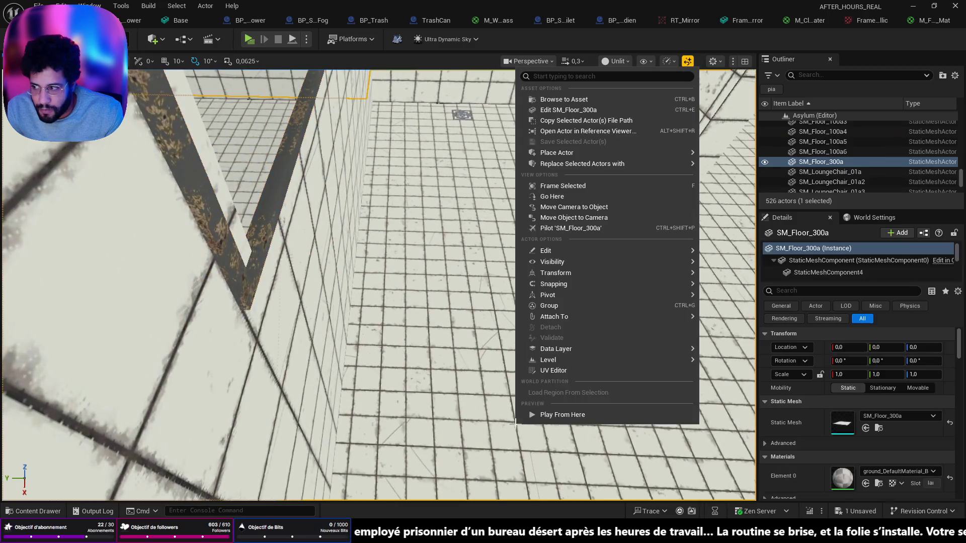
{"action": "left_click", "coordinate": [528, 417]}
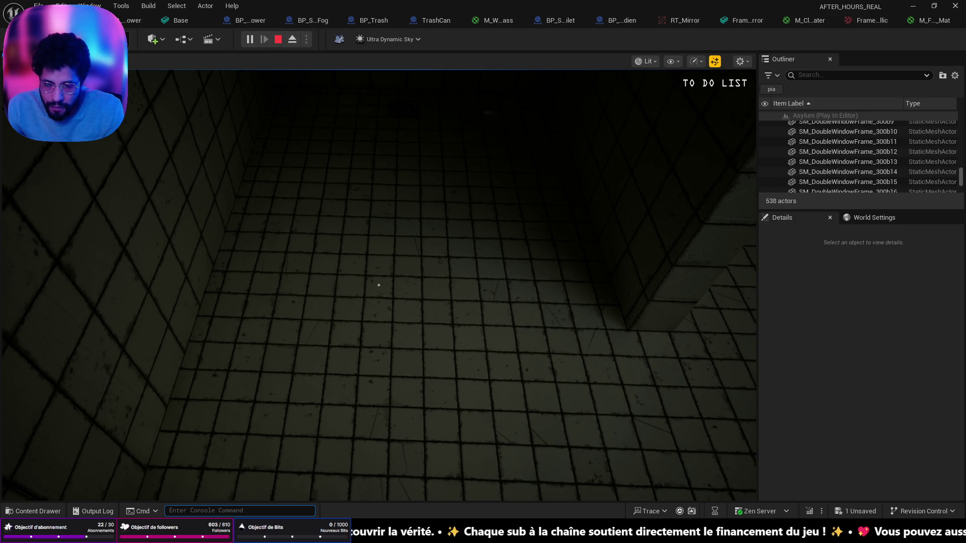
{"action": "key", "text": "shift+F1"}
{"action": "left_click", "coordinate": [704, 491]}
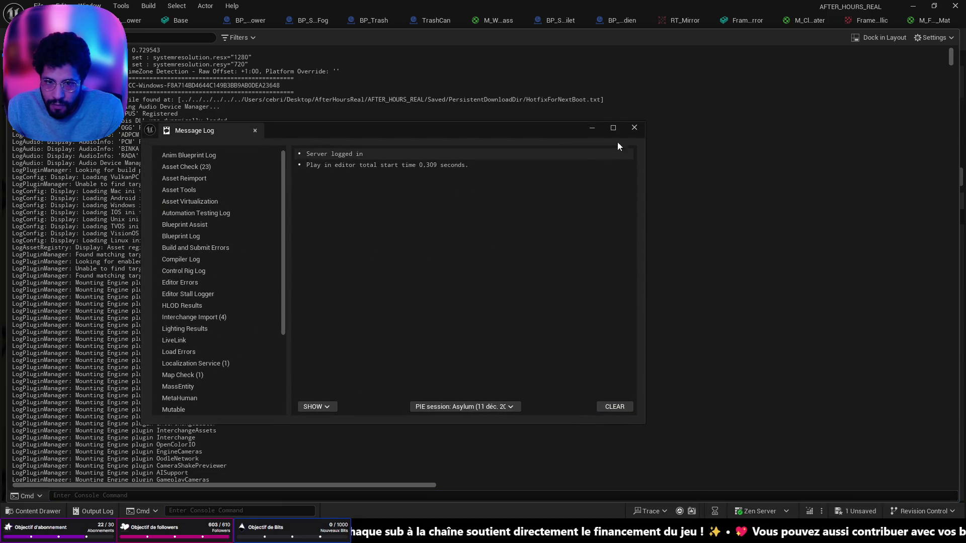
{"action": "left_click", "coordinate": [633, 128]}
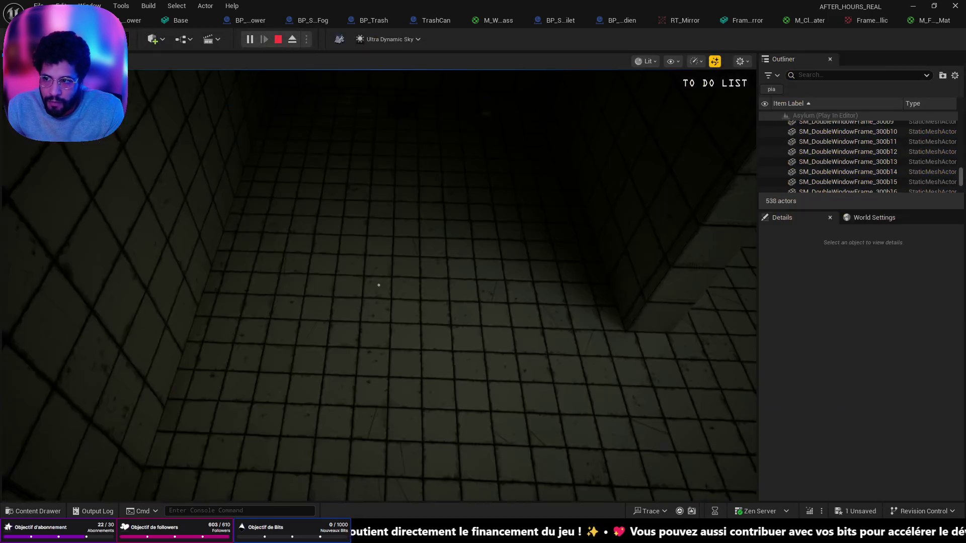
{"action": "key", "text": "ctrl+space"}
{"action": "left_click", "coordinate": [690, 302]}
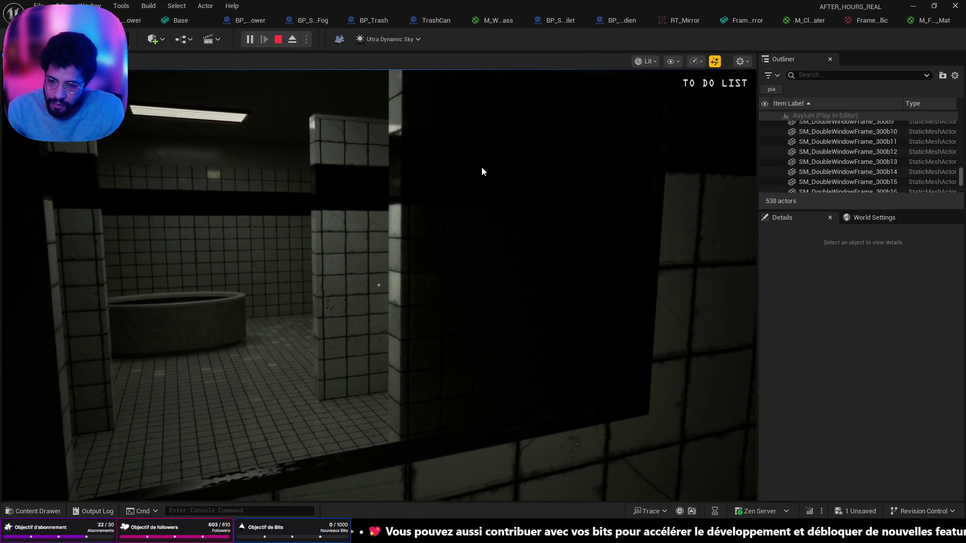
{"action": "key", "text": "Escape"}
{"action": "scroll", "coordinate": [483, 190], "scroll_direction": "up", "scroll_amount": 5}
{"action": "scroll", "coordinate": [500, 333], "scroll_direction": "down", "scroll_amount": 5}
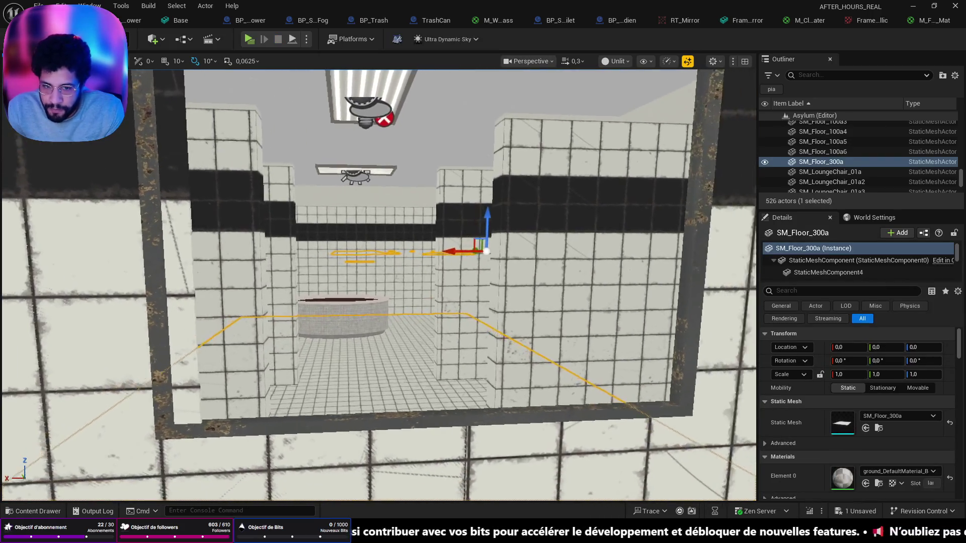
Select FrameMirror16 and FrameMirror17 and save the level.
{"action": "key", "text": "e"}
{"action": "left_click", "coordinate": [589, 301]}
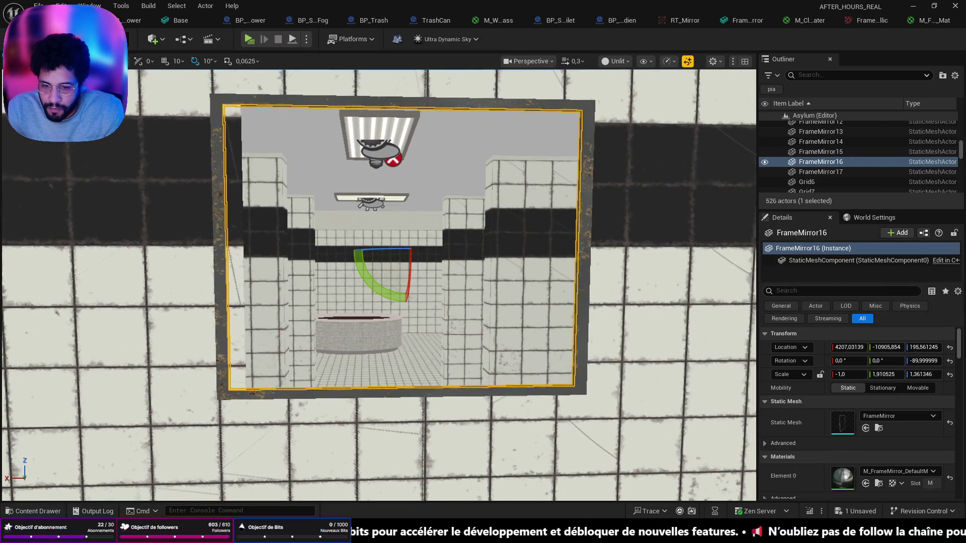
{"action": "scroll", "coordinate": [468, 311], "scroll_direction": "up", "scroll_amount": 5}
{"action": "left_click", "coordinate": [482, 315], "text": "ctrl"}
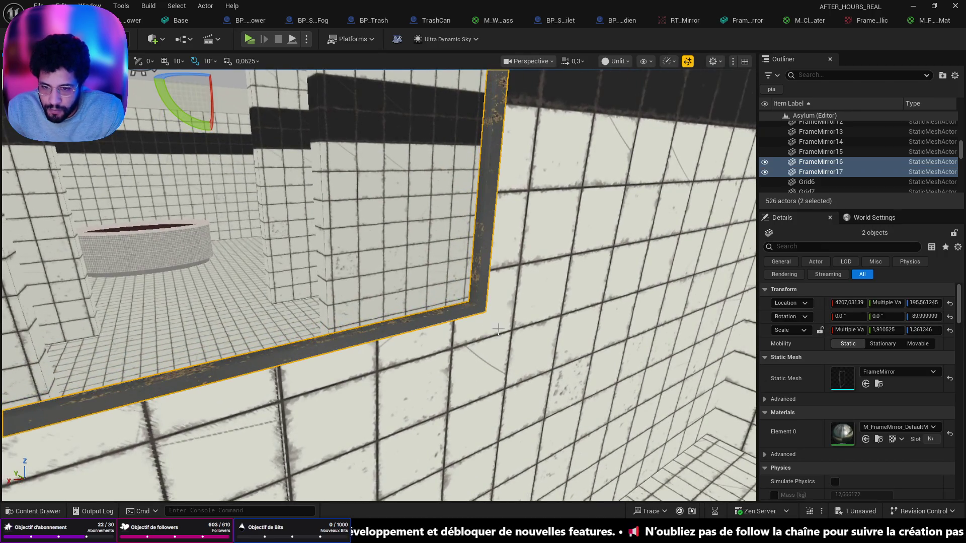
{"action": "key", "text": "ctrl+s"}
Frame and reposition the new mirrors, then play the level from a floor spot.
{"action": "key", "text": "f"}
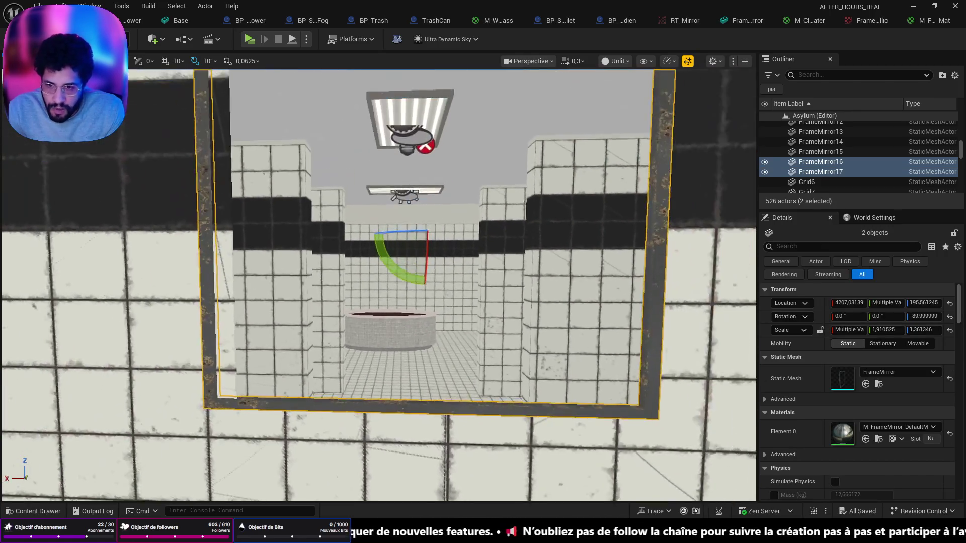
{"action": "key", "text": "w"}
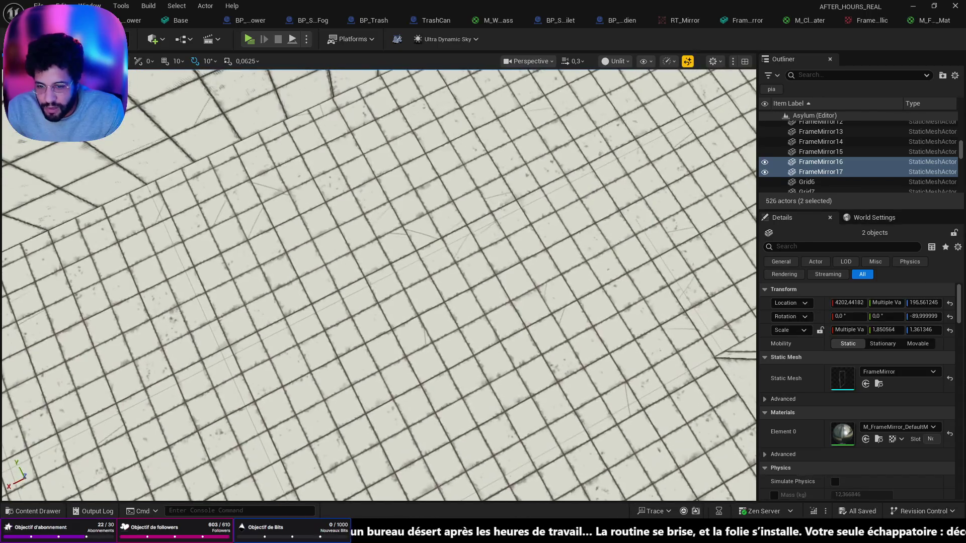
{"action": "right_click", "coordinate": [473, 457]}
{"action": "left_click", "coordinate": [481, 449]}
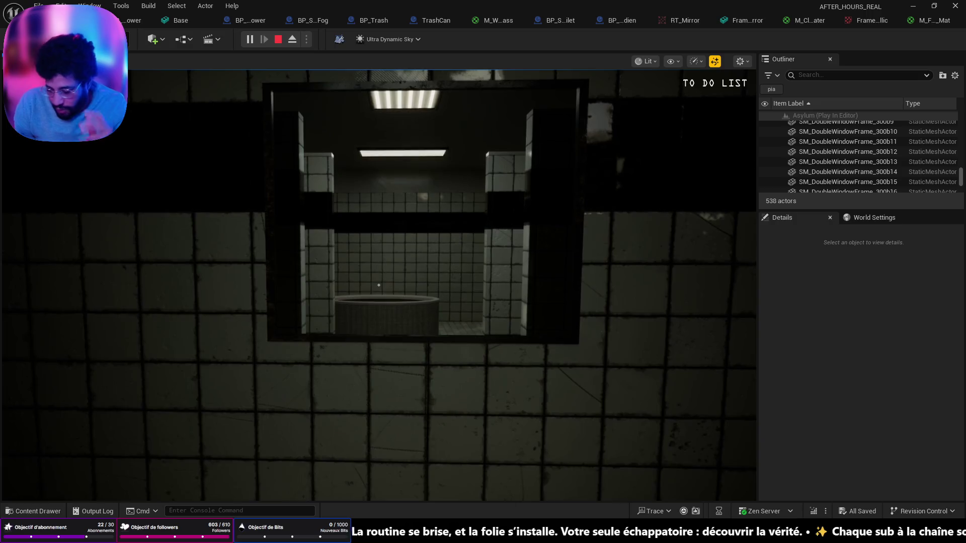
Walk the player through the window frame and along the tiled wall to the tub, then stop playing.
{"action": "key", "text": "w"}
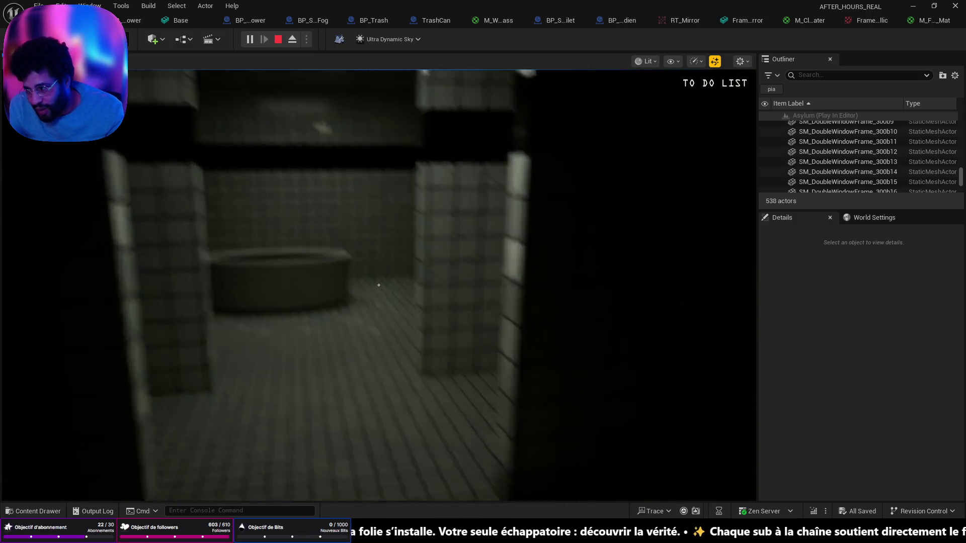
{"action": "key", "text": "s"}
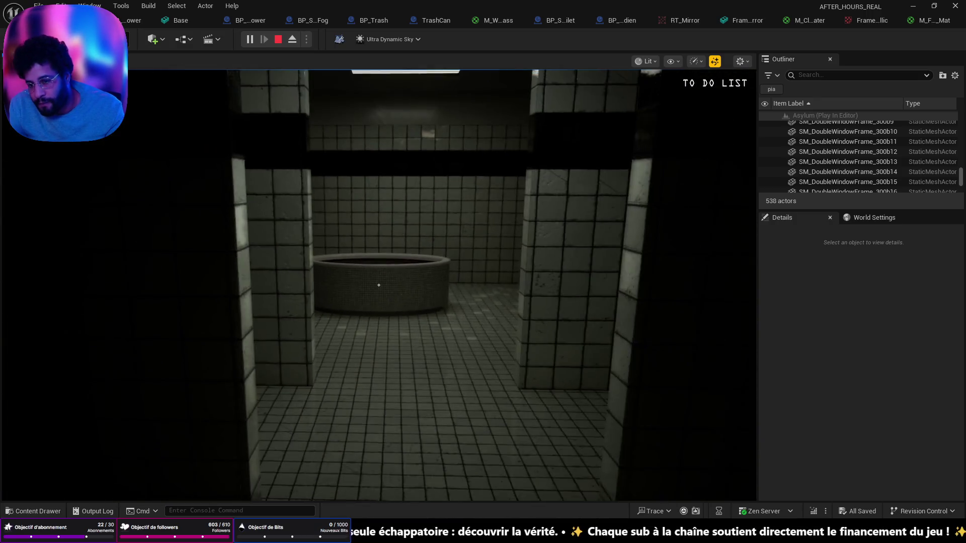
{"action": "key", "text": "s"}
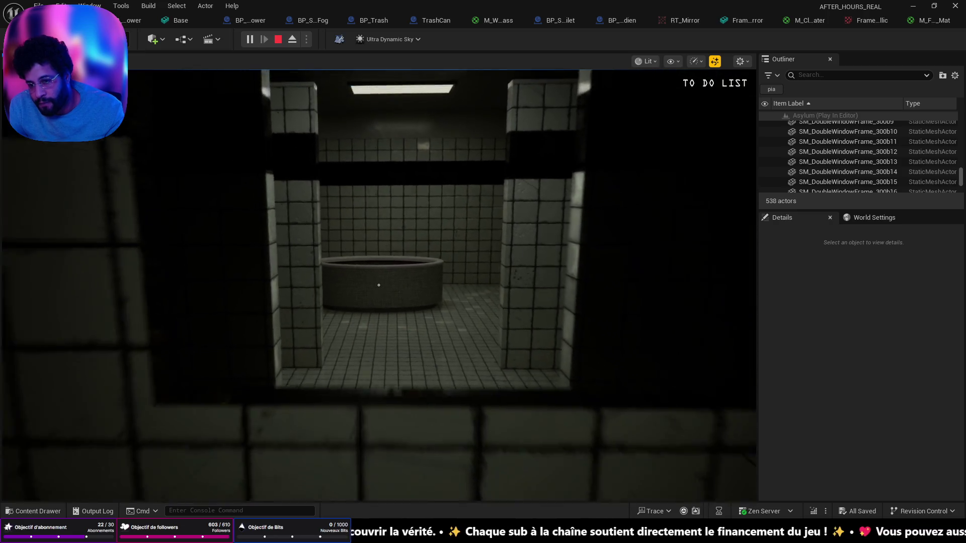
{"action": "key", "text": "d"}
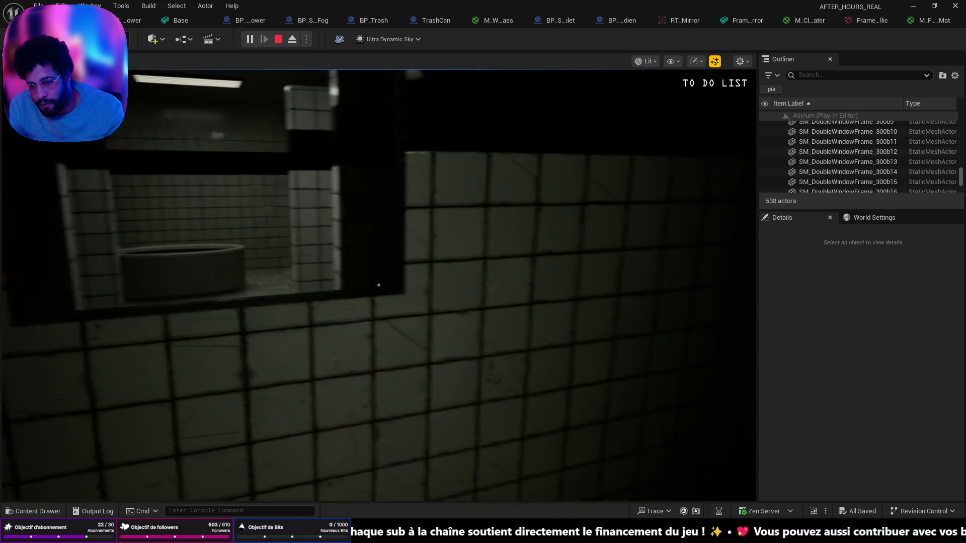
{"action": "key", "text": "a"}
{"action": "key", "text": "w"}
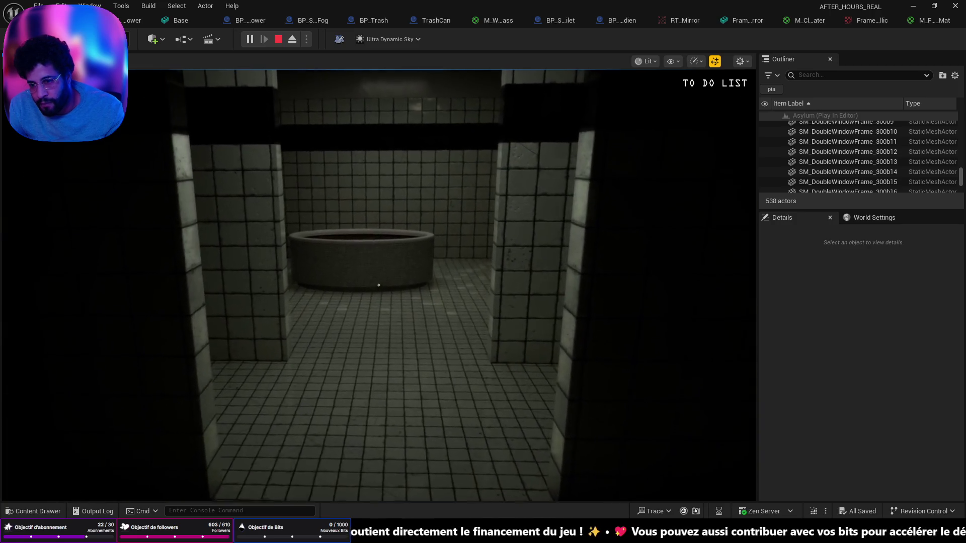
{"action": "key", "text": "w"}
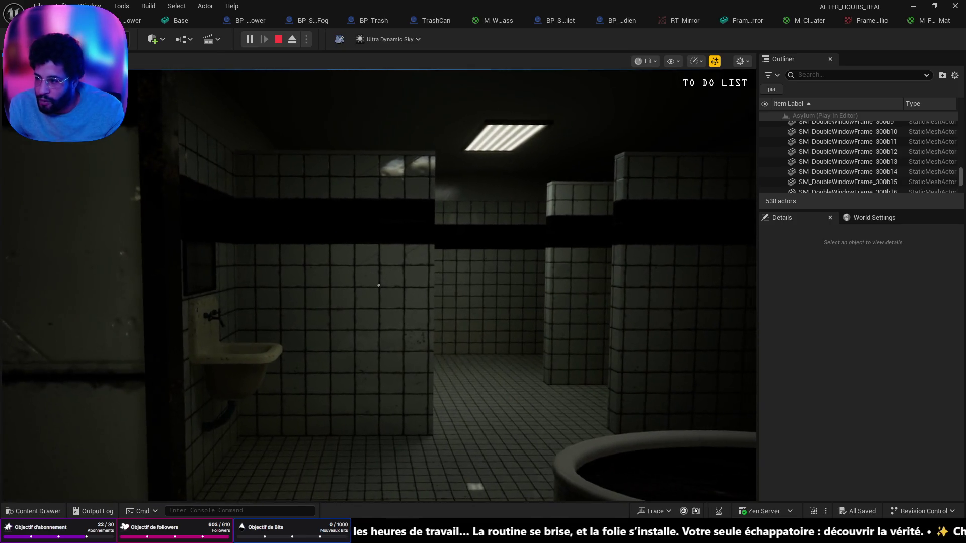
{"action": "key", "text": "Escape"}
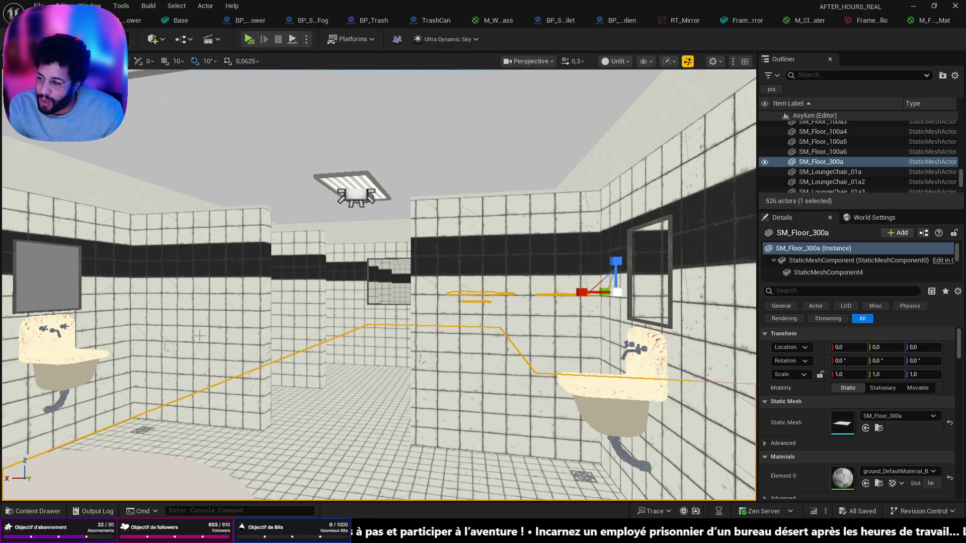
Fly the view up toward the bathroom mirror, then switch to the Discord window.
{"action": "mouse_move", "coordinate": [199, 336]}
{"action": "left_mouse_down"}
{"action": "mouse_move", "coordinate": [173, 292]}
{"action": "mouse_move", "coordinate": [199, 267]}
{"action": "left_mouse_up"}
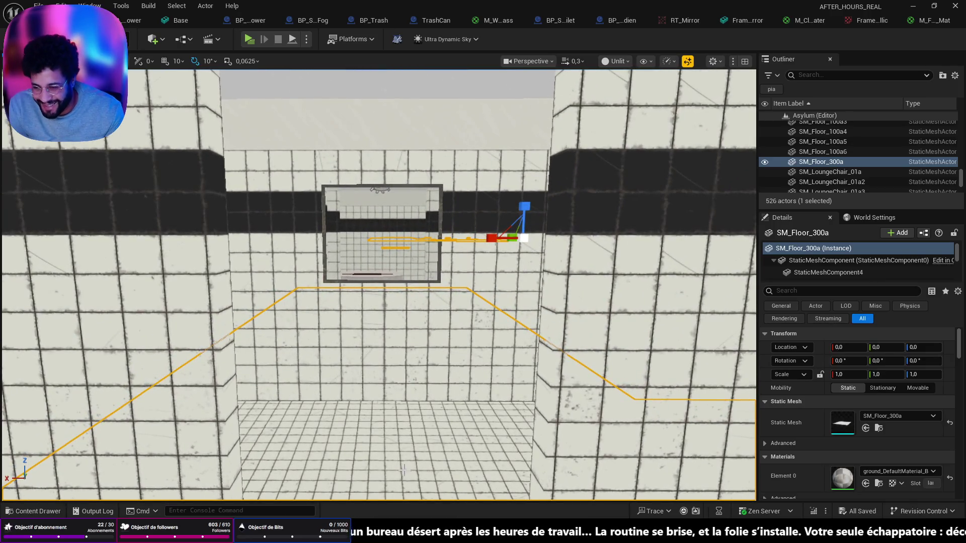
{"action": "key", "text": "alt+Tab"}
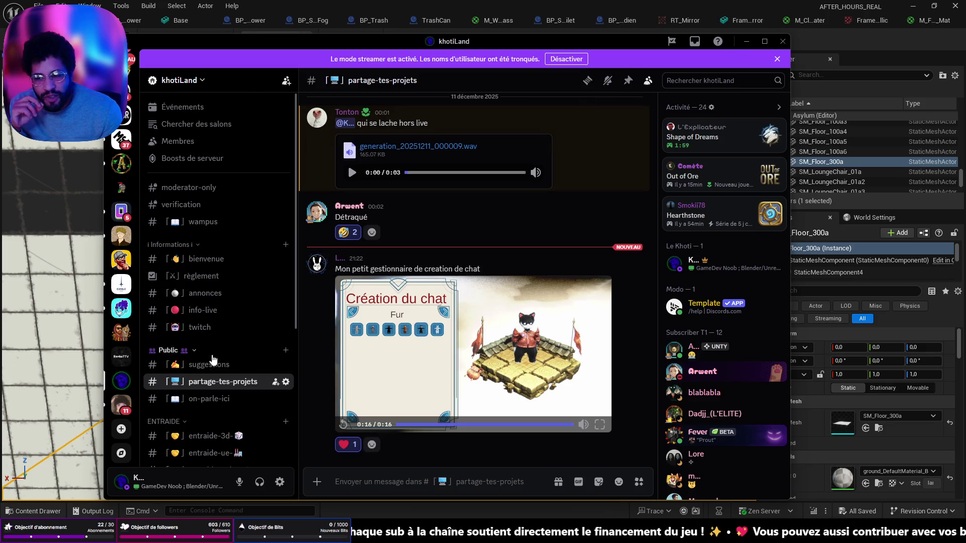
{"action": "scroll", "coordinate": [223, 375], "scroll_direction": "down", "scroll_amount": 5}
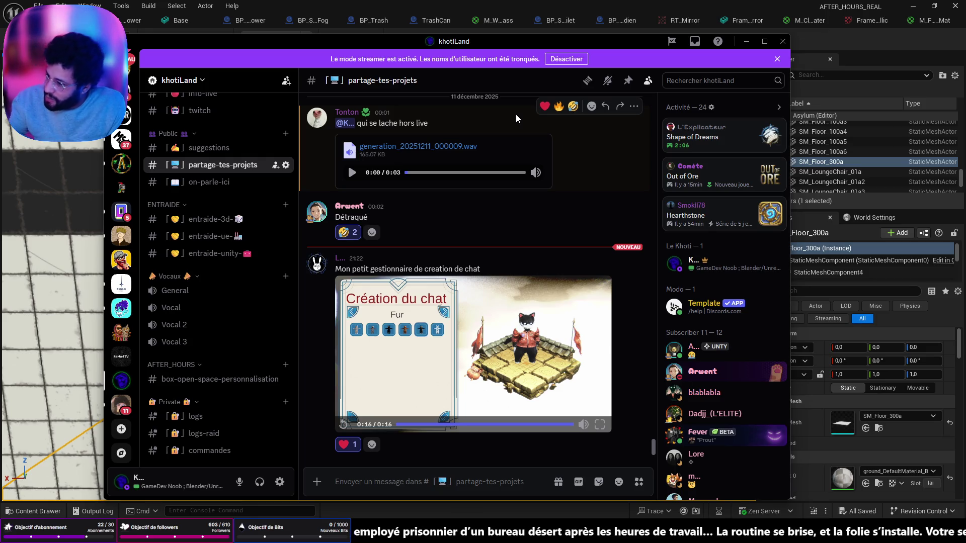
{"action": "left_click", "coordinate": [698, 33]}
Fly into the tiled bathroom and use Play From Here on that spot.
{"action": "left_click_drag", "start_coordinate": [382, 322], "coordinate": [376, 401]}
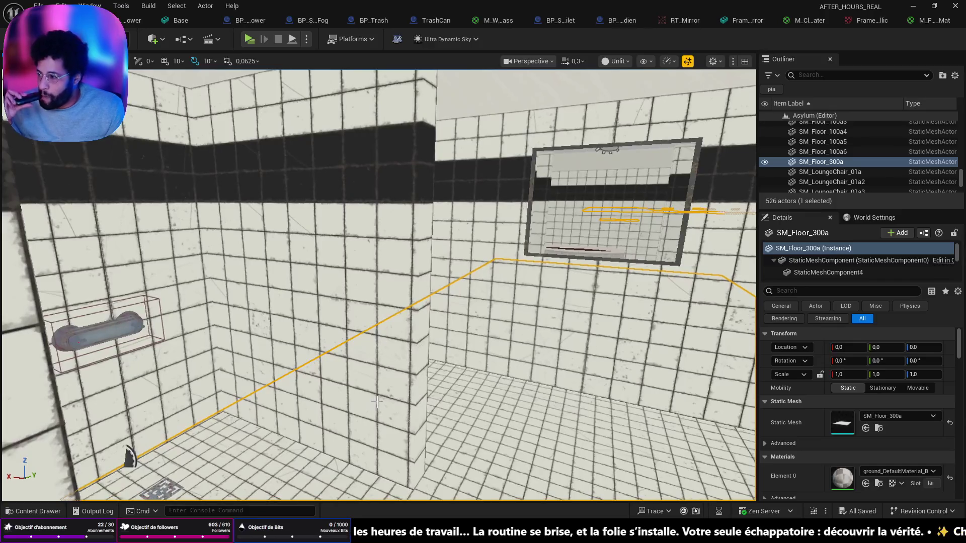
{"action": "mouse_move", "coordinate": [474, 237]}
{"action": "left_mouse_down"}
{"action": "mouse_move", "coordinate": [498, 216]}
{"action": "mouse_move", "coordinate": [393, 93]}
{"action": "left_mouse_up"}
{"action": "right_click", "coordinate": [392, 93]}
{"action": "left_click", "coordinate": [420, 439]}
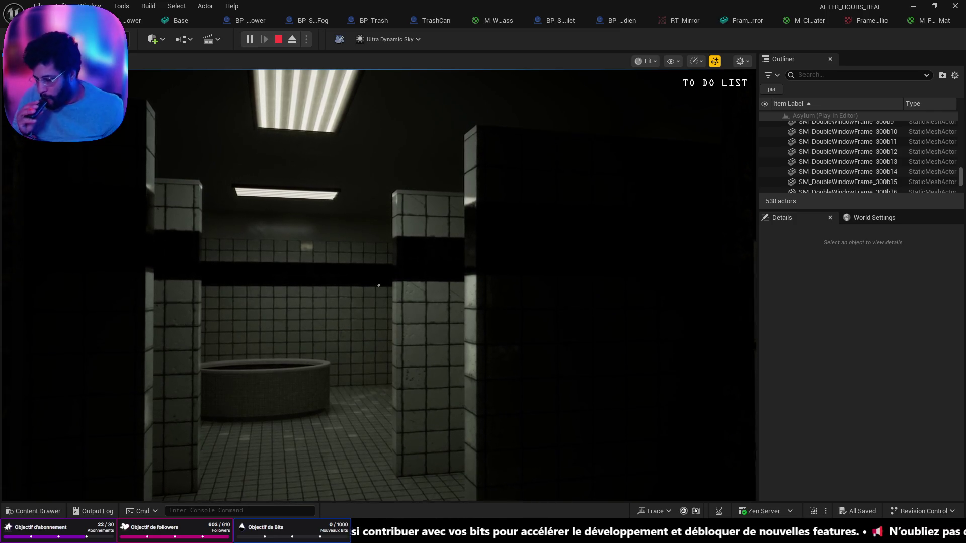
Walk the player past the bathtub and pillars to the back wall, then stop the test game.
{"action": "key", "text": "w"}
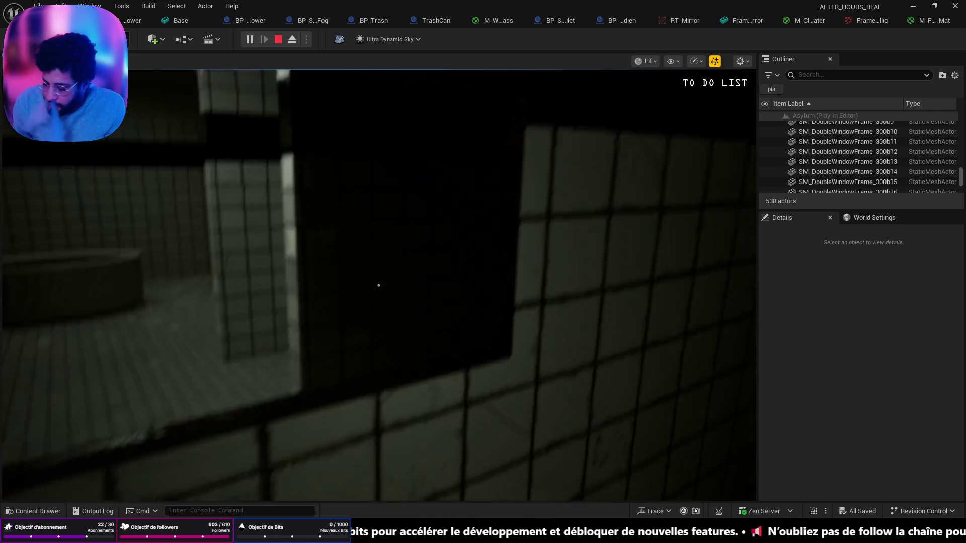
{"action": "key", "text": "w"}
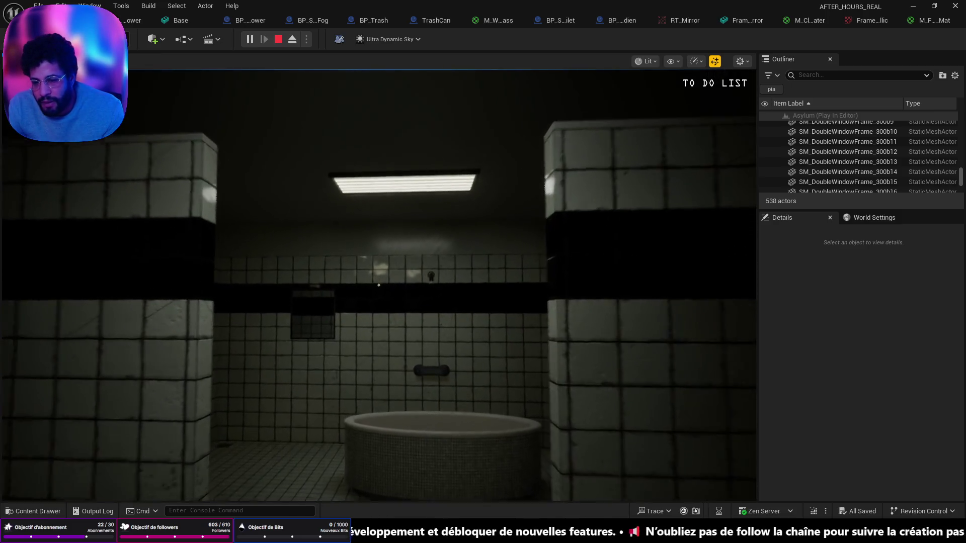
{"action": "key", "text": "Escape"}
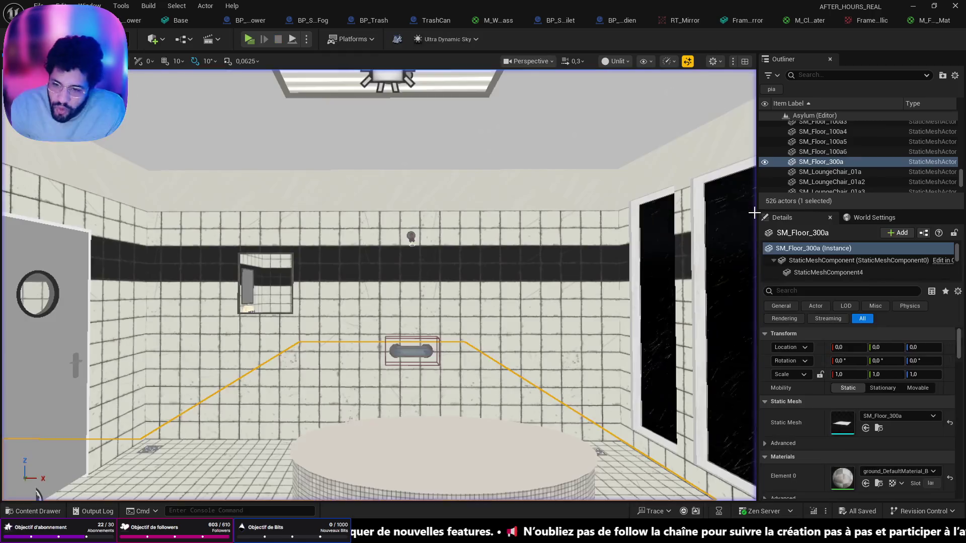
Fly around both shower stalls and the sink-and-tub room, then select the BP_ShowerFog volume.
{"action": "key", "text": "s"}
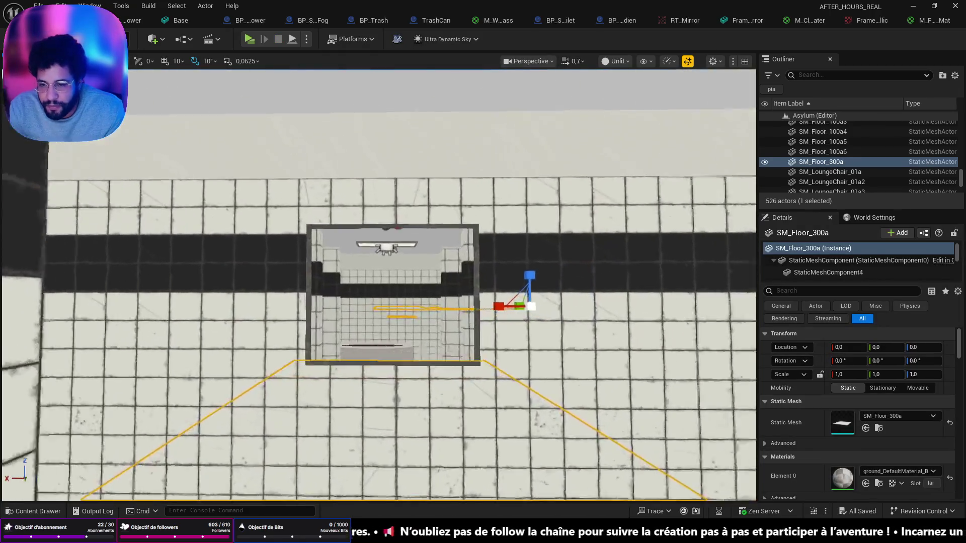
{"action": "scroll", "coordinate": [378, 285], "scroll_direction": "up", "scroll_amount": 3}
{"action": "key", "text": "w"}
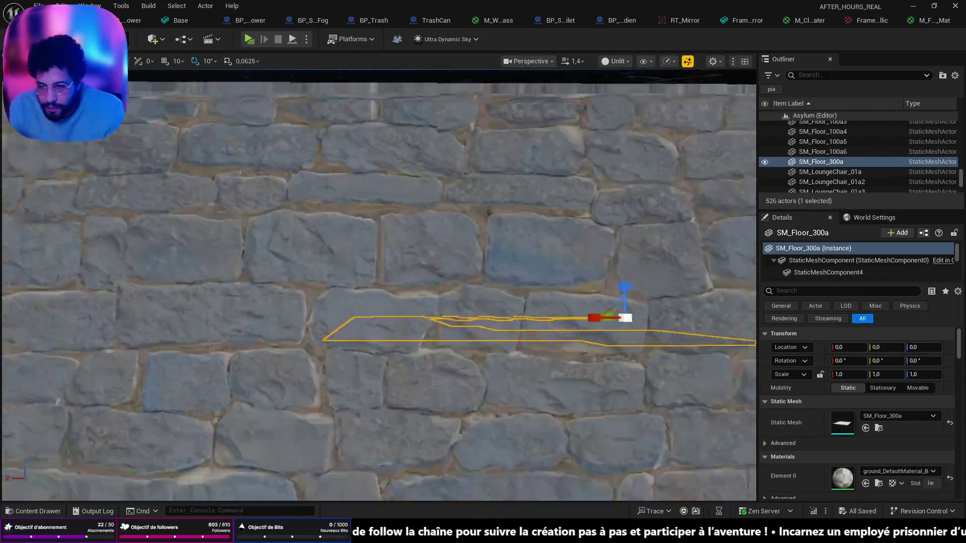
{"action": "key", "text": "w"}
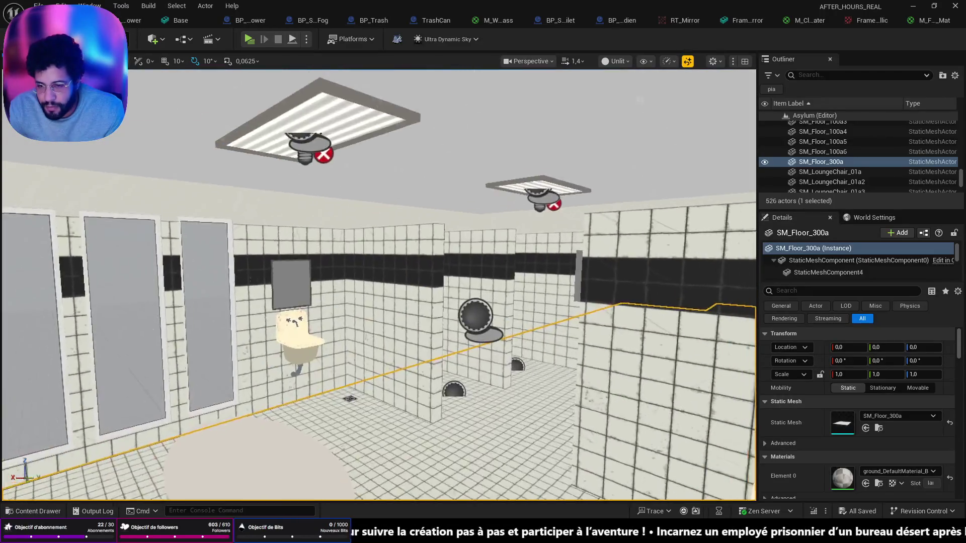
{"action": "key", "text": "s"}
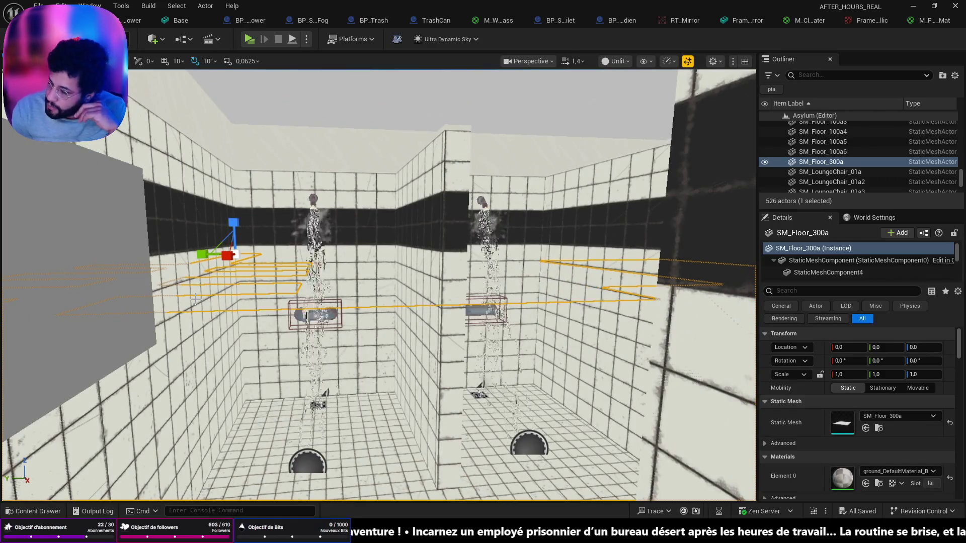
{"action": "left_click_drag", "start_coordinate": [123, 299], "coordinate": [227, 297]}
{"action": "key", "text": "s"}
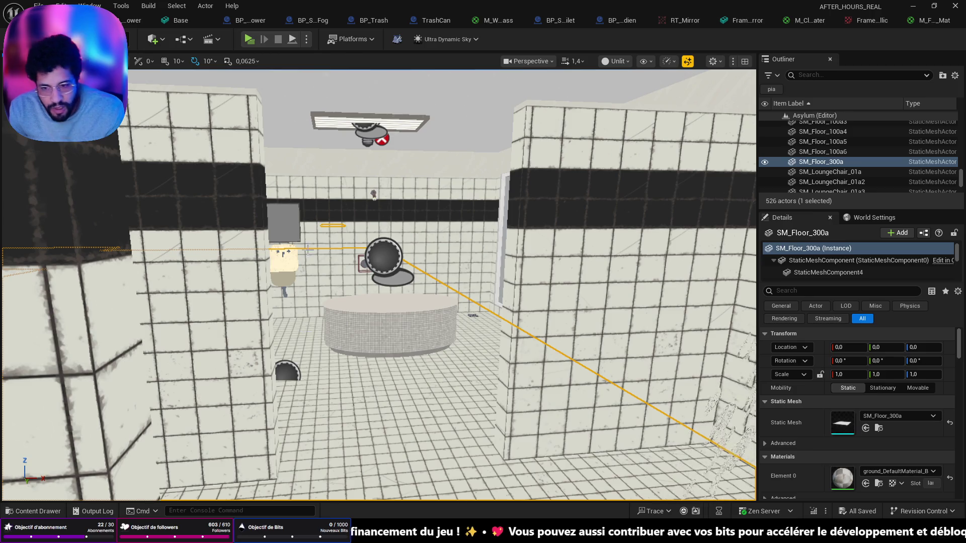
{"action": "mouse_move", "coordinate": [379, 285]}
{"action": "left_mouse_down"}
{"action": "mouse_move", "coordinate": [342, 279]}
{"action": "mouse_move", "coordinate": [322, 251]}
{"action": "mouse_move", "coordinate": [403, 292]}
{"action": "mouse_move", "coordinate": [367, 211]}
{"action": "mouse_move", "coordinate": [351, 97]}
{"action": "left_mouse_up"}
{"action": "left_click", "coordinate": [427, 301]}
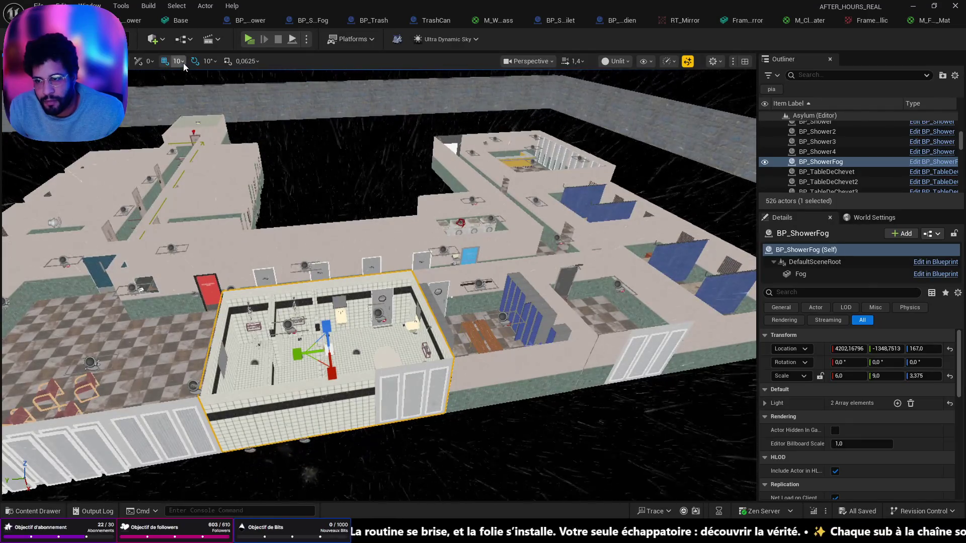
Set grid snap to 10000 and Alt-drag the fog 10000 units along Y as BP_ShowerFog2.
{"action": "left_click", "coordinate": [179, 61]}
{"action": "left_click", "coordinate": [196, 176]}
{"action": "mouse_move", "coordinate": [196, 176]}
{"action": "left_mouse_down"}
{"action": "mouse_move", "coordinate": [166, 169]}
{"action": "mouse_move", "coordinate": [166, 146]}
{"action": "left_mouse_up"}
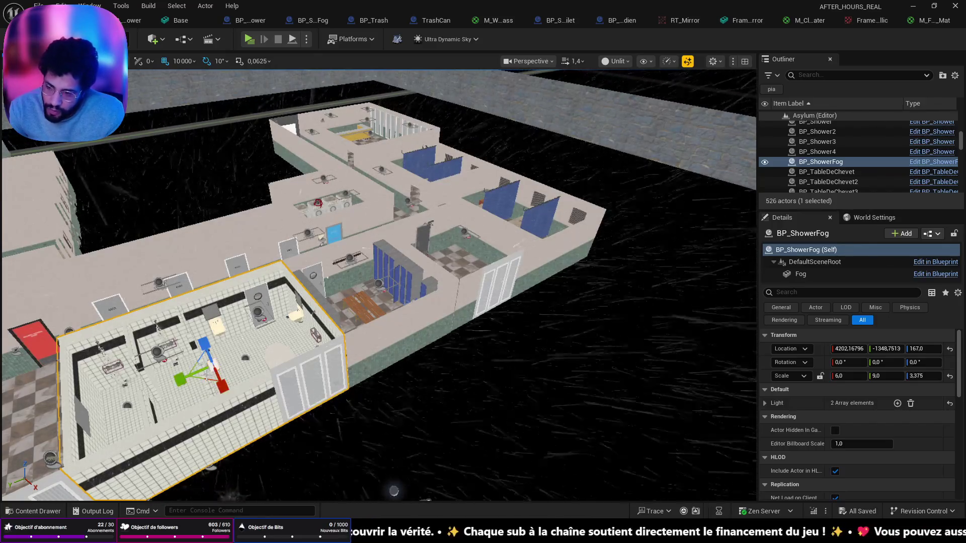
{"action": "scroll", "coordinate": [194, 379], "scroll_direction": "down", "scroll_amount": 5}
{"action": "scroll", "coordinate": [195, 378], "scroll_direction": "up", "scroll_amount": 4}
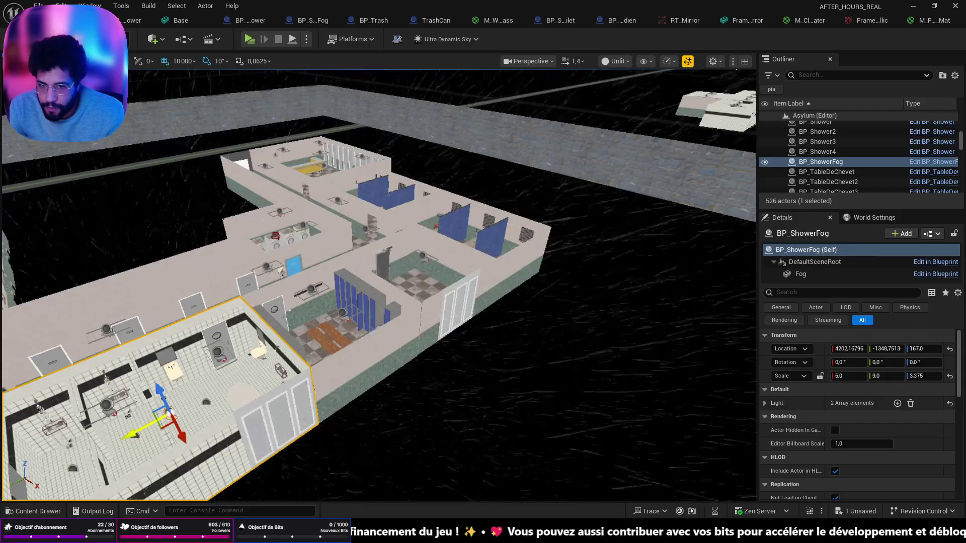
{"action": "left_click_drag", "start_coordinate": [132, 435], "coordinate": [129, 437]}
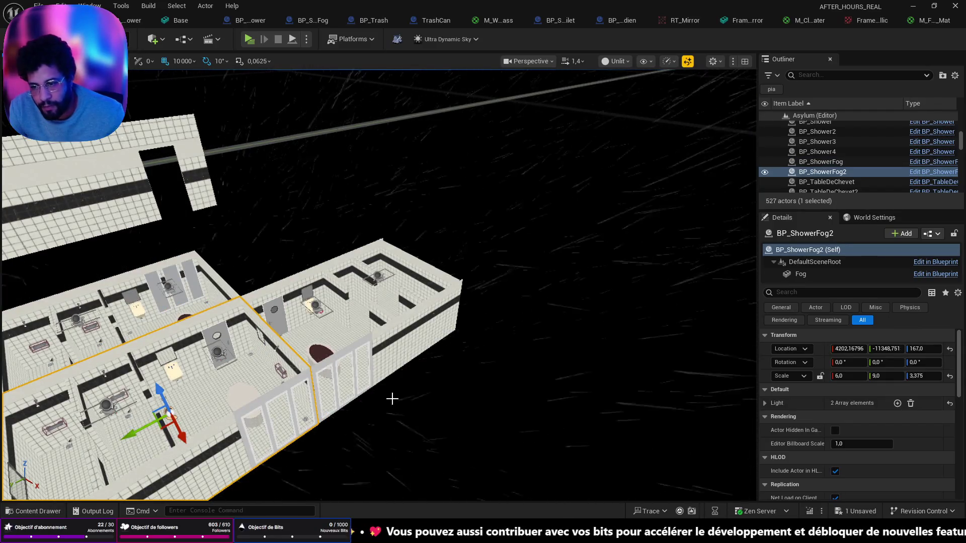
{"action": "key", "text": "f"}
Play From Here inside the duplicated bathroom to test the copied fog.
{"action": "right_click", "coordinate": [460, 533]}
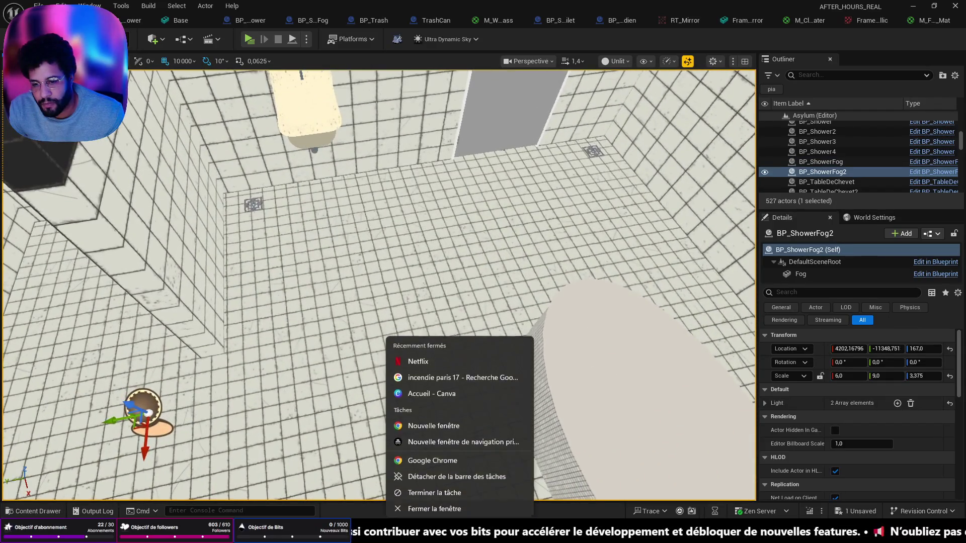
{"action": "right_click", "coordinate": [332, 395]}
{"action": "left_click", "coordinate": [389, 371]}
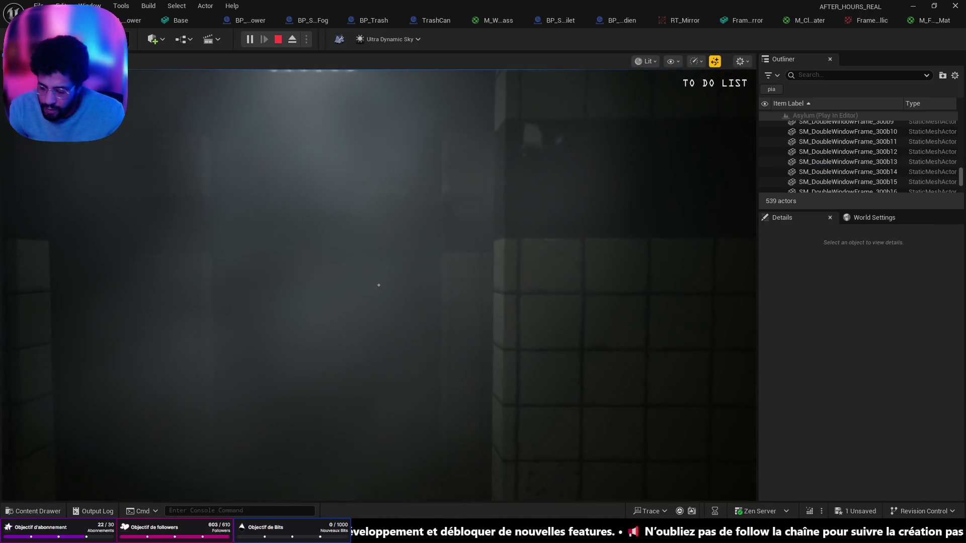
Stop the test game and fly into the bathroom facing the two showers.
{"action": "key", "text": "Escape"}
{"action": "key", "text": "f"}
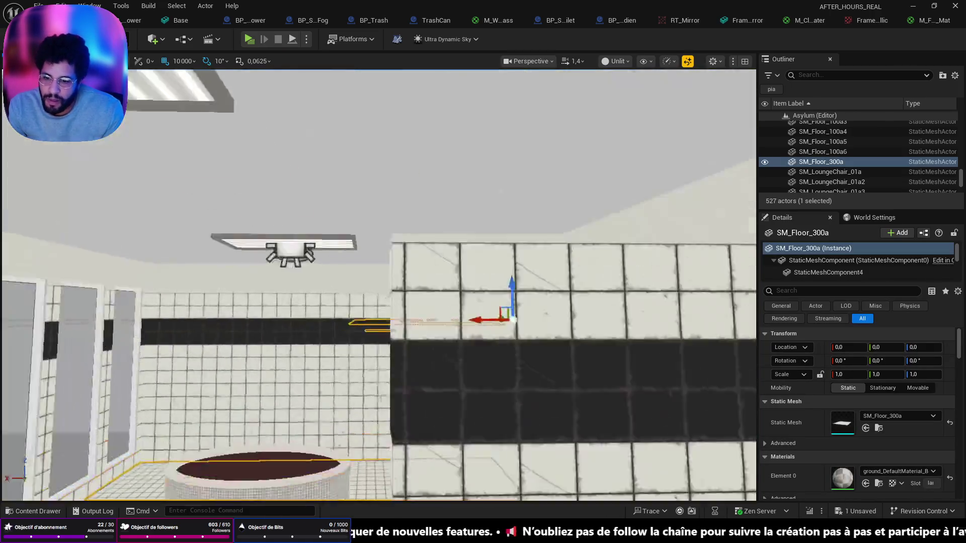
{"action": "key", "text": "w"}
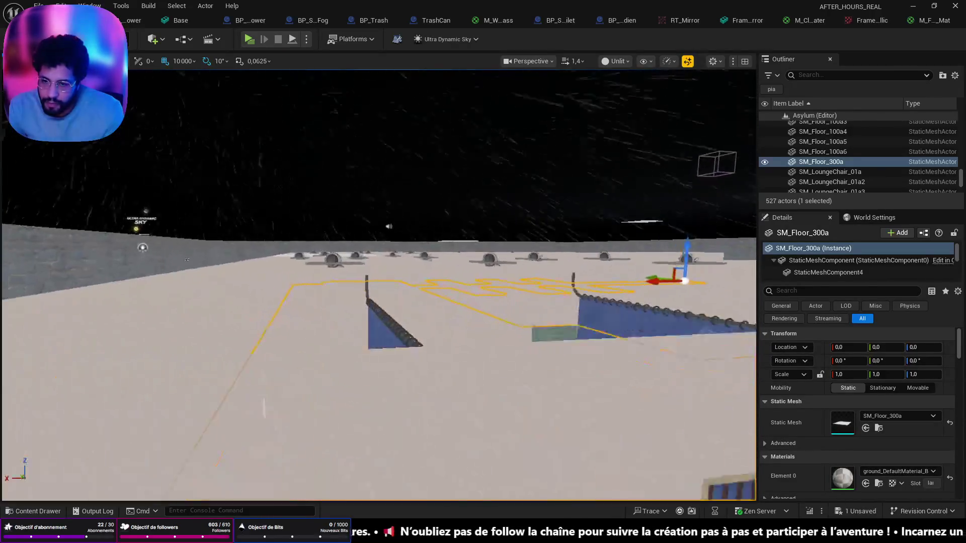
{"action": "key", "text": "w"}
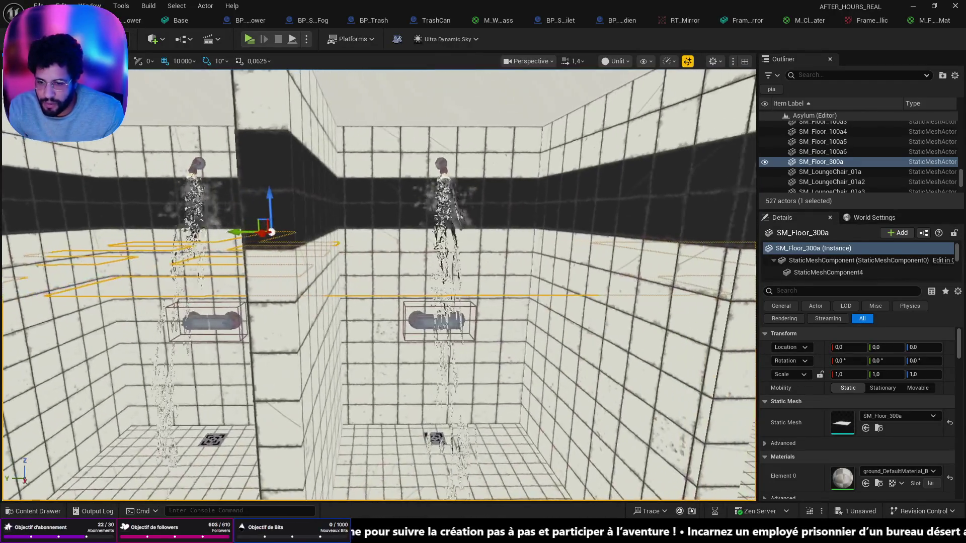
Open the right-hand shower BP_AssembledShower5 in its blueprint event graph.
{"action": "left_click", "coordinate": [436, 321]}
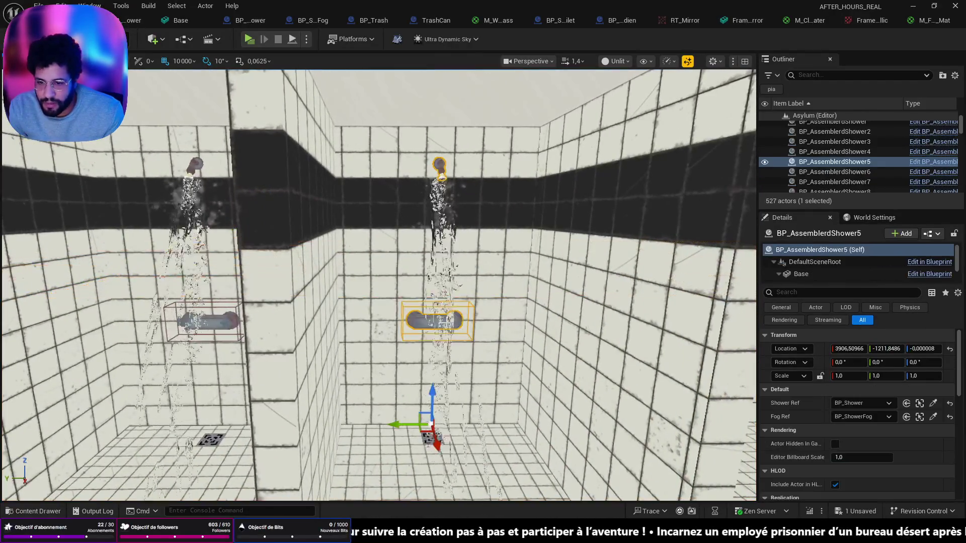
{"action": "left_click", "coordinate": [928, 161]}
{"action": "scroll", "coordinate": [682, 198], "scroll_direction": "down", "scroll_amount": 3}
{"action": "scroll", "coordinate": [513, 274], "scroll_direction": "up", "scroll_amount": 3}
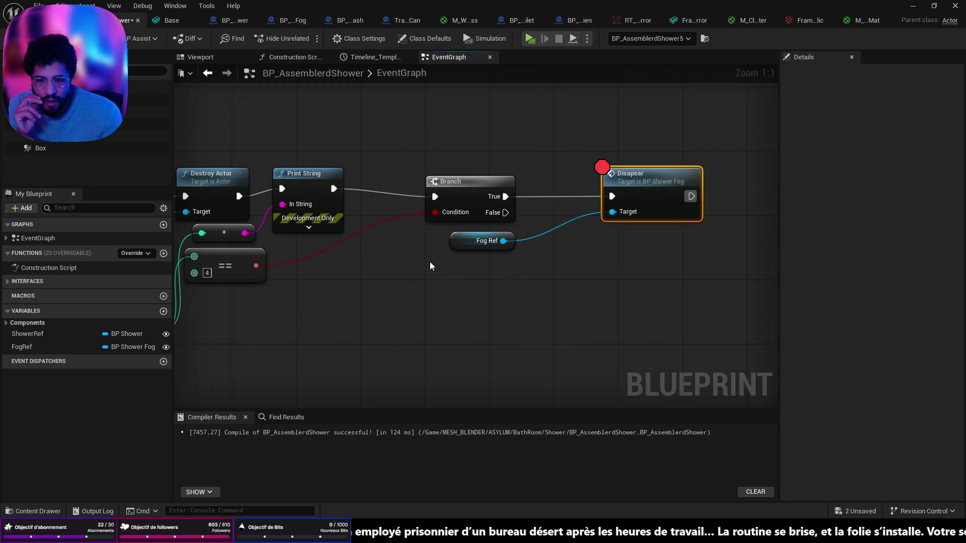
Make Fog Ref an array and add a For Each Loop over it beside the Branch.
{"action": "left_click_drag", "start_coordinate": [455, 242], "coordinate": [439, 257]}
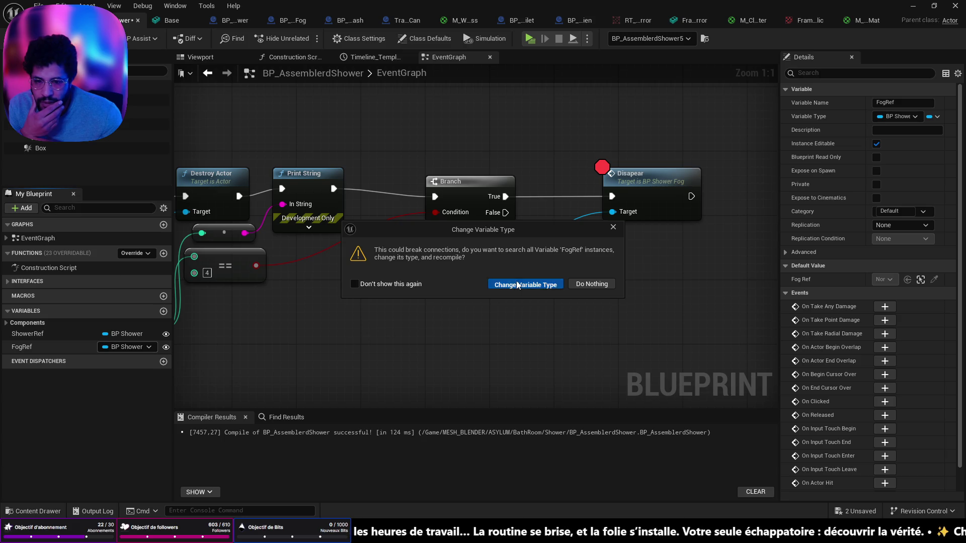
{"action": "left_click", "coordinate": [518, 285]}
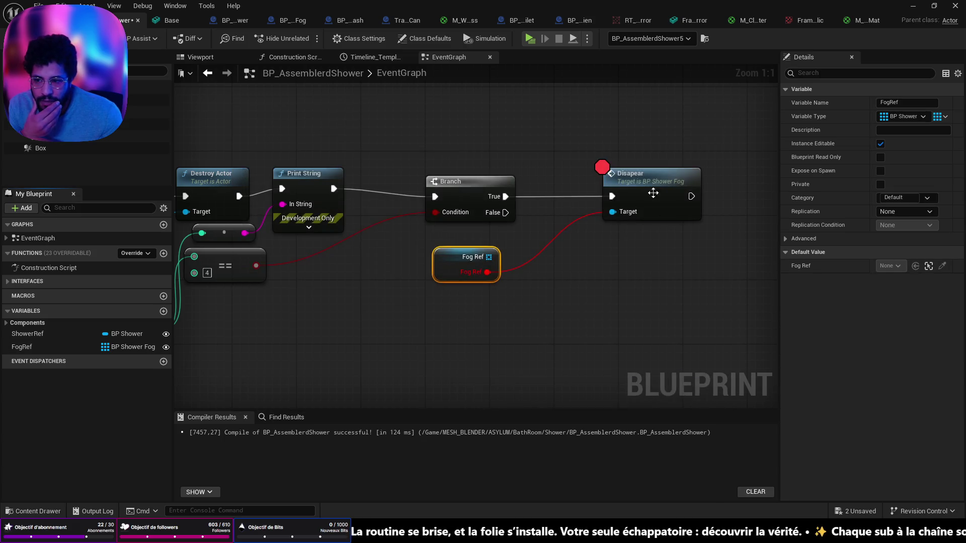
{"action": "left_click_drag", "start_coordinate": [487, 271], "coordinate": [555, 279]}
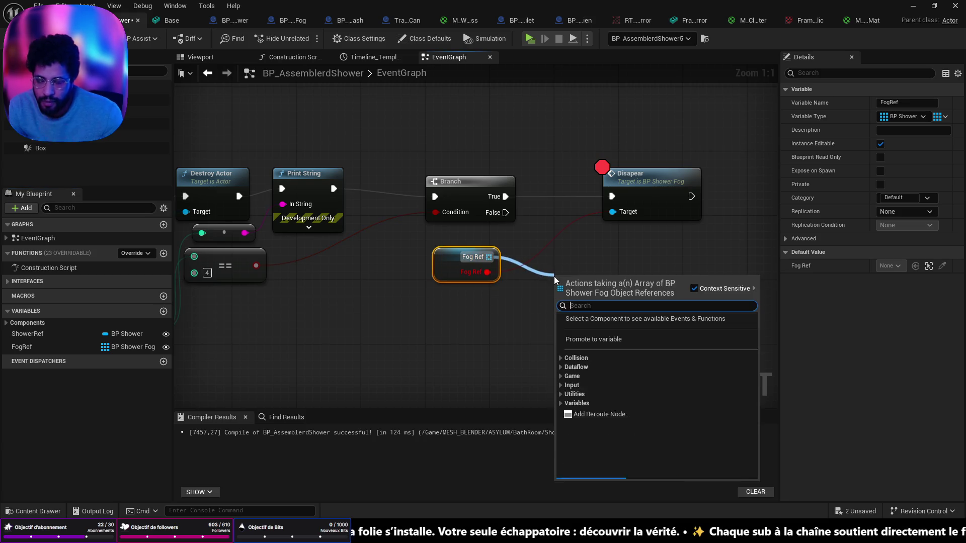
{"action": "type", "text": "for"}
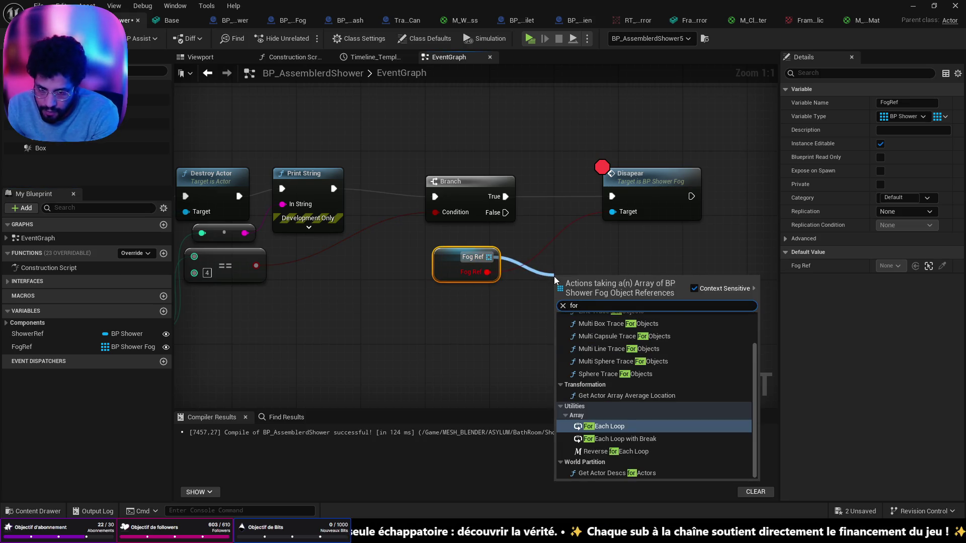
{"action": "left_click", "coordinate": [641, 429]}
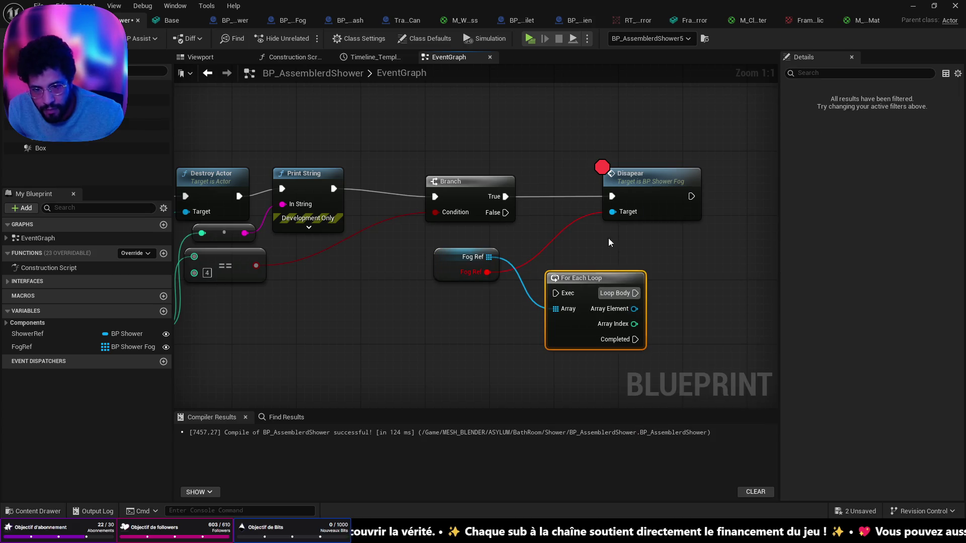
{"action": "left_click_drag", "start_coordinate": [610, 192], "coordinate": [674, 191]}
{"action": "left_click", "coordinate": [598, 237], "text": "alt"}
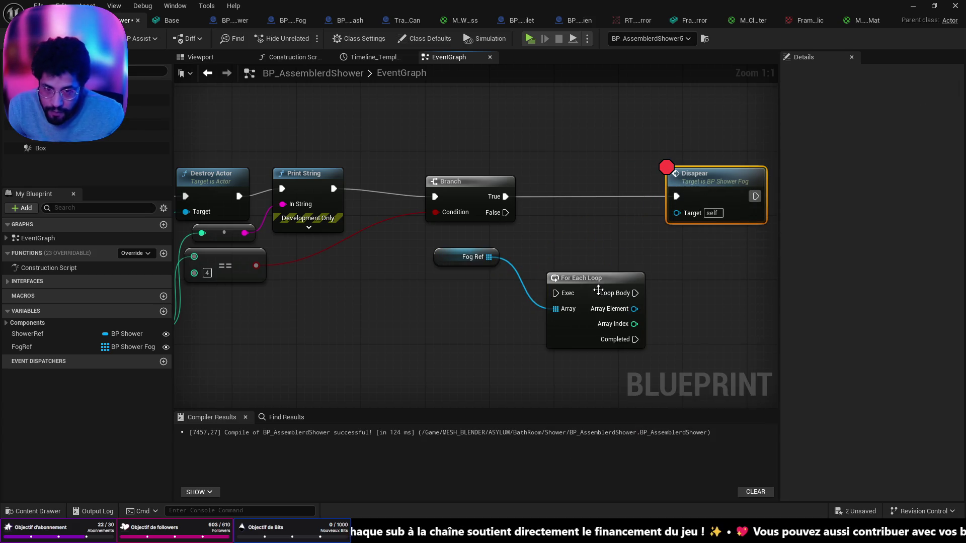
{"action": "left_click_drag", "start_coordinate": [599, 290], "coordinate": [598, 194]}
Delete the old Disapear call and run the loop from the Branch's True output.
{"action": "left_click", "coordinate": [723, 177]}
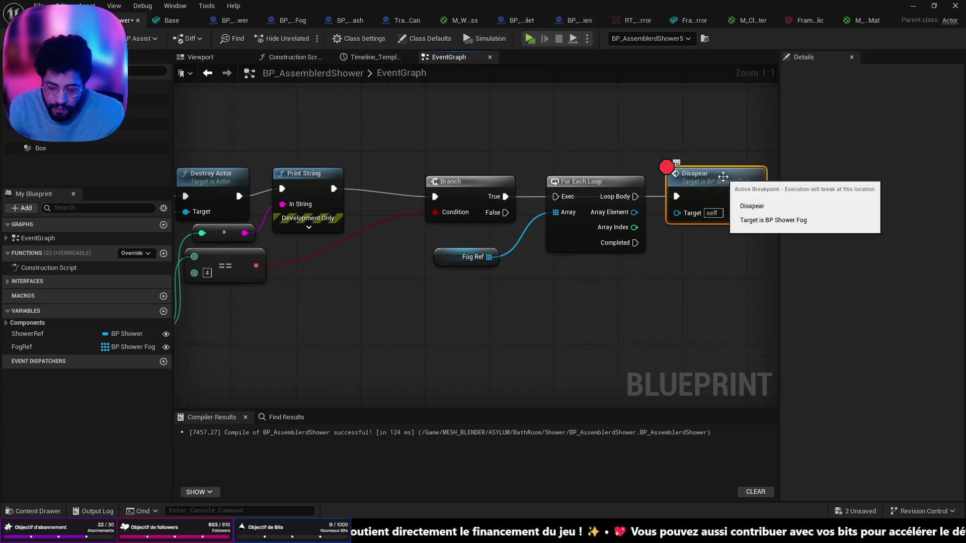
{"action": "key", "text": "Delete"}
{"action": "left_click_drag", "start_coordinate": [504, 196], "coordinate": [555, 196]}
{"action": "left_click_drag", "start_coordinate": [470, 257], "coordinate": [479, 234]}
{"action": "left_click_drag", "start_coordinate": [385, 266], "coordinate": [386, 274]}
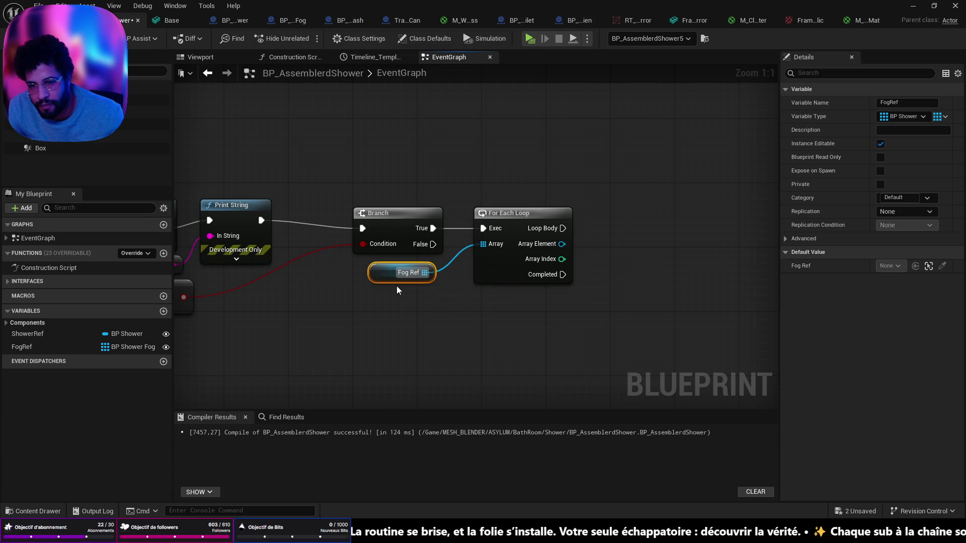
Call Disapear on each looped fog element and save the blueprint.
{"action": "mouse_move", "coordinate": [561, 244]}
{"action": "left_mouse_down"}
{"action": "mouse_move", "coordinate": [611, 250]}
{"action": "mouse_move", "coordinate": [599, 243]}
{"action": "left_mouse_up"}
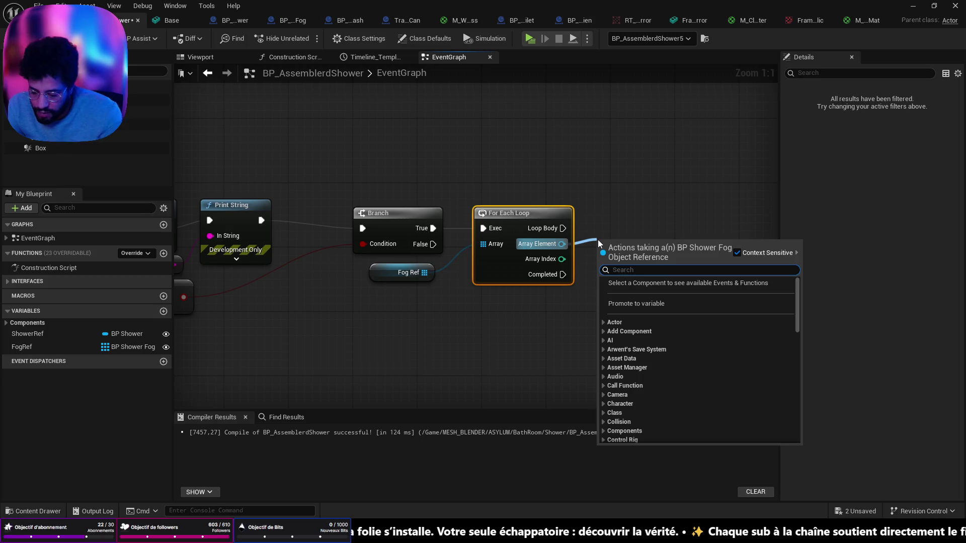
{"action": "type", "text": "dis"}
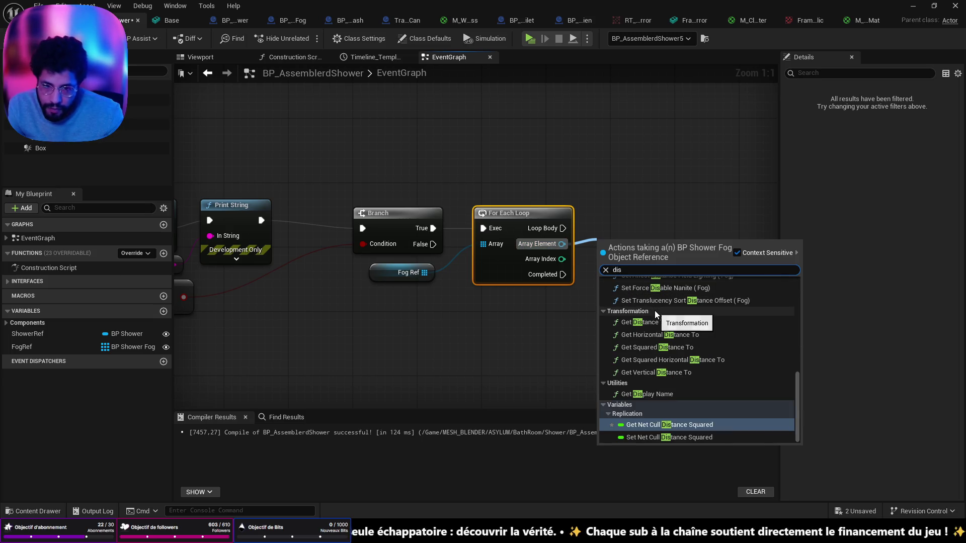
{"action": "type", "text": "ap"}
{"action": "key", "text": "Return"}
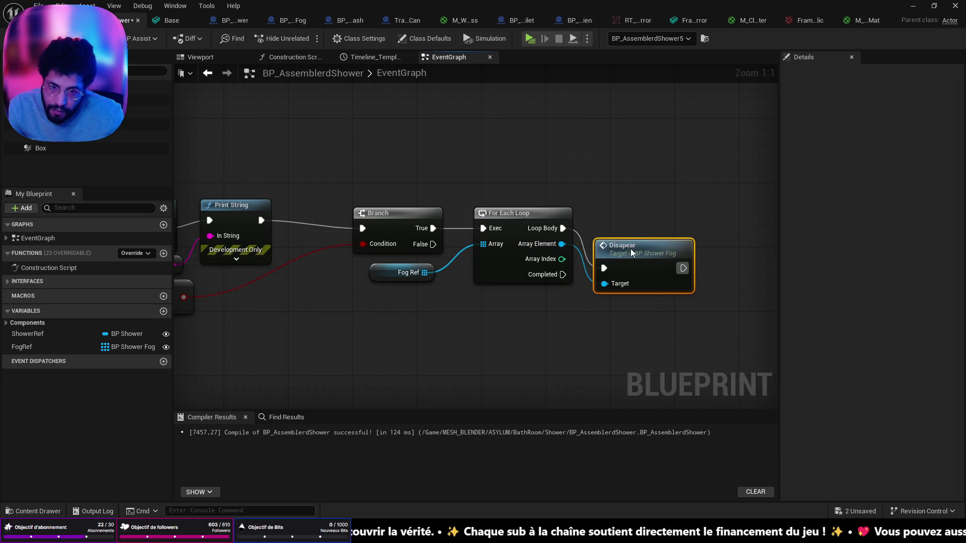
{"action": "left_click_drag", "start_coordinate": [632, 250], "coordinate": [633, 211]}
{"action": "key", "text": "ctrl+shift+s"}
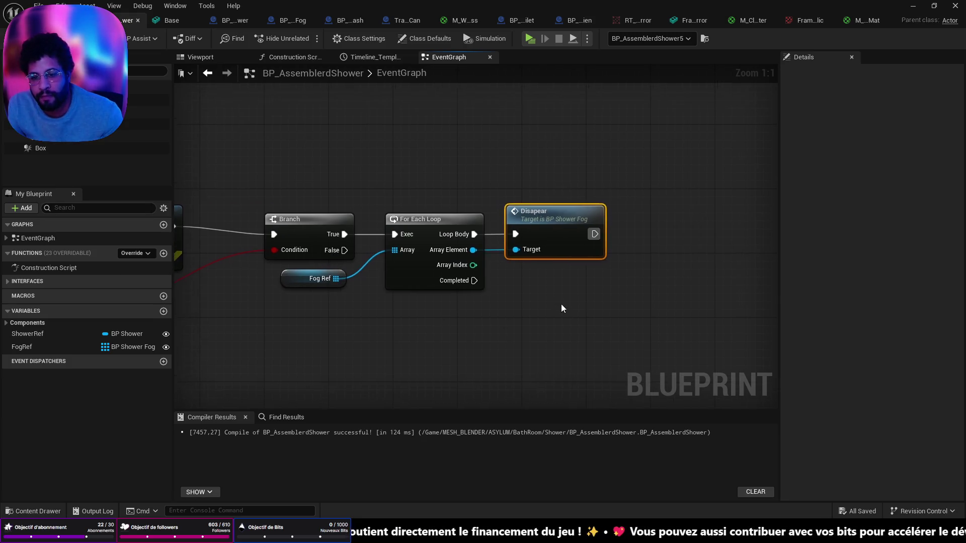
{"action": "scroll", "coordinate": [558, 303], "scroll_direction": "down", "scroll_amount": 3}
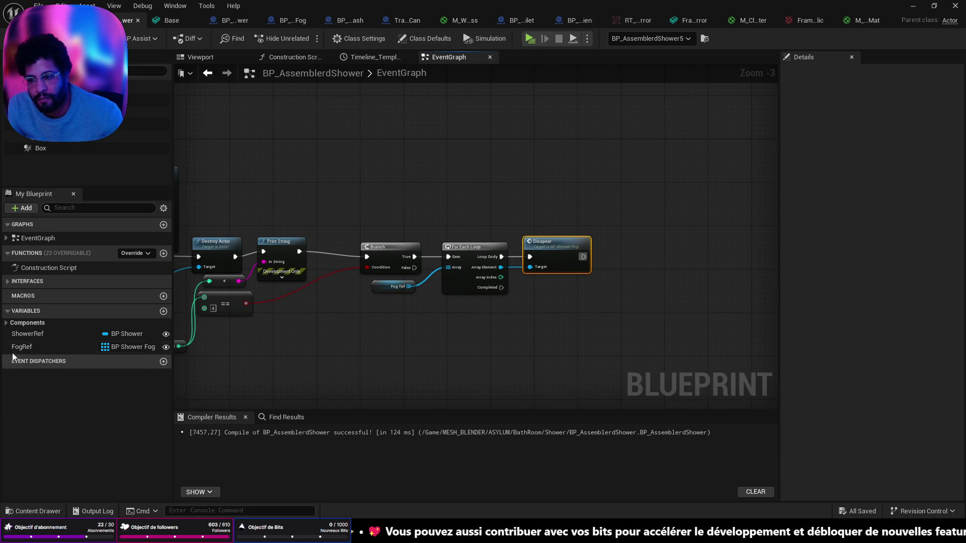
{"action": "scroll", "coordinate": [430, 321], "scroll_direction": "down", "scroll_amount": 2}
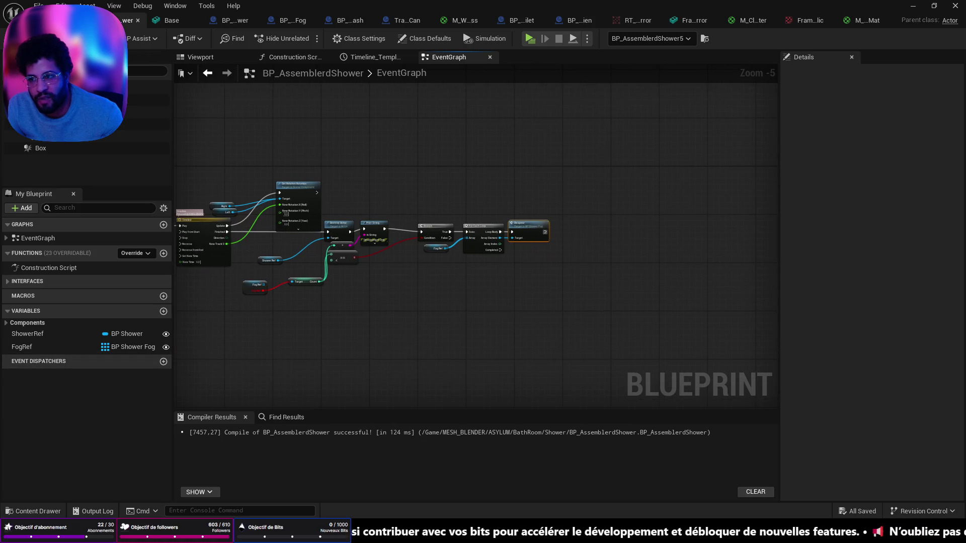
{"action": "left_click", "coordinate": [913, 6]}
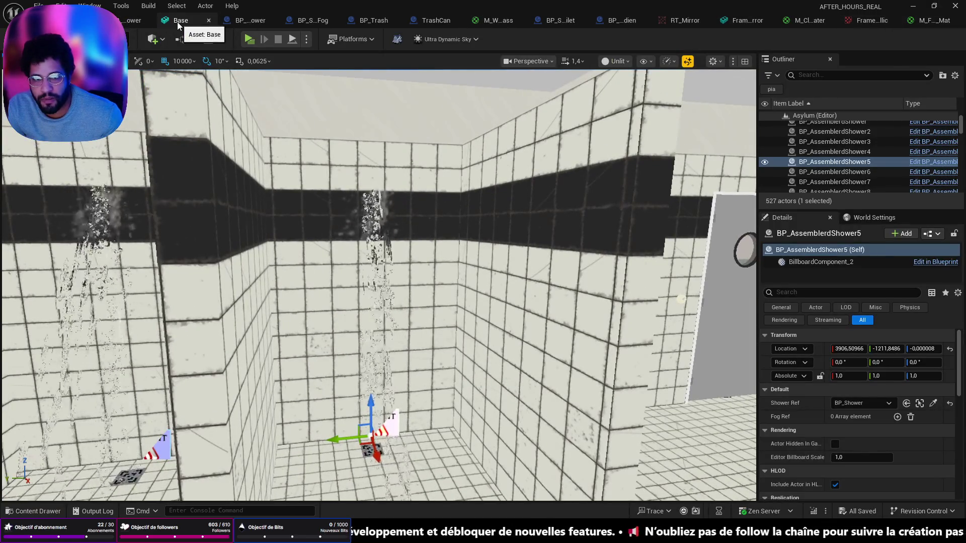
Close the Base mesh, material, TrashCan, BP_Trash and BP_ScreamToilet editors.
{"action": "left_click", "coordinate": [199, 23]}
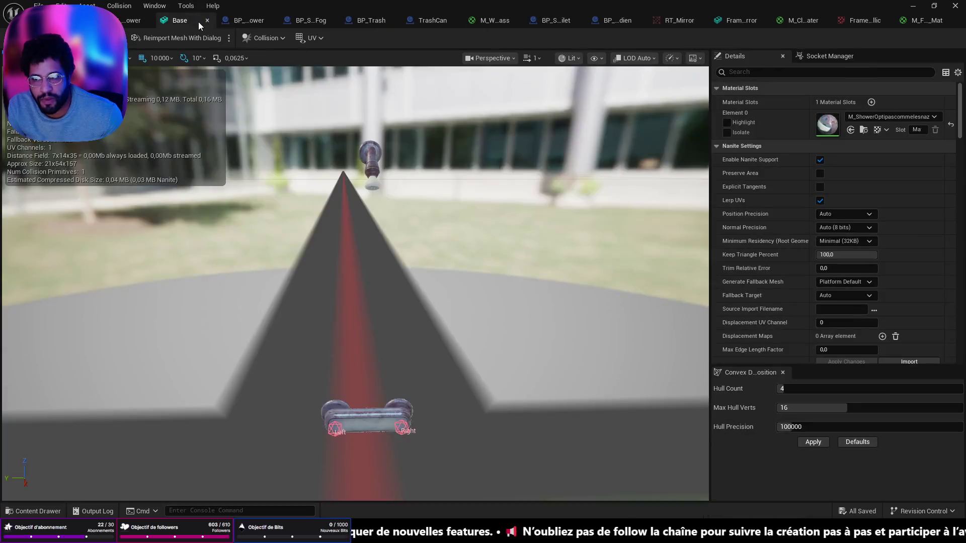
{"action": "left_click", "coordinate": [207, 21]}
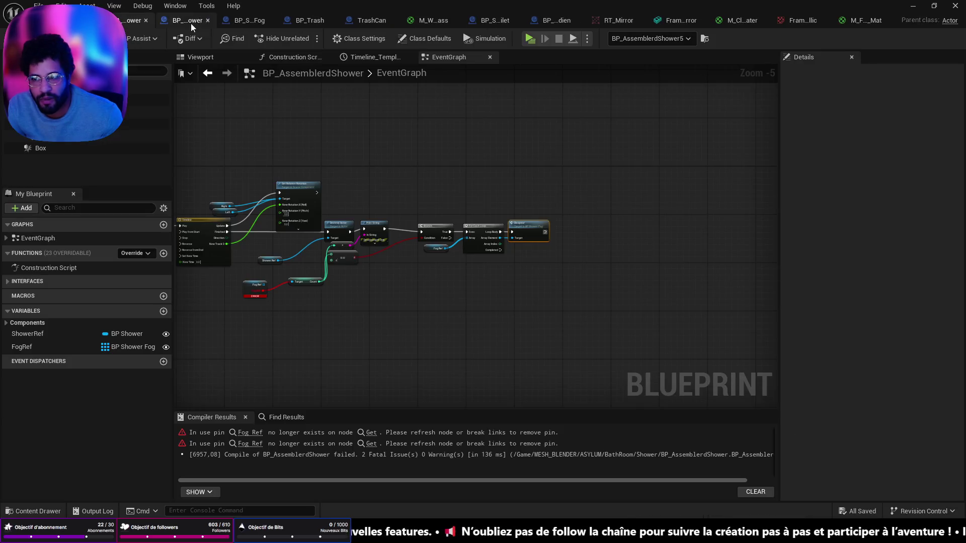
{"action": "left_click", "coordinate": [453, 20]}
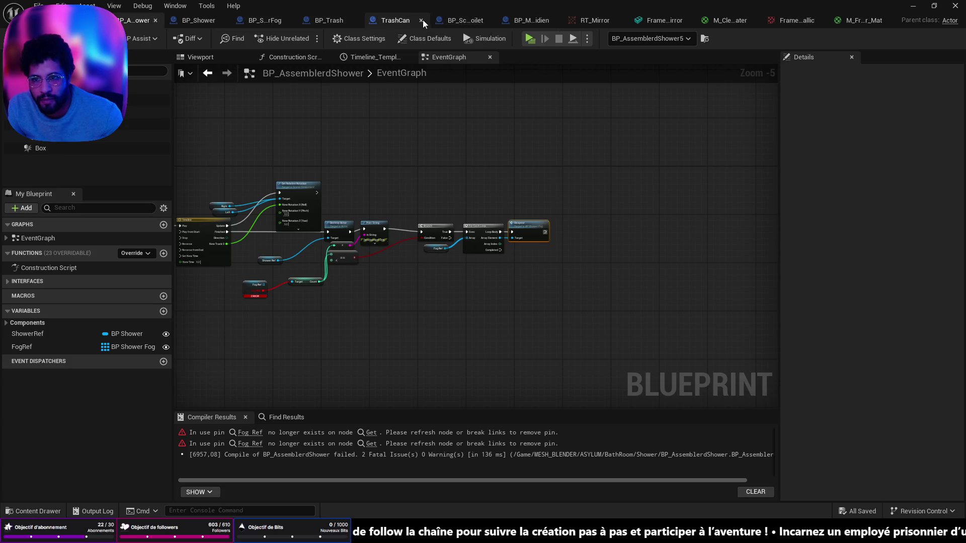
{"action": "left_click", "coordinate": [422, 20]}
{"action": "left_click", "coordinate": [381, 20]}
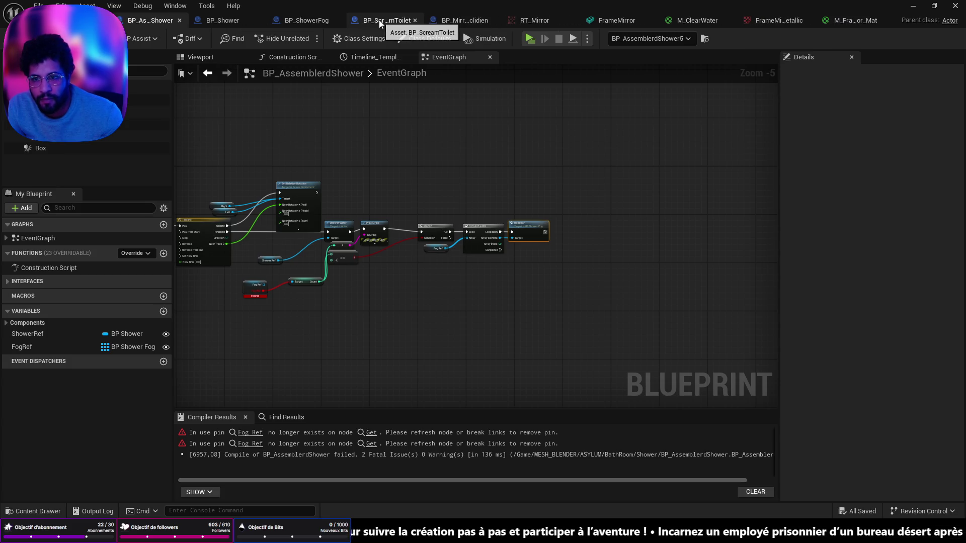
{"action": "left_click", "coordinate": [415, 20]}
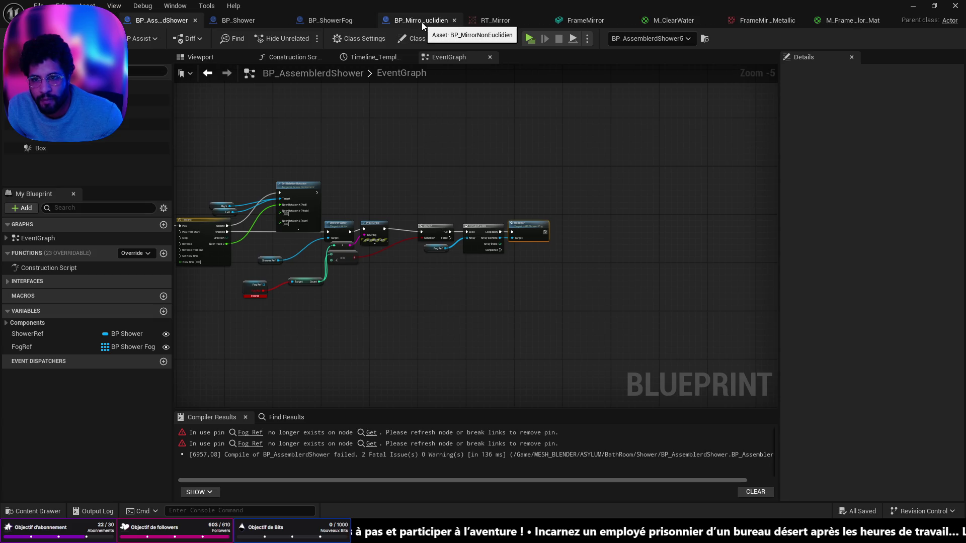
Close BP_MirrorNonEuclidien, RT_Mirror, FrameMirror, M_ClearWater and frame material editors, returning to BP_AssemblerdShower.
{"action": "left_click", "coordinate": [427, 23]}
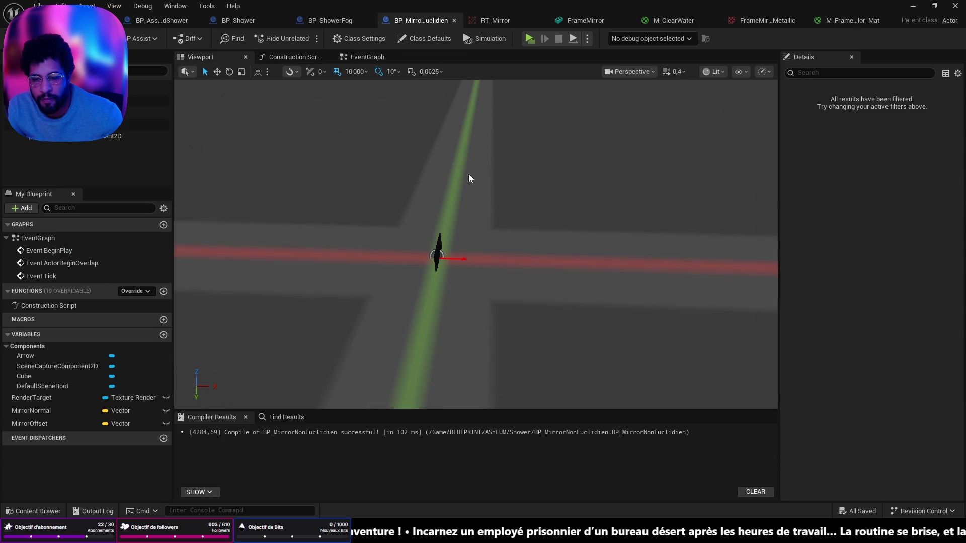
{"action": "left_click", "coordinate": [453, 22]}
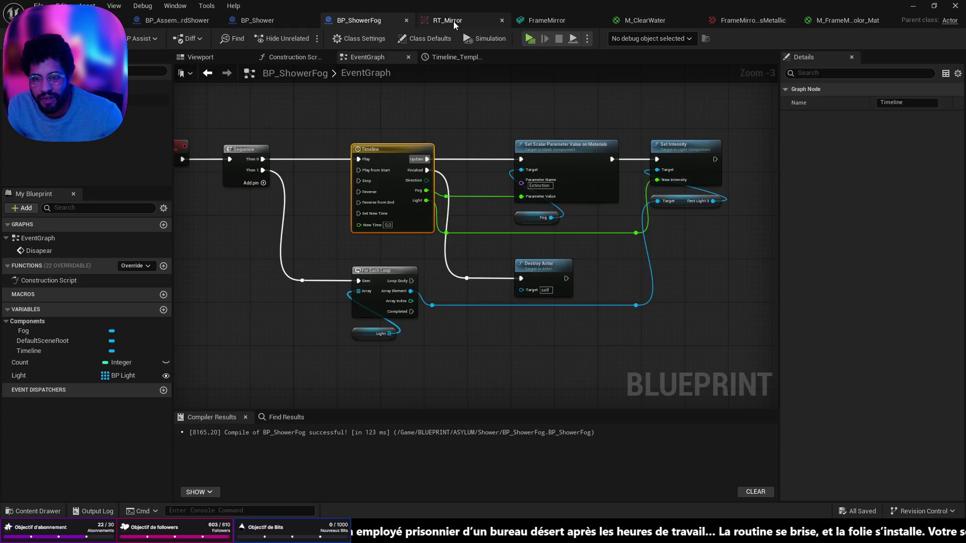
{"action": "left_click", "coordinate": [469, 21]}
{"action": "left_click", "coordinate": [535, 21]}
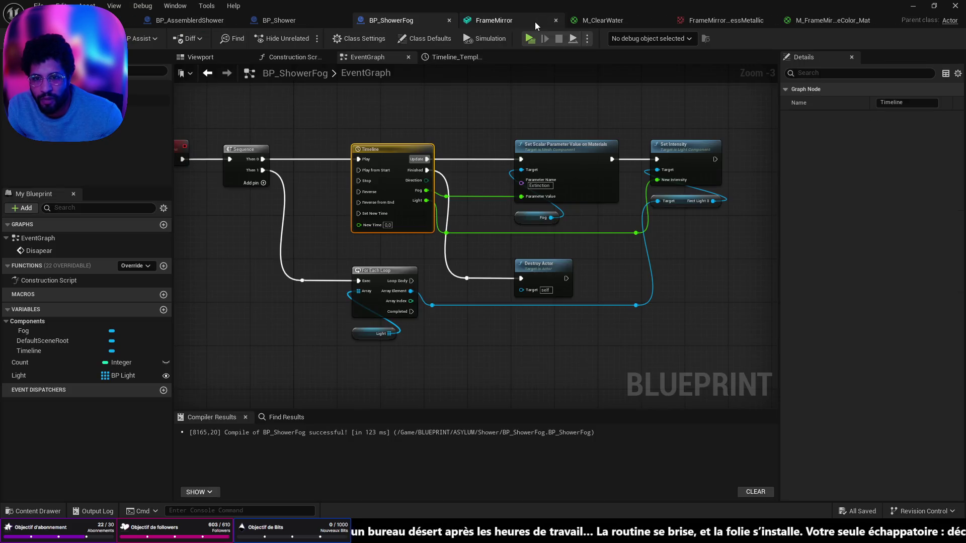
{"action": "left_click", "coordinate": [557, 22]}
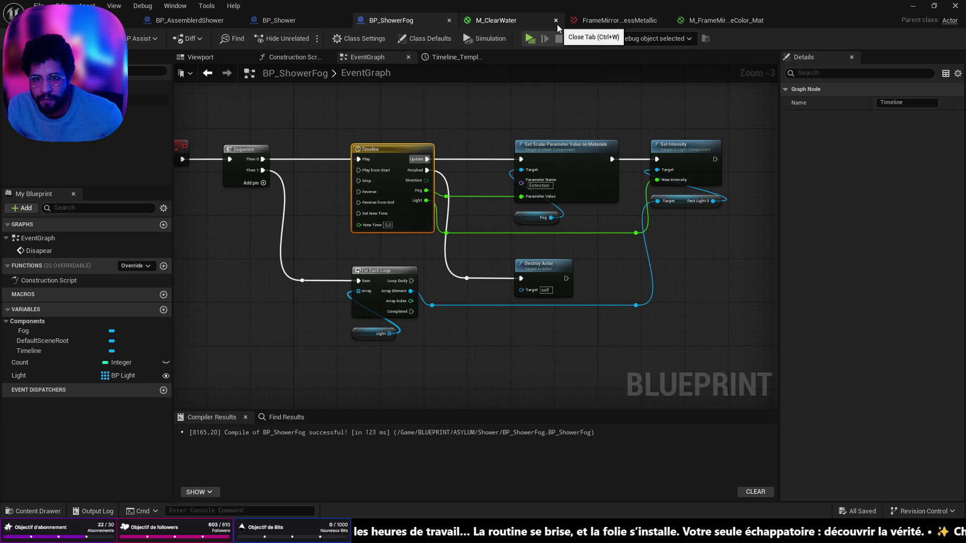
{"action": "left_click", "coordinate": [557, 22]}
{"action": "left_click", "coordinate": [557, 22]}
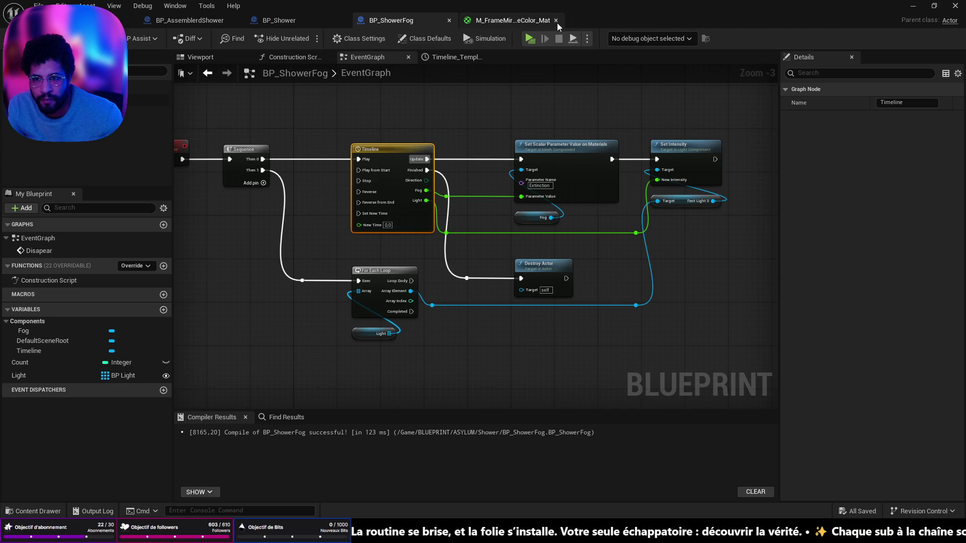
{"action": "left_click", "coordinate": [556, 23]}
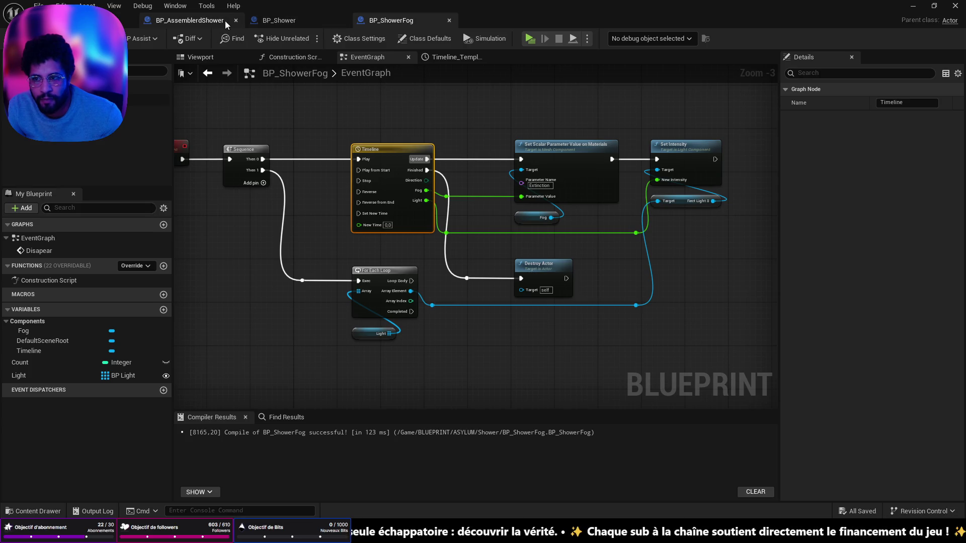
{"action": "left_click", "coordinate": [225, 20]}
{"action": "scroll", "coordinate": [397, 290], "scroll_direction": "up", "scroll_amount": 2}
{"action": "scroll", "coordinate": [396, 290], "scroll_direction": "up", "scroll_amount": 5}
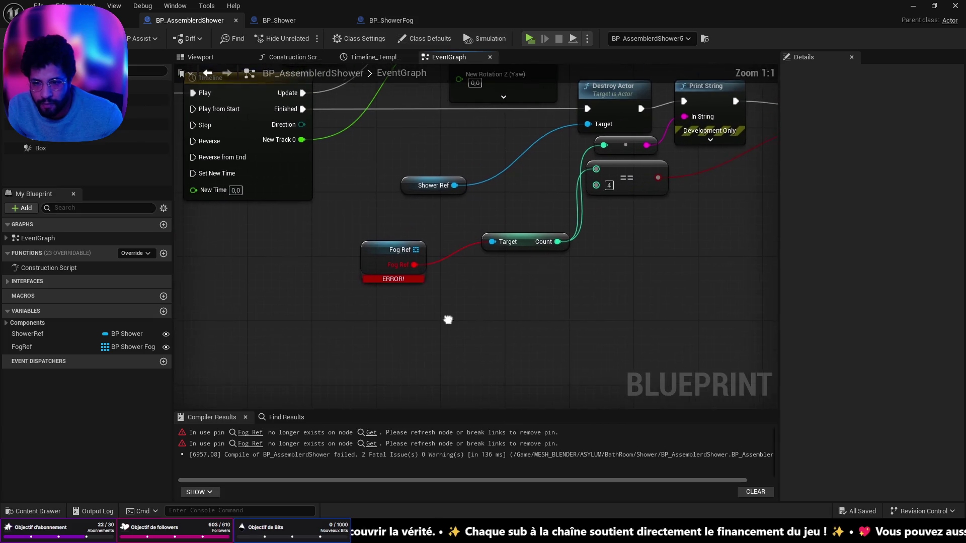
Replace the broken Fog Ref node with a FogRef getter feeding an array GET, then save and compile.
{"action": "left_click", "coordinate": [362, 258]}
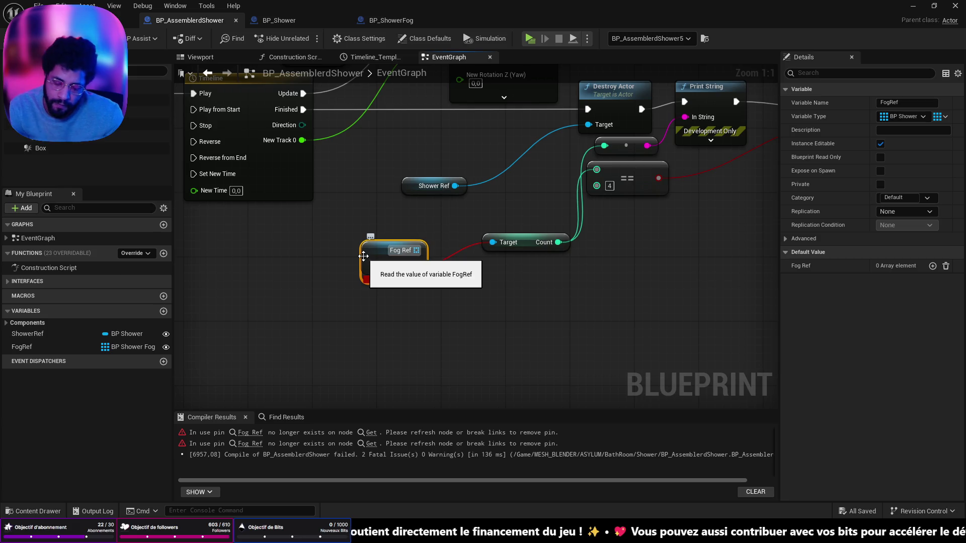
{"action": "key", "text": "Delete"}
{"action": "mouse_move", "coordinate": [22, 348]}
{"action": "left_mouse_down"}
{"action": "mouse_move", "coordinate": [215, 312]}
{"action": "mouse_move", "coordinate": [304, 272]}
{"action": "mouse_move", "coordinate": [367, 258]}
{"action": "left_mouse_up"}
{"action": "left_click", "coordinate": [305, 274]}
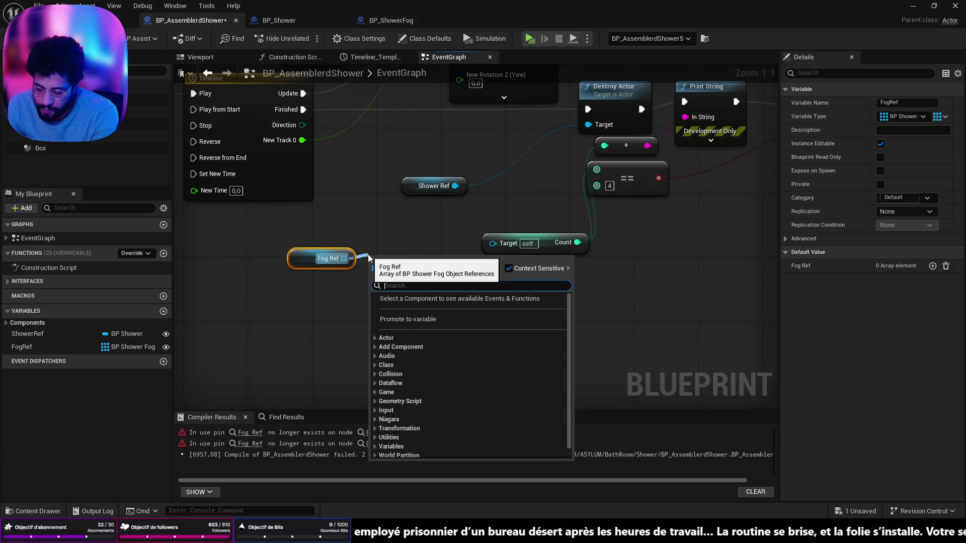
{"action": "type", "text": "for"}
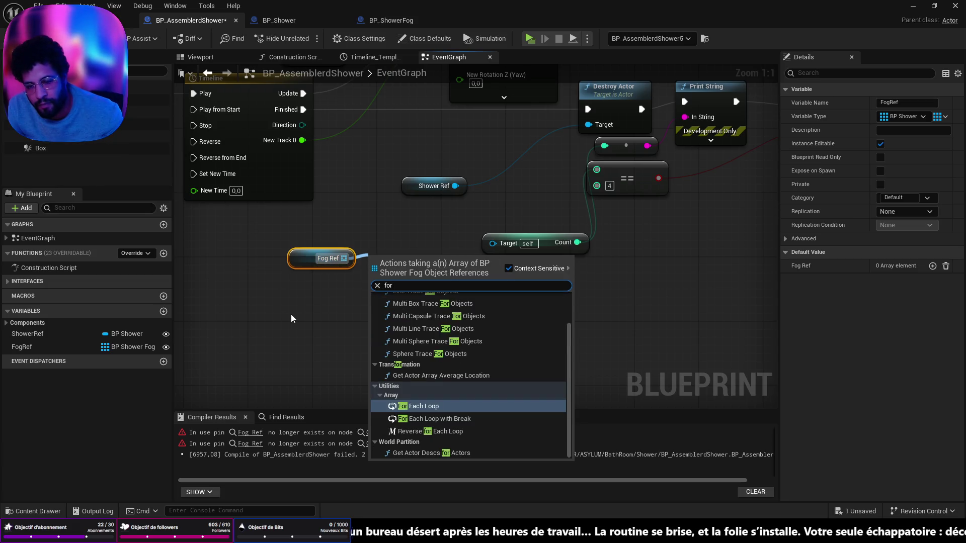
{"action": "left_click", "coordinate": [291, 318]}
{"action": "mouse_move", "coordinate": [345, 258]}
{"action": "left_mouse_down"}
{"action": "mouse_move", "coordinate": [417, 234]}
{"action": "mouse_move", "coordinate": [493, 243]}
{"action": "left_mouse_up"}
{"action": "type", "text": "get"}
{"action": "left_click", "coordinate": [428, 354]}
{"action": "key", "text": "ctrl+s"}
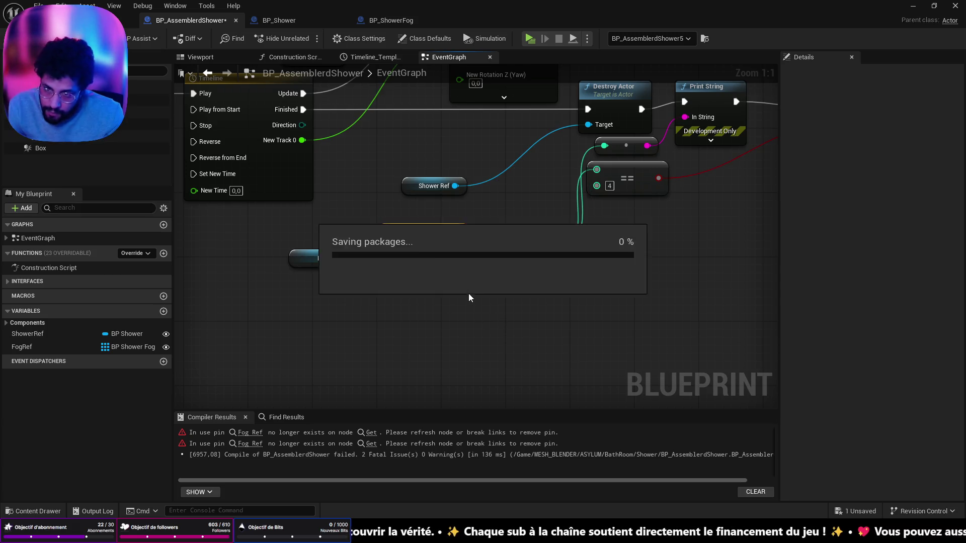
{"action": "key", "text": "F7"}
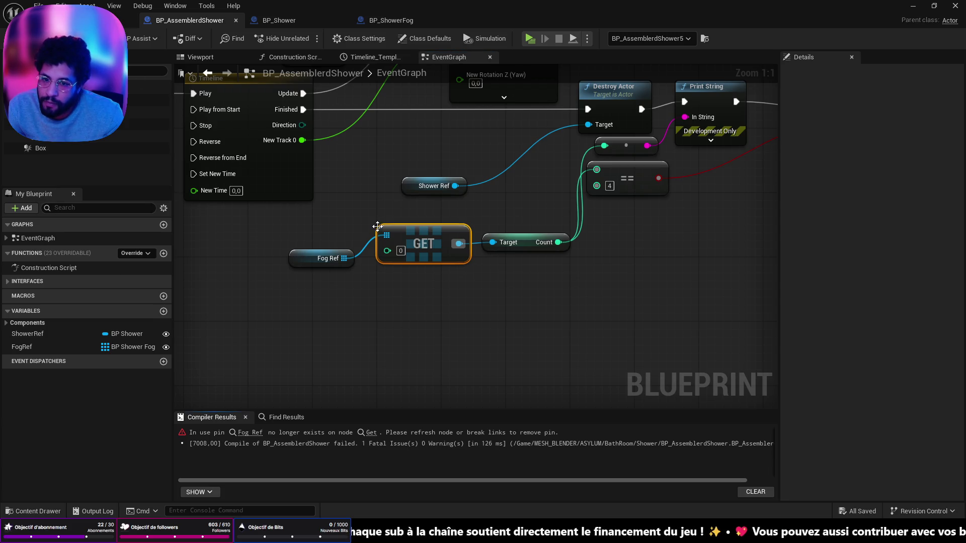
Replace the second broken Fog Ref node with a Fog Ref getter and GET element node, then save.
{"action": "scroll", "coordinate": [377, 226], "scroll_direction": "down", "scroll_amount": 5}
{"action": "scroll", "coordinate": [431, 305], "scroll_direction": "up", "scroll_amount": 5}
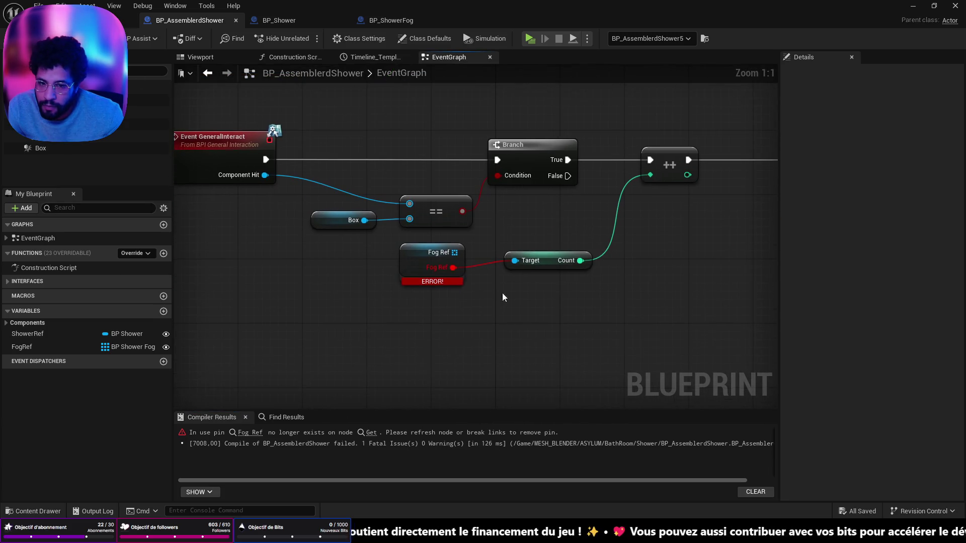
{"action": "left_click", "coordinate": [433, 261]}
{"action": "key", "text": "Delete"}
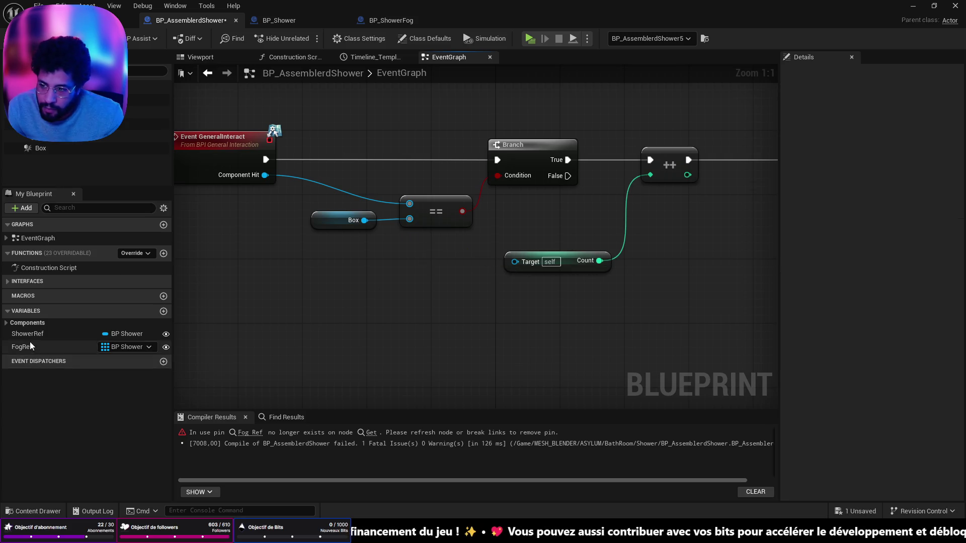
{"action": "left_click_drag", "start_coordinate": [30, 346], "coordinate": [321, 279]}
{"action": "left_click", "coordinate": [334, 296]}
{"action": "left_click_drag", "start_coordinate": [381, 285], "coordinate": [427, 267]}
{"action": "type", "text": "get"}
{"action": "left_click", "coordinate": [497, 368]}
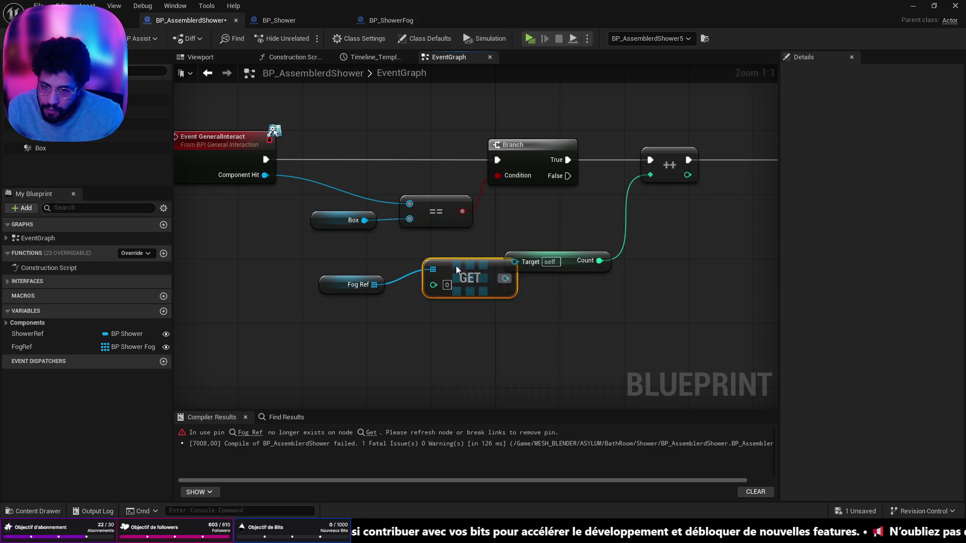
{"action": "key", "text": "ctrl+s"}
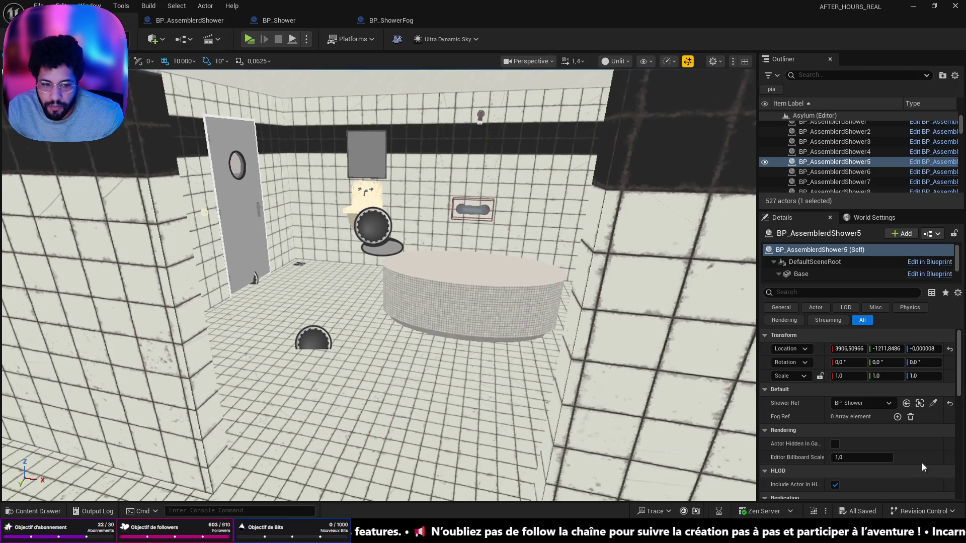
Add two Fog Ref entries to BP_AssemblerdShower5, assign a shower fog actor to each, and save.
{"action": "left_click", "coordinate": [897, 417]}
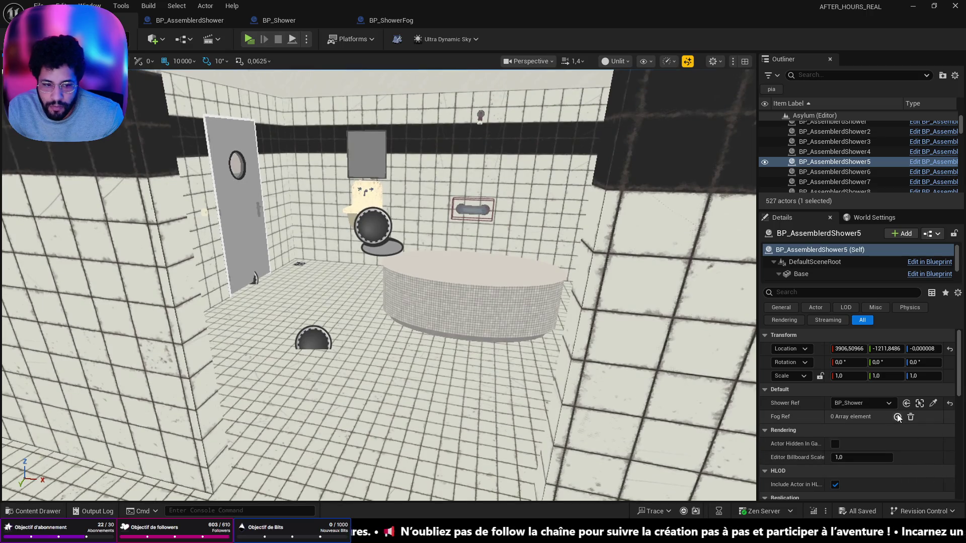
{"action": "left_click", "coordinate": [898, 417]}
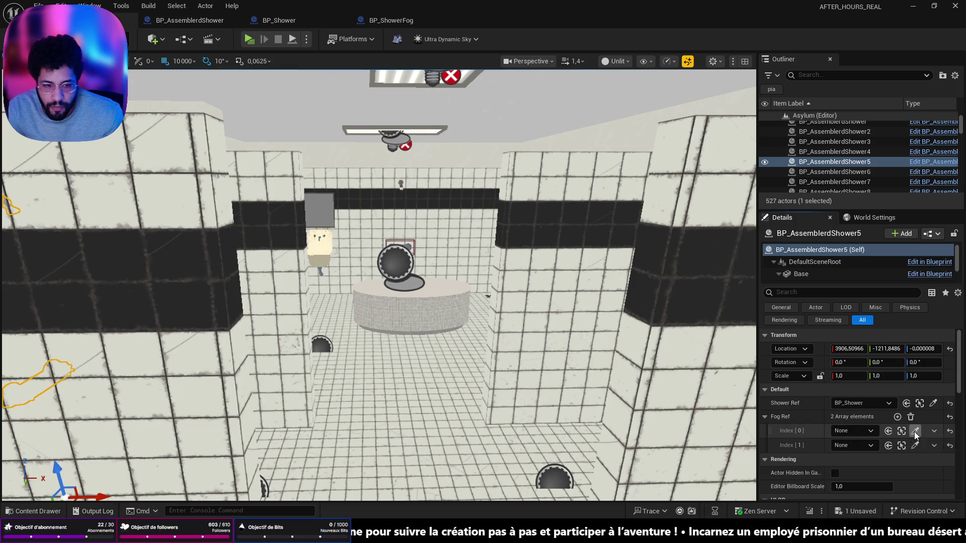
{"action": "left_click", "coordinate": [915, 436]}
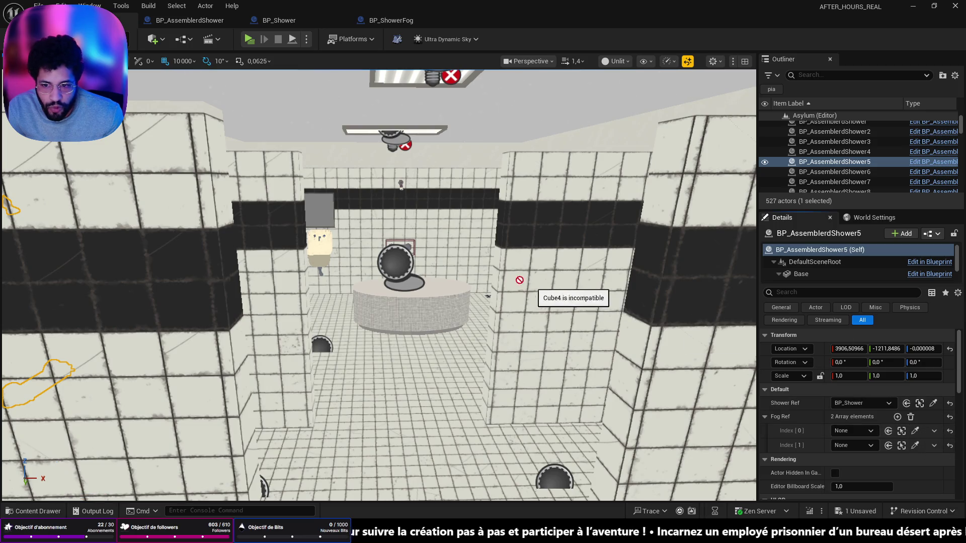
{"action": "left_click", "coordinate": [397, 262]}
{"action": "scroll", "coordinate": [378, 282], "scroll_direction": "down", "scroll_amount": 10}
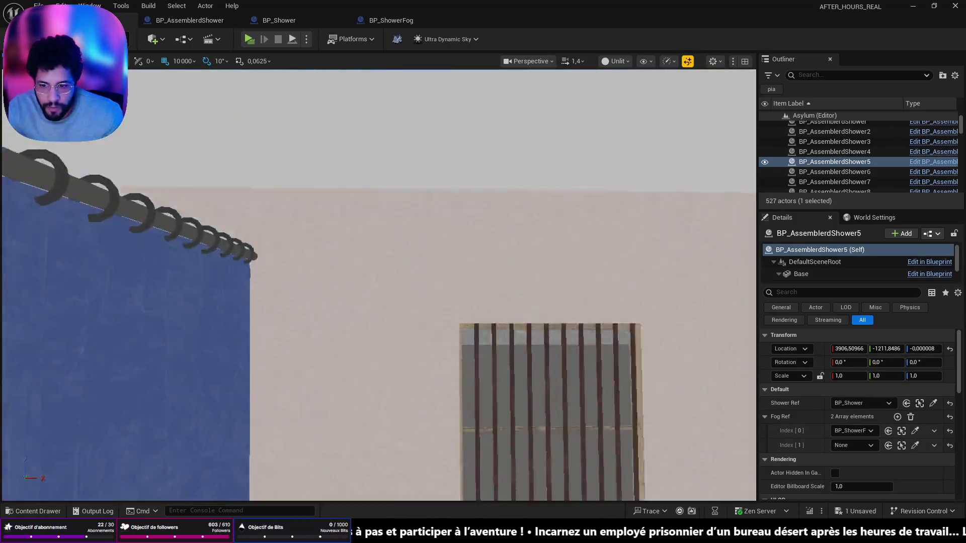
{"action": "scroll", "coordinate": [377, 282], "scroll_direction": "up", "scroll_amount": 10}
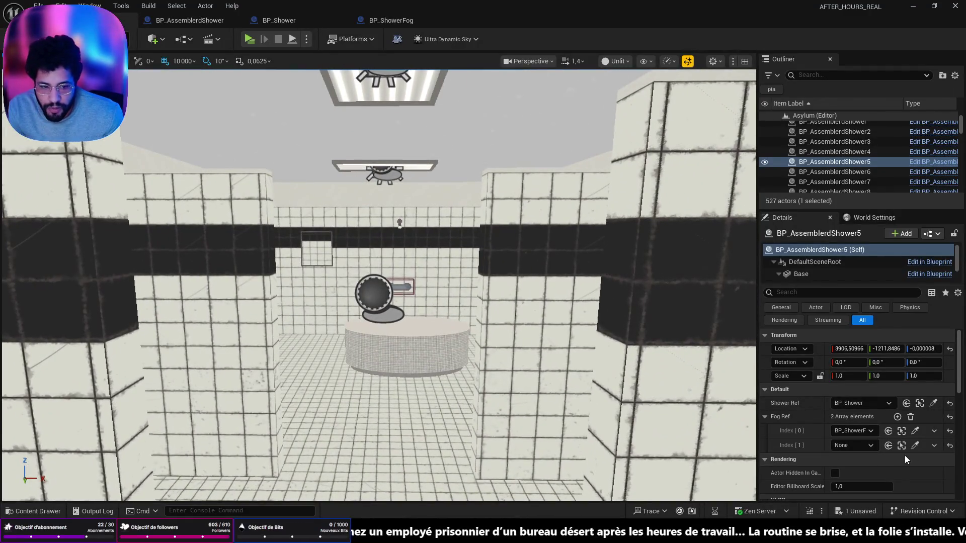
{"action": "left_click", "coordinate": [914, 445]}
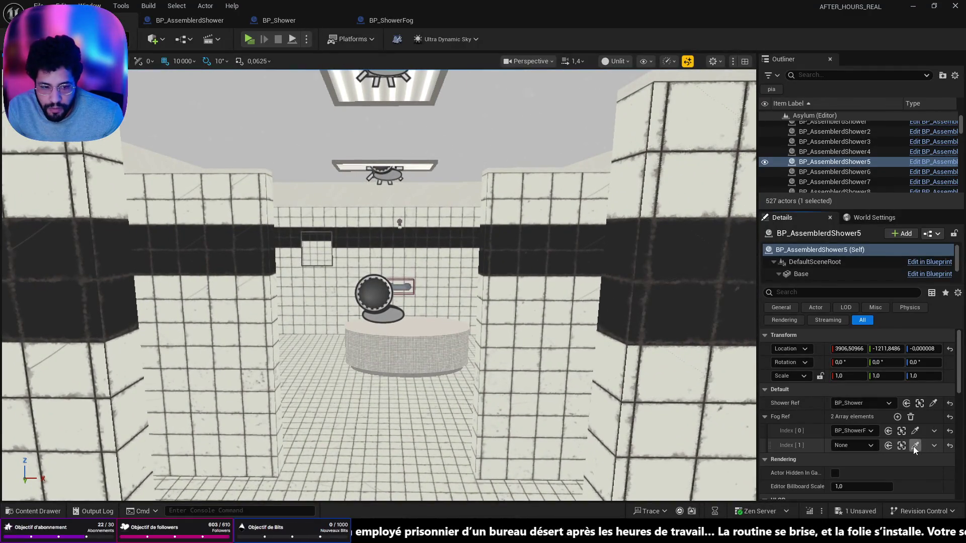
{"action": "left_click", "coordinate": [438, 352]}
{"action": "key", "text": "ctrl+s"}
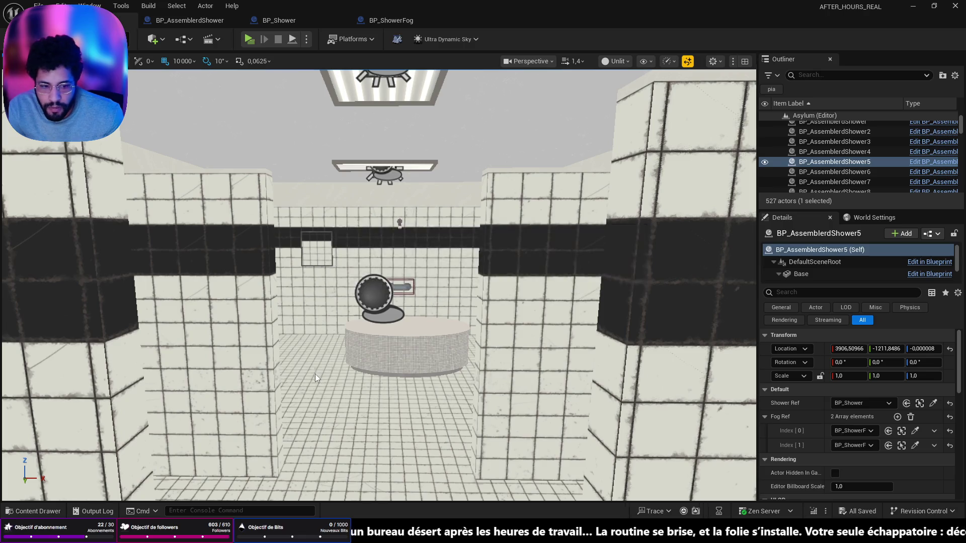
{"action": "key", "text": "f"}
{"action": "left_click_drag", "start_coordinate": [382, 302], "coordinate": [76, 318]}
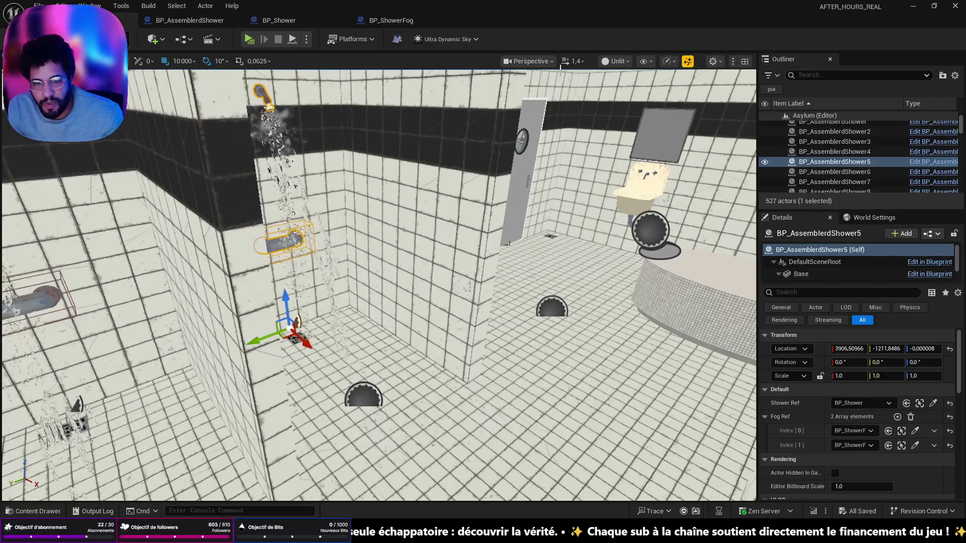
Switch to BP_ShowerFog and pan its event graph over to the Sequence node.
{"action": "left_click", "coordinate": [355, 22]}
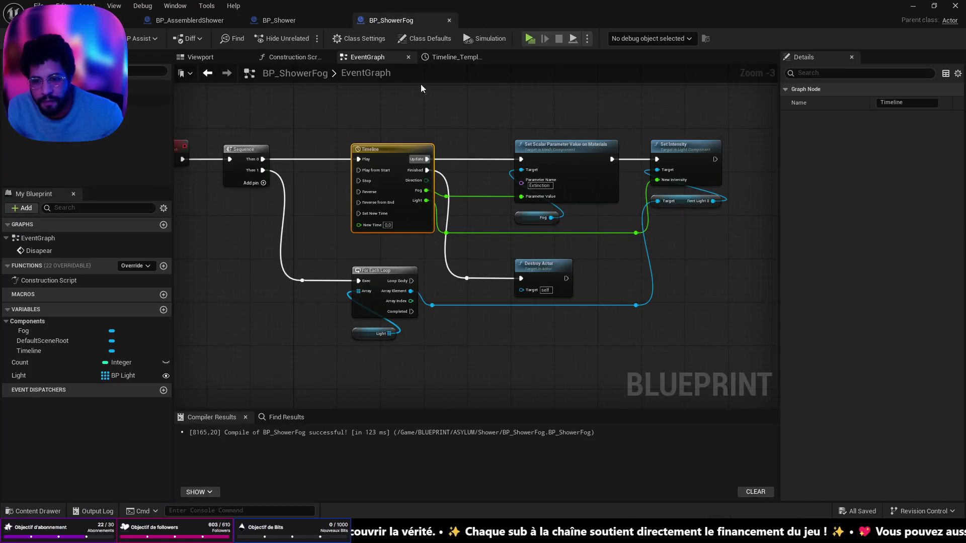
{"action": "scroll", "coordinate": [377, 262], "scroll_direction": "down", "scroll_amount": 4}
{"action": "scroll", "coordinate": [377, 262], "scroll_direction": "up", "scroll_amount": 4}
{"action": "left_click_drag", "start_coordinate": [377, 262], "coordinate": [372, 261]}
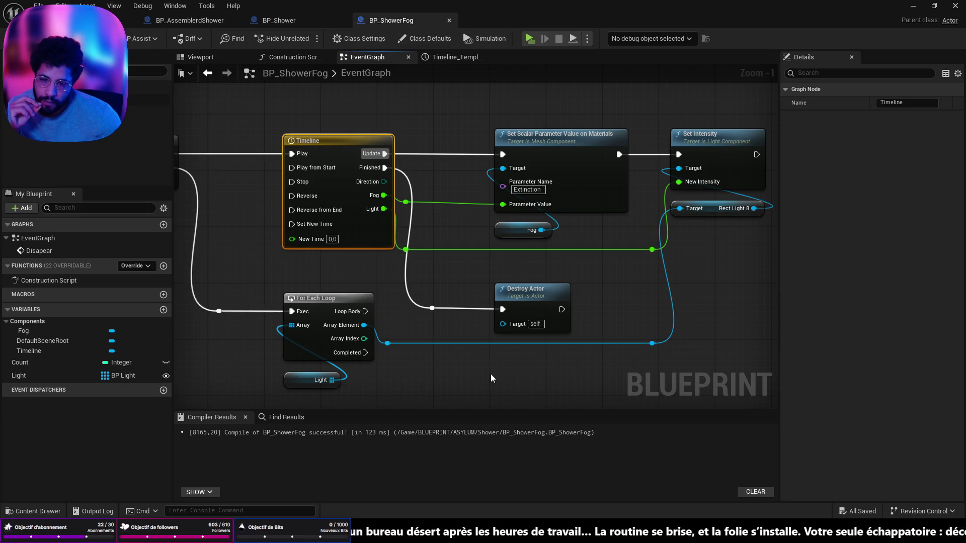
{"action": "left_click_drag", "start_coordinate": [489, 372], "coordinate": [316, 365]}
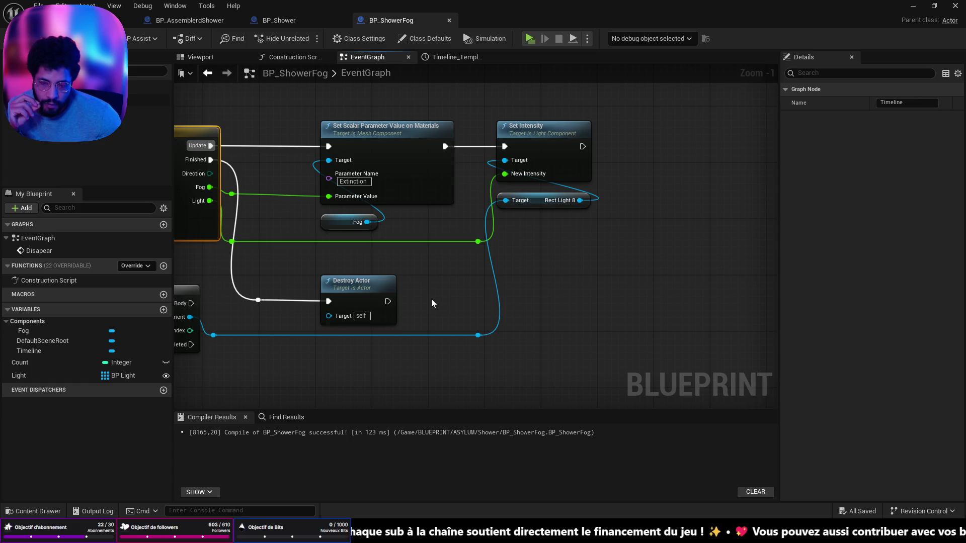
{"action": "left_click_drag", "start_coordinate": [414, 307], "coordinate": [493, 311]}
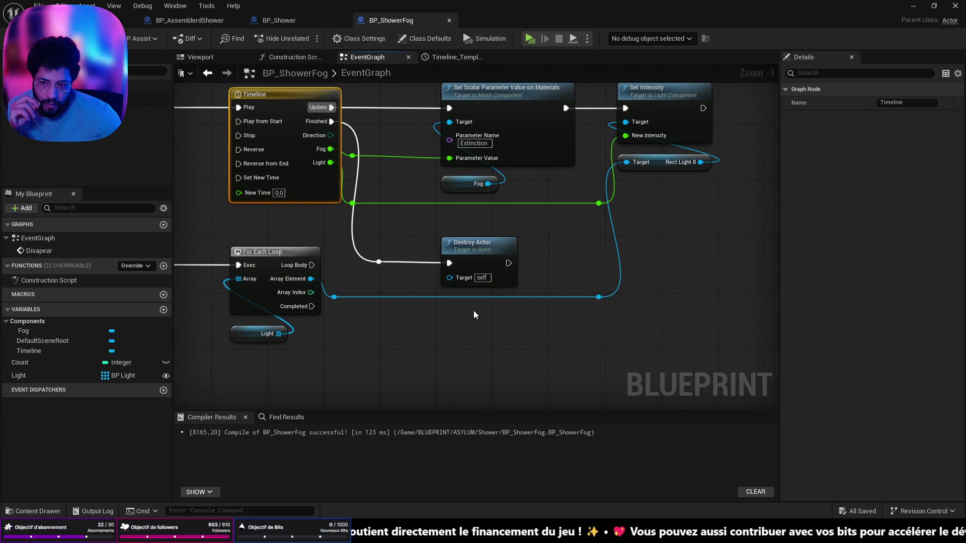
{"action": "mouse_move", "coordinate": [599, 259]}
{"action": "left_mouse_down"}
{"action": "mouse_move", "coordinate": [518, 280]}
{"action": "mouse_move", "coordinate": [541, 279]}
{"action": "left_mouse_up"}
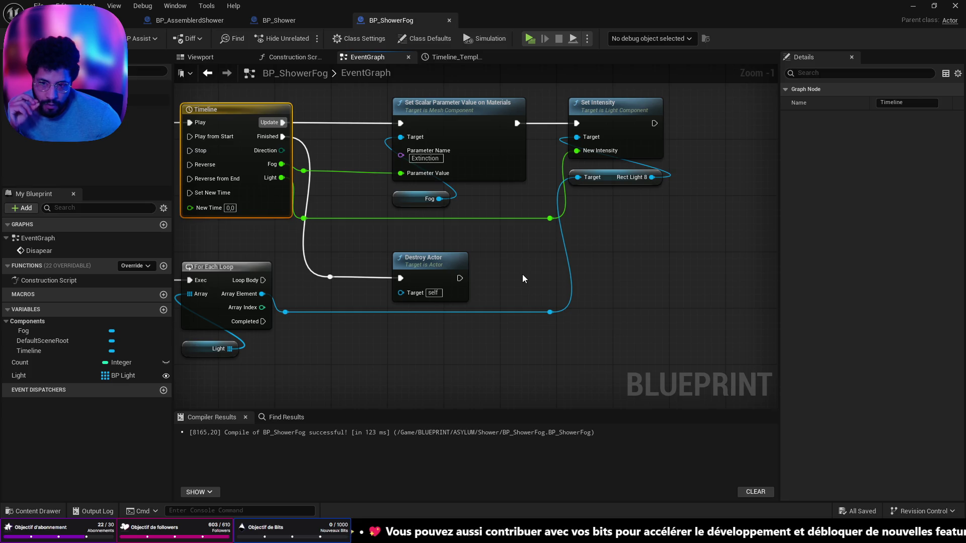
{"action": "left_click_drag", "start_coordinate": [521, 274], "coordinate": [687, 256]}
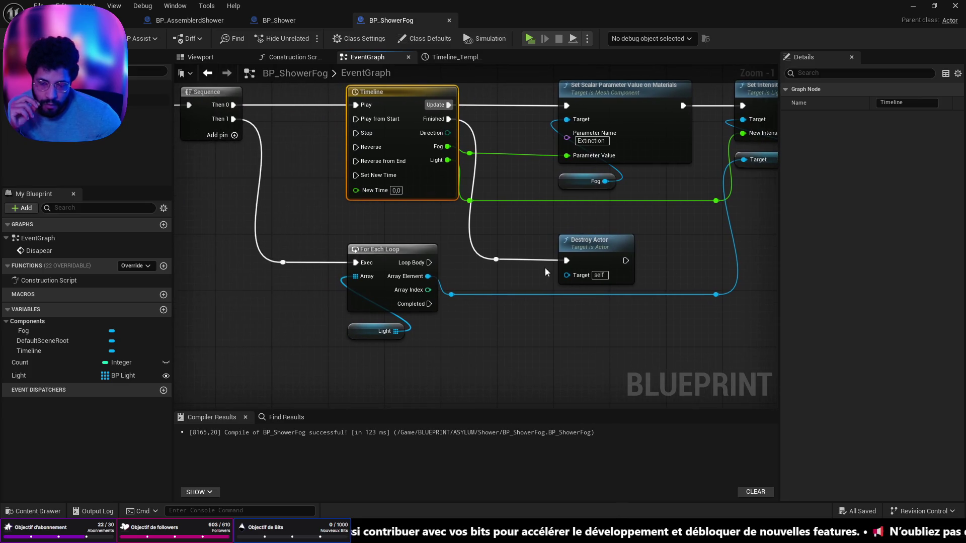
{"action": "scroll", "coordinate": [493, 270], "scroll_direction": "down", "scroll_amount": 2}
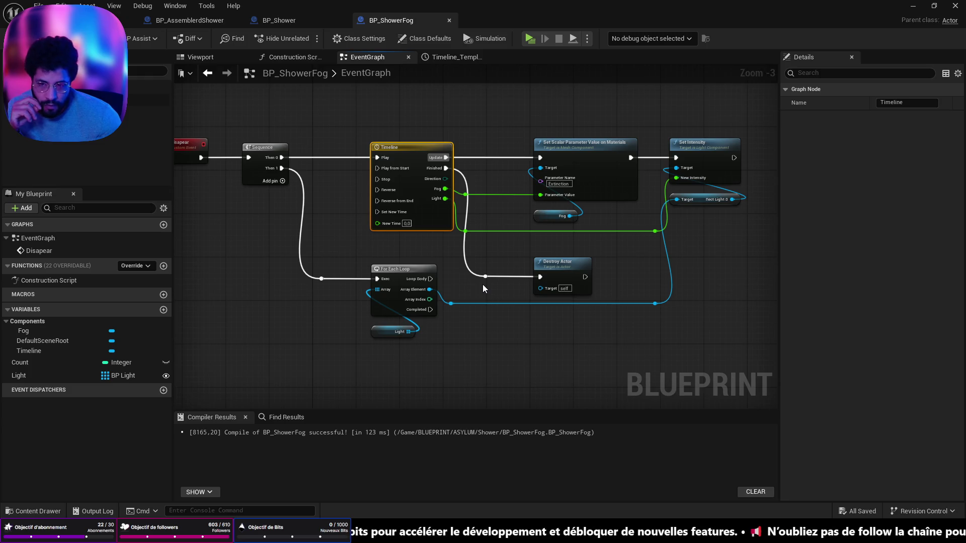
Shift the Disapear event and Sequence left, add a third Sequence output, and place the Light array.
{"action": "mouse_move", "coordinate": [476, 291]}
{"action": "left_mouse_down"}
{"action": "mouse_move", "coordinate": [486, 280]}
{"action": "mouse_move", "coordinate": [608, 276]}
{"action": "mouse_move", "coordinate": [397, 202]}
{"action": "left_mouse_up"}
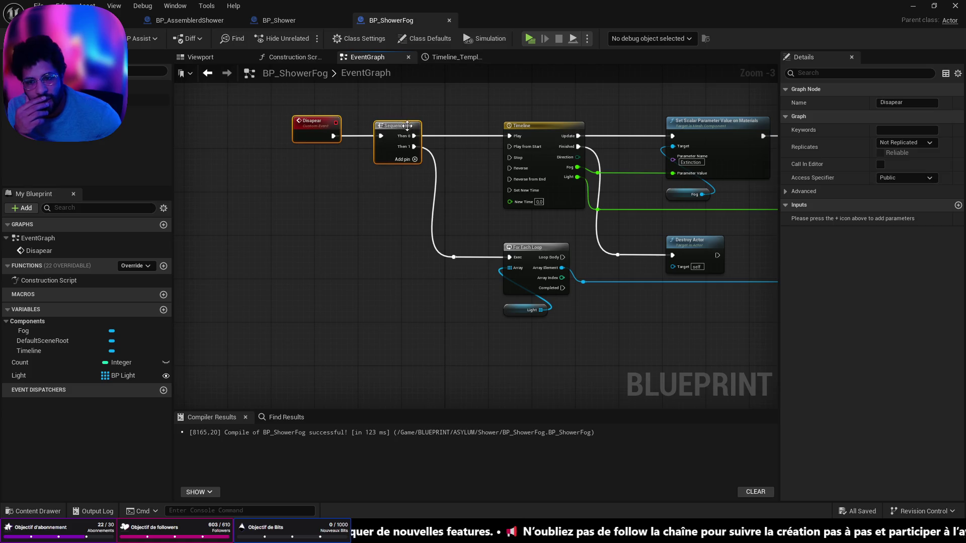
{"action": "left_click_drag", "start_coordinate": [399, 122], "coordinate": [249, 123]}
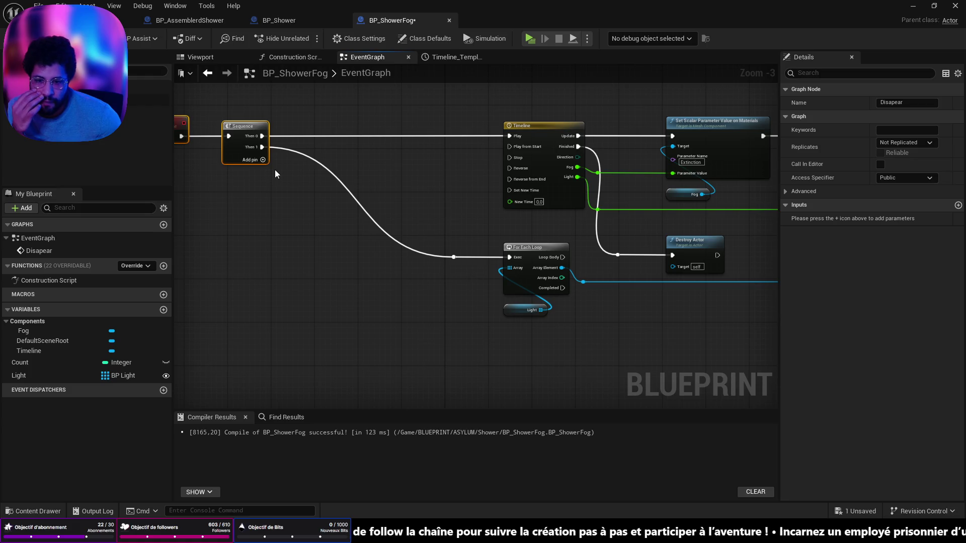
{"action": "left_click", "coordinate": [262, 160]}
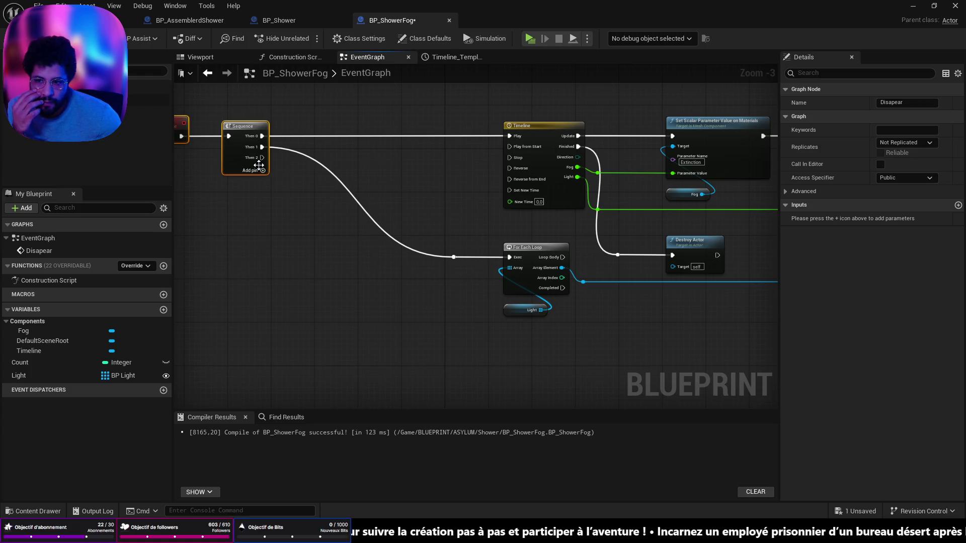
{"action": "mouse_move", "coordinate": [18, 376]}
{"action": "left_mouse_down"}
{"action": "mouse_move", "coordinate": [199, 262]}
{"action": "mouse_move", "coordinate": [267, 303]}
{"action": "left_mouse_up"}
Loop over the Light array calling Flicker on each element, then open BP_Light's Flicker definition.
{"action": "left_click", "coordinate": [235, 278]}
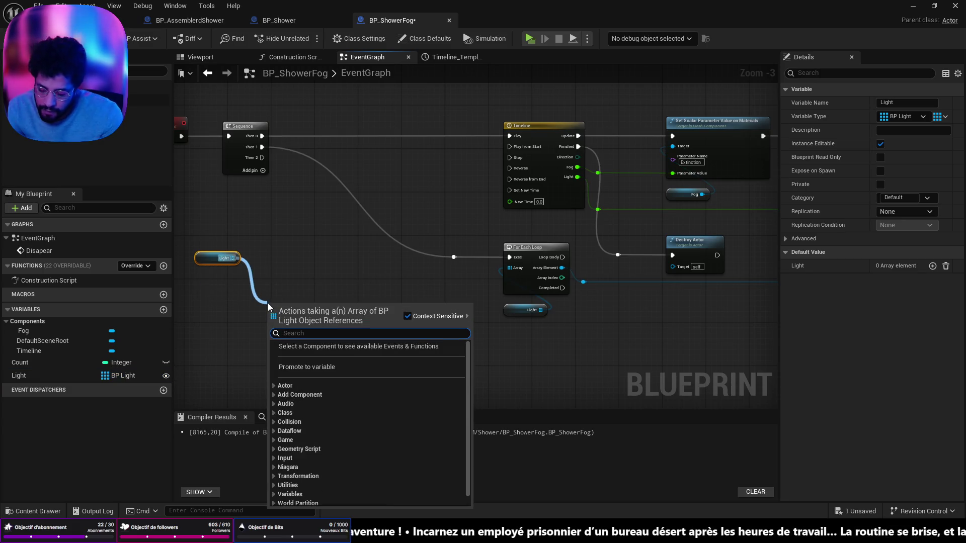
{"action": "type", "text": "for"}
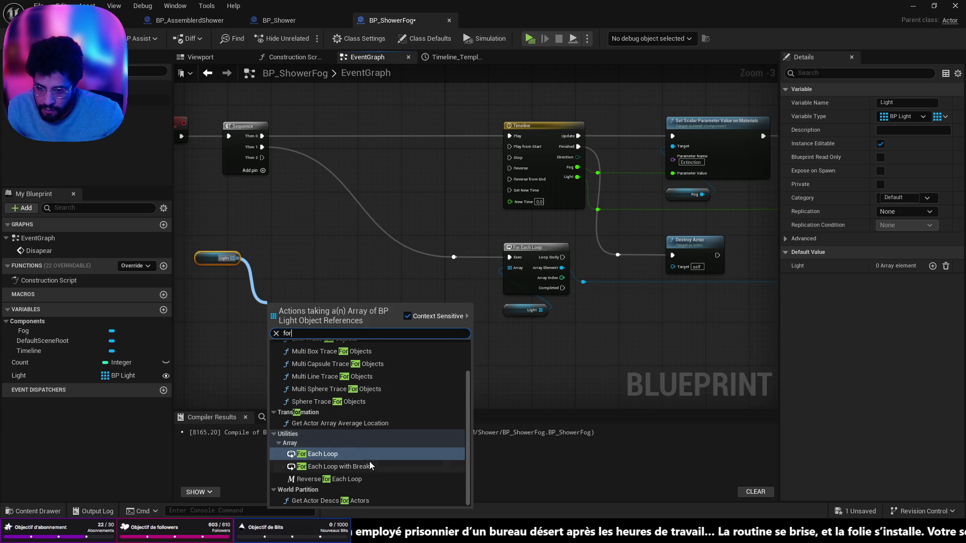
{"action": "left_click", "coordinate": [359, 455]}
{"action": "mouse_move", "coordinate": [304, 302]}
{"action": "left_mouse_down"}
{"action": "mouse_move", "coordinate": [304, 252]}
{"action": "mouse_move", "coordinate": [362, 309]}
{"action": "left_mouse_up"}
{"action": "type", "text": "flic"}
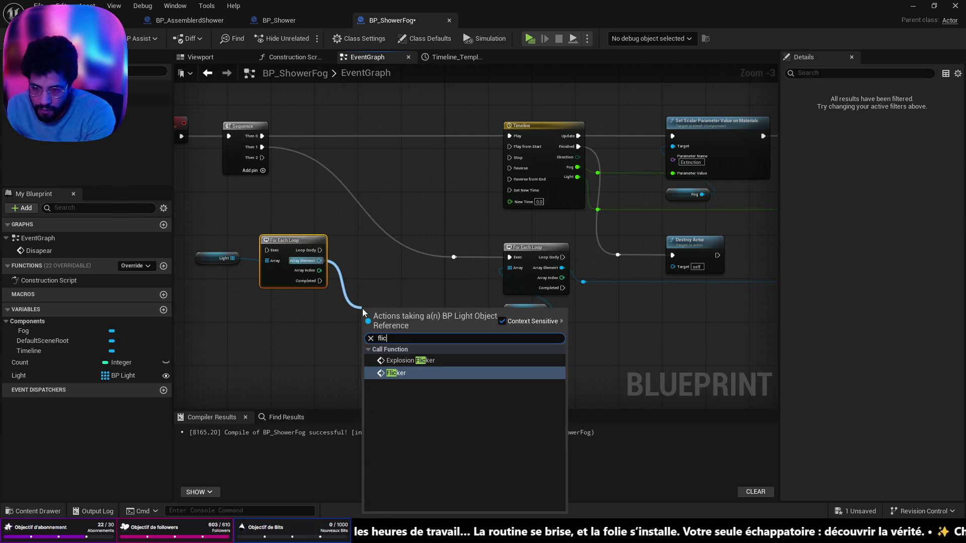
{"action": "left_click", "coordinate": [394, 373]}
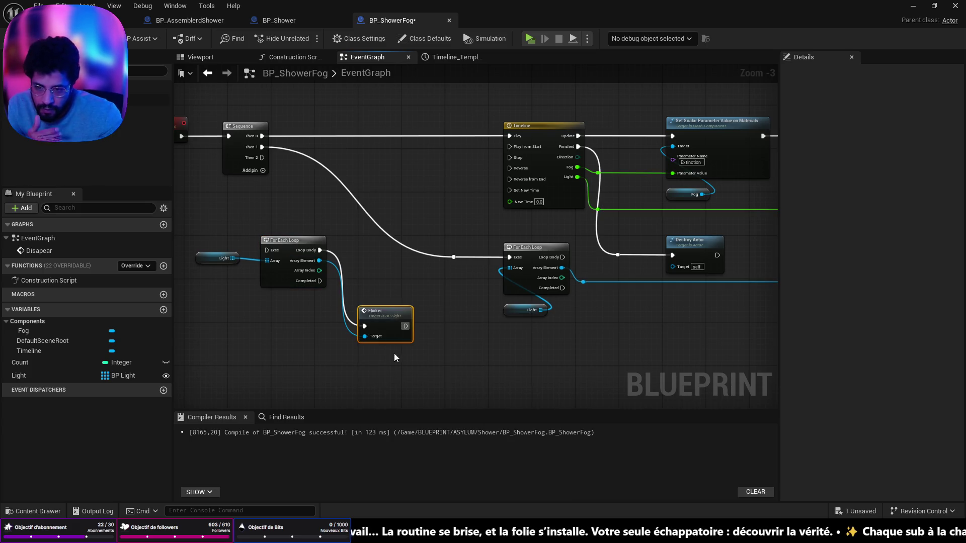
{"action": "double_click", "coordinate": [391, 316]}
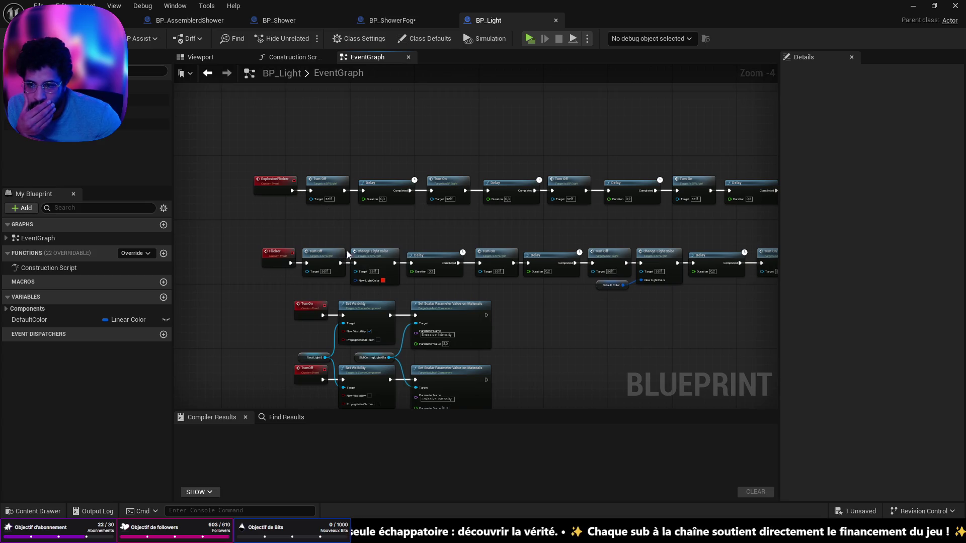
Pan across BP_Light's Flicker event chain to review it, then return to the level editor.
{"action": "scroll", "coordinate": [414, 299], "scroll_direction": "up", "scroll_amount": 2}
{"action": "mouse_move", "coordinate": [429, 297]}
{"action": "left_mouse_down"}
{"action": "mouse_move", "coordinate": [268, 314]}
{"action": "mouse_move", "coordinate": [595, 306]}
{"action": "left_mouse_up"}
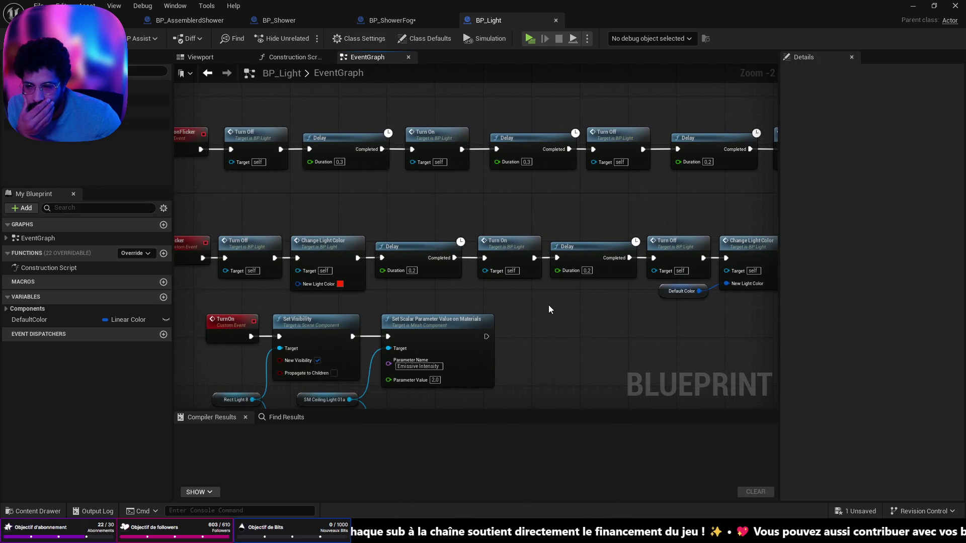
{"action": "mouse_move", "coordinate": [514, 308]}
{"action": "left_mouse_down"}
{"action": "mouse_move", "coordinate": [198, 333]}
{"action": "mouse_move", "coordinate": [627, 328]}
{"action": "mouse_move", "coordinate": [677, 257]}
{"action": "mouse_move", "coordinate": [198, 300]}
{"action": "mouse_move", "coordinate": [609, 303]}
{"action": "left_mouse_up"}
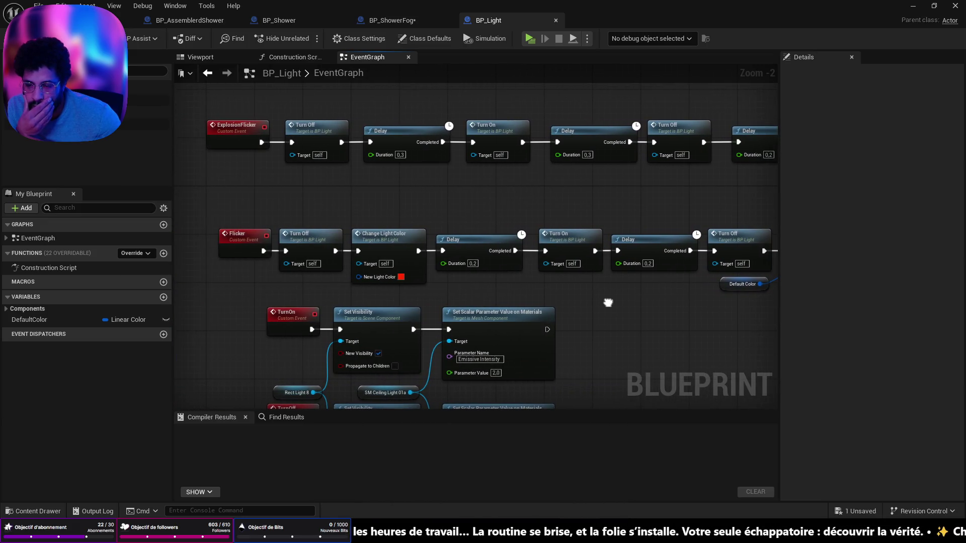
{"action": "left_click", "coordinate": [85, 20]}
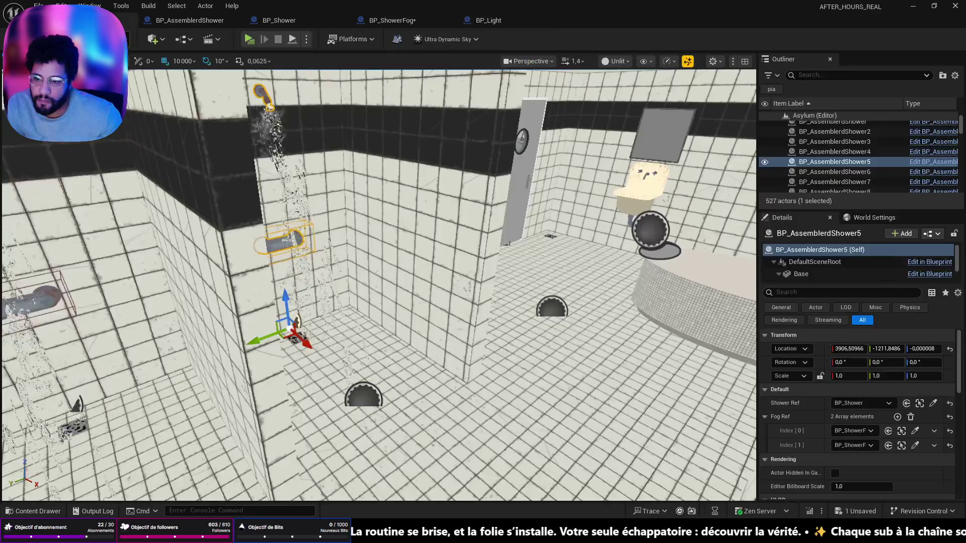
Wire the Sequence's Then 2 output into BP_ShowerFog's Light For Each Loop and save.
{"action": "left_click", "coordinate": [403, 21]}
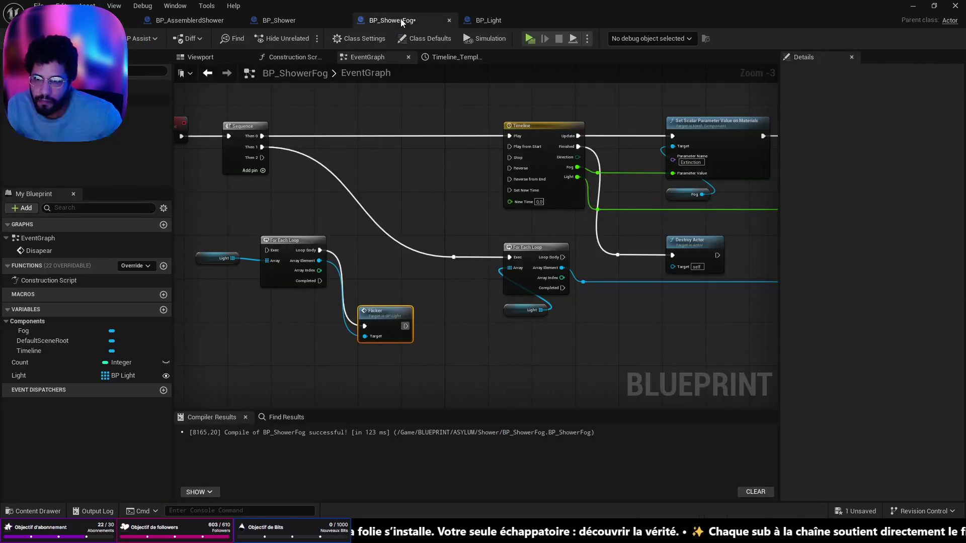
{"action": "left_click_drag", "start_coordinate": [390, 310], "coordinate": [379, 234]}
{"action": "left_click_drag", "start_coordinate": [262, 157], "coordinate": [261, 164]}
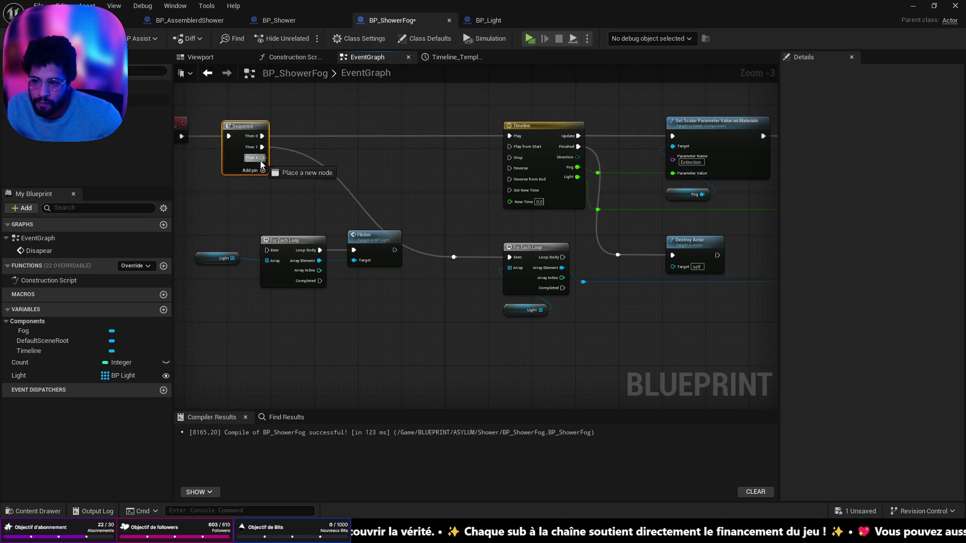
{"action": "key", "text": "ctrl+s"}
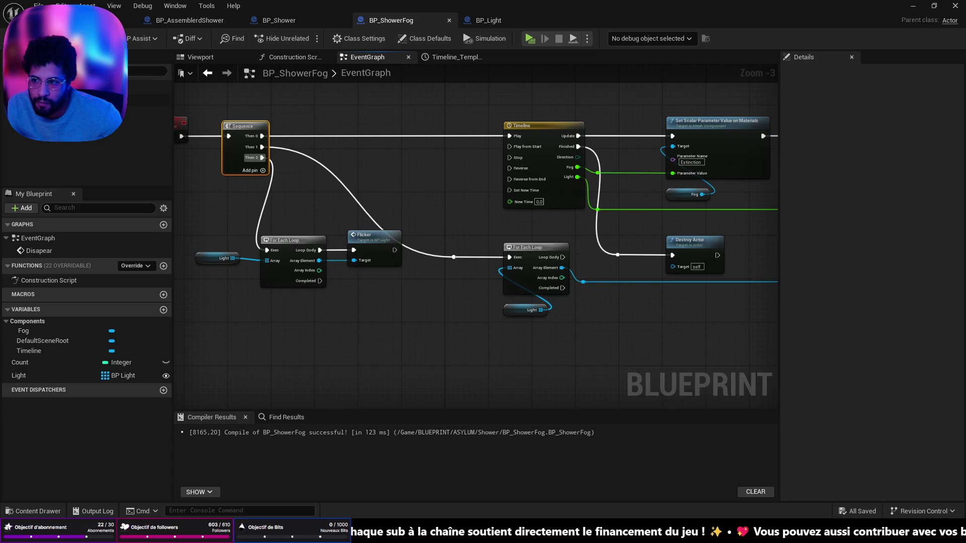
{"action": "left_click", "coordinate": [76, 20]}
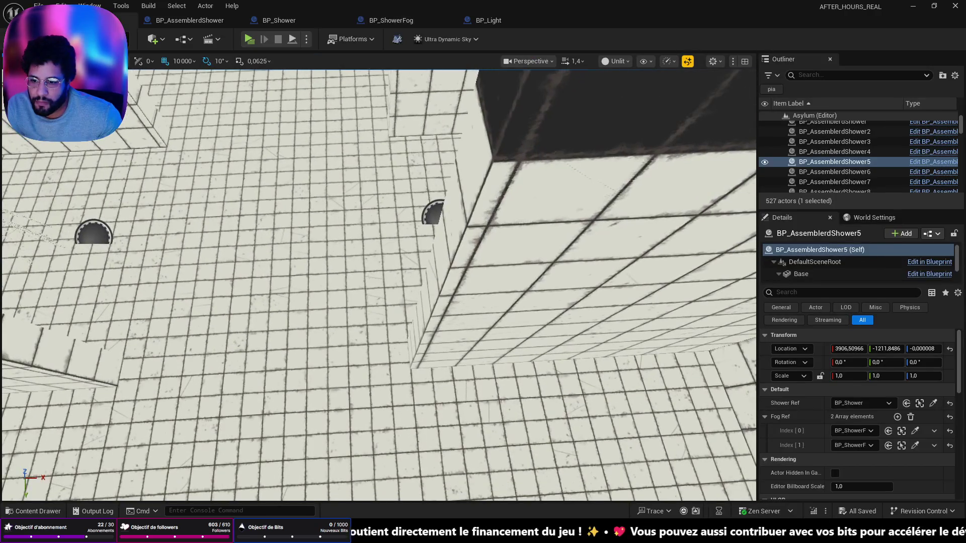
{"action": "right_click", "coordinate": [289, 361]}
{"action": "left_click", "coordinate": [288, 352]}
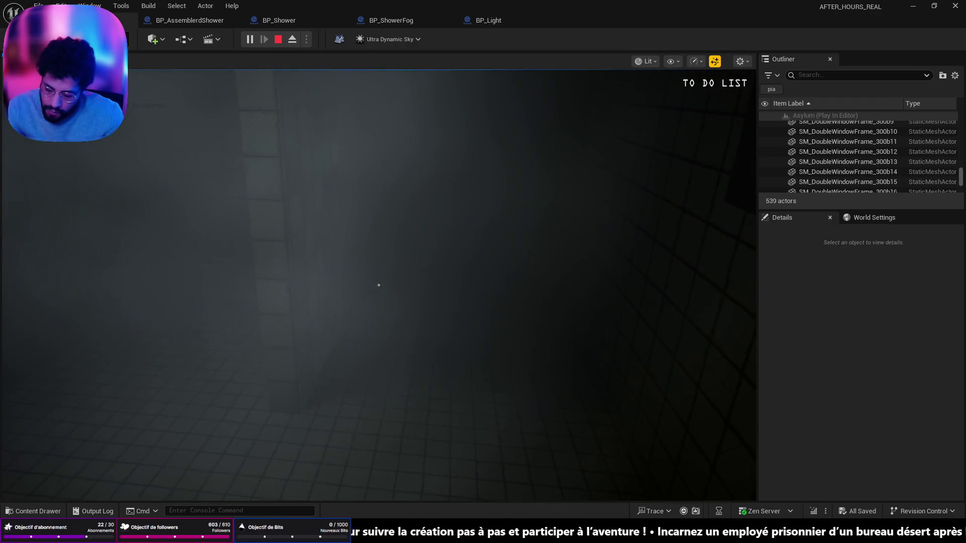
{"action": "key", "text": "Escape"}
{"action": "left_click", "coordinate": [592, 127]}
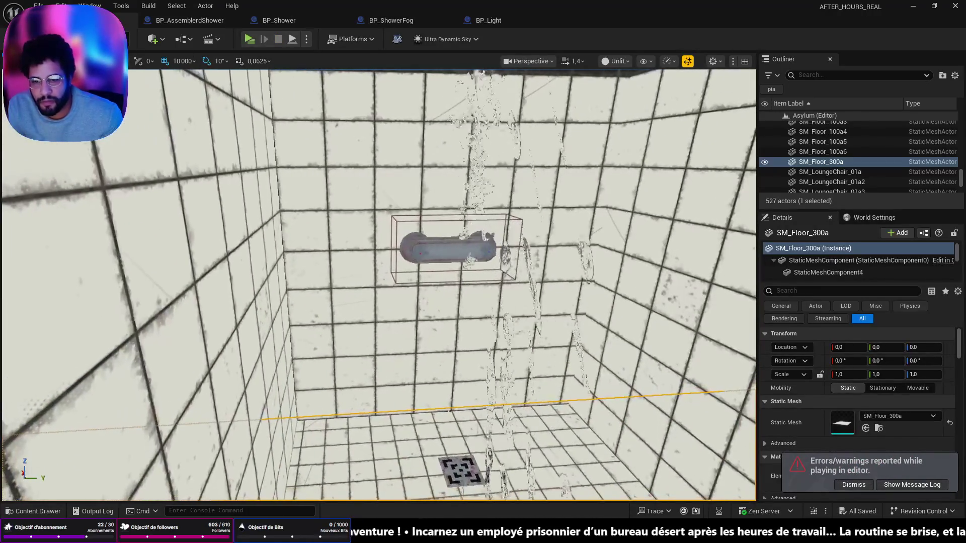
{"action": "left_click", "coordinate": [457, 246]}
{"action": "scroll", "coordinate": [458, 247], "scroll_direction": "down", "scroll_amount": 5}
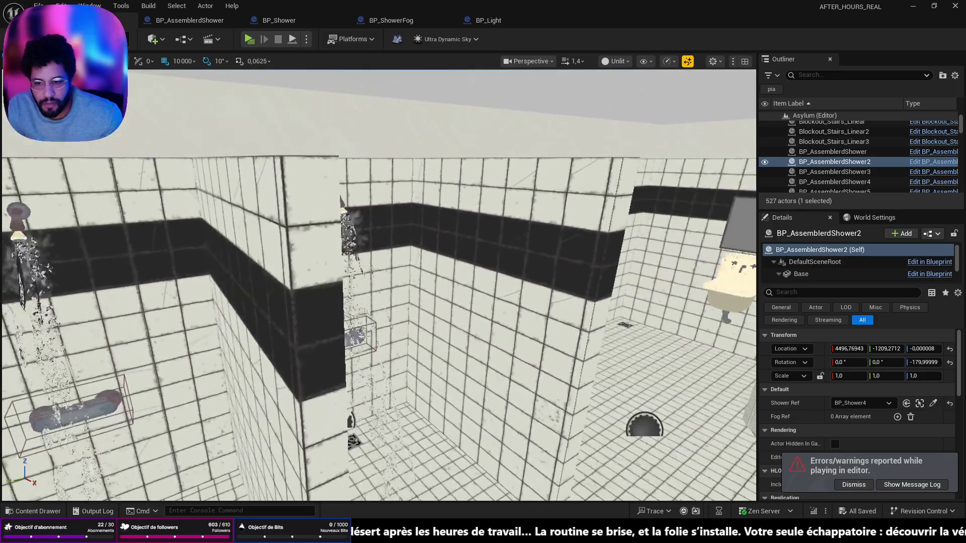
{"action": "left_click", "coordinate": [376, 315]}
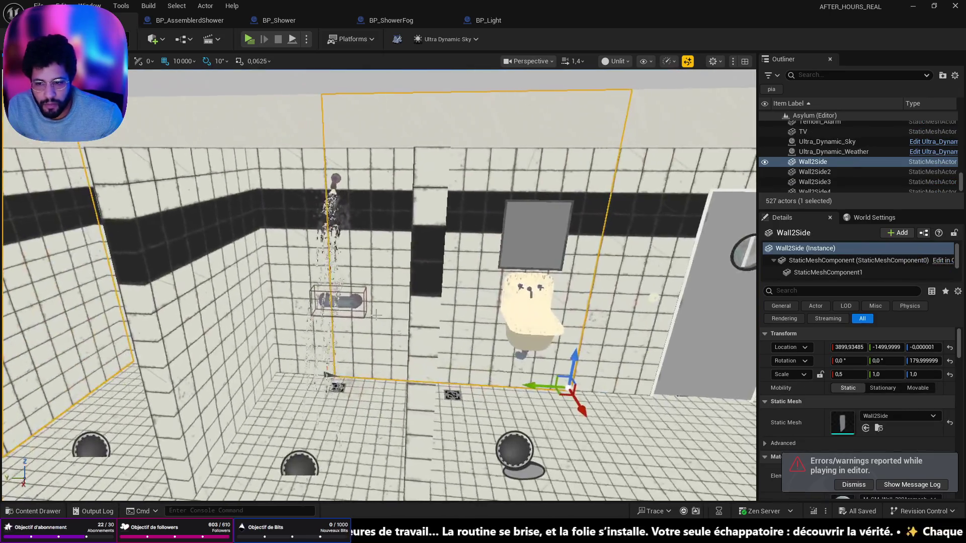
{"action": "left_click", "coordinate": [352, 302]}
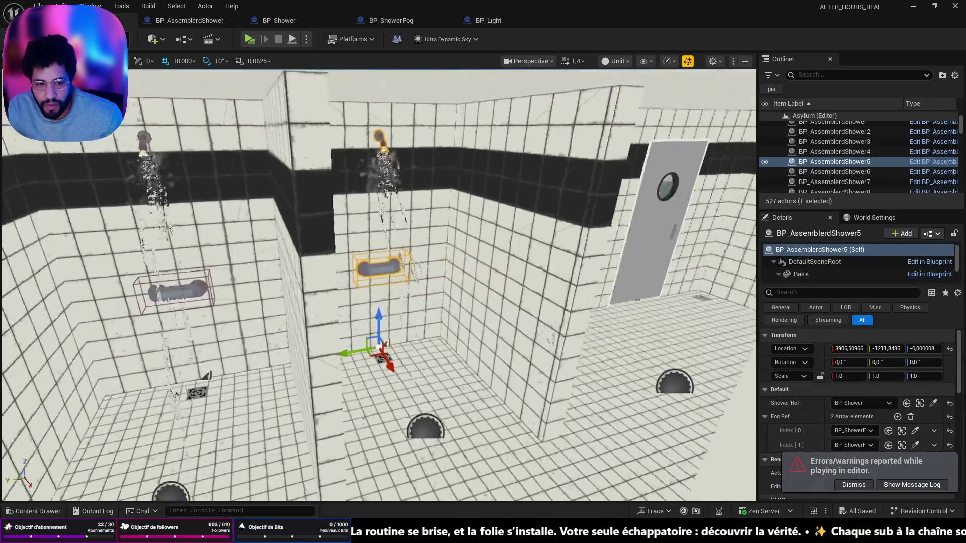
{"action": "scroll", "coordinate": [844, 443], "scroll_direction": "down", "scroll_amount": 2}
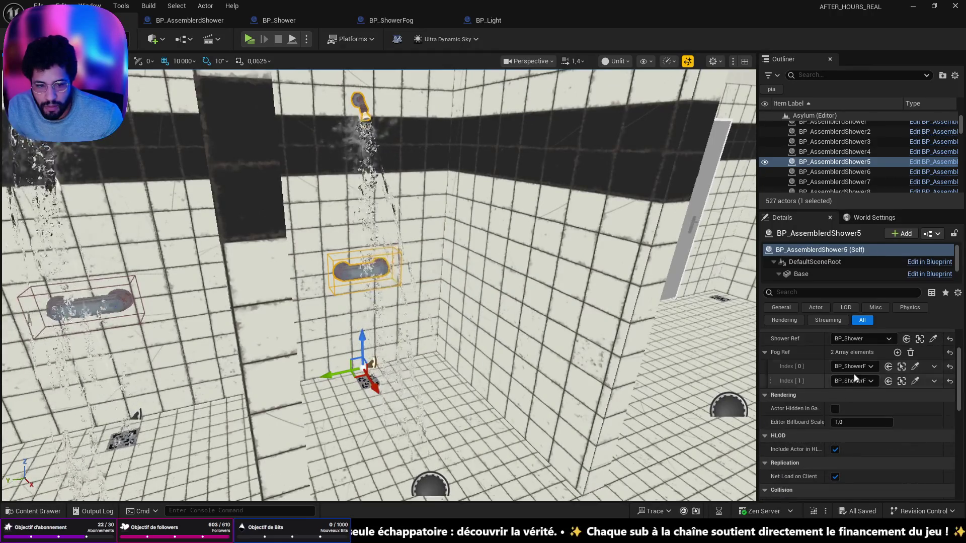
{"action": "left_click_drag", "start_coordinate": [704, 374], "coordinate": [664, 375]}
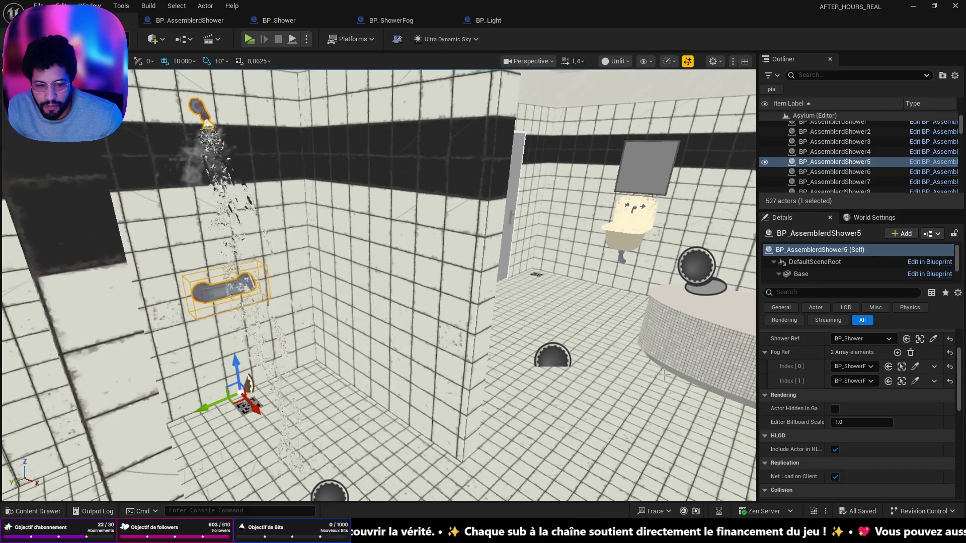
{"action": "left_click_drag", "start_coordinate": [752, 373], "coordinate": [679, 372]}
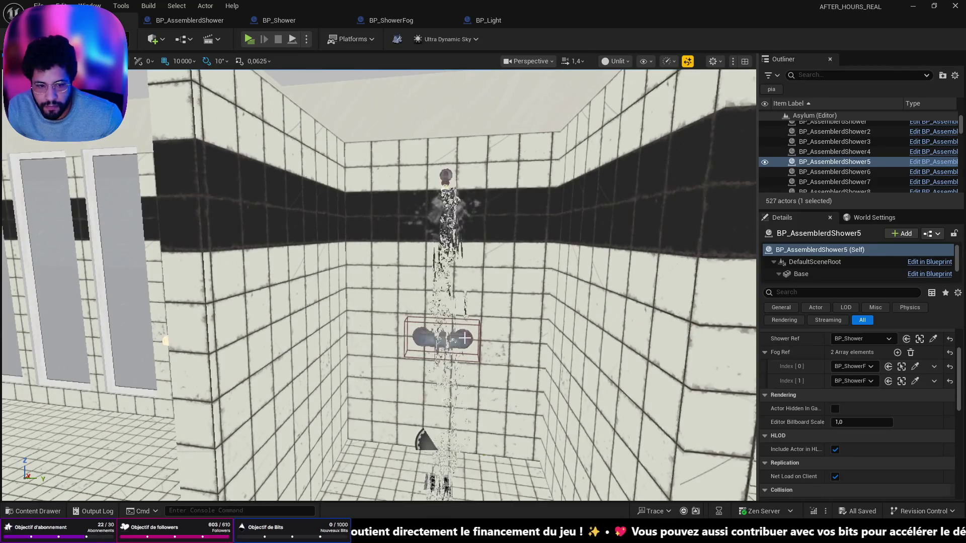
{"action": "double_click", "coordinate": [834, 131]}
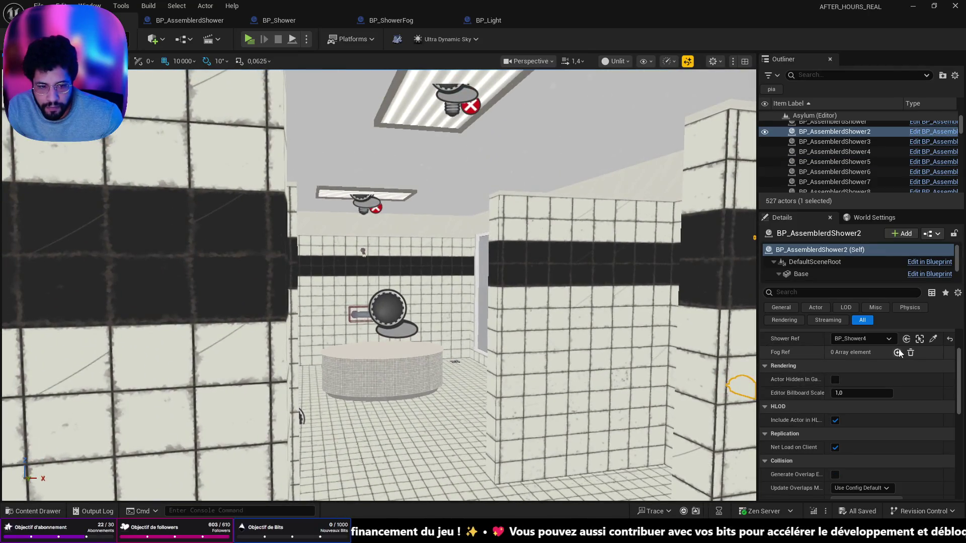
Add two Fog Ref entries each to BP_AssemblerdShower2 and BP_AssemblerdShower4.
{"action": "left_click", "coordinate": [898, 353]}
{"action": "left_click", "coordinate": [898, 353]}
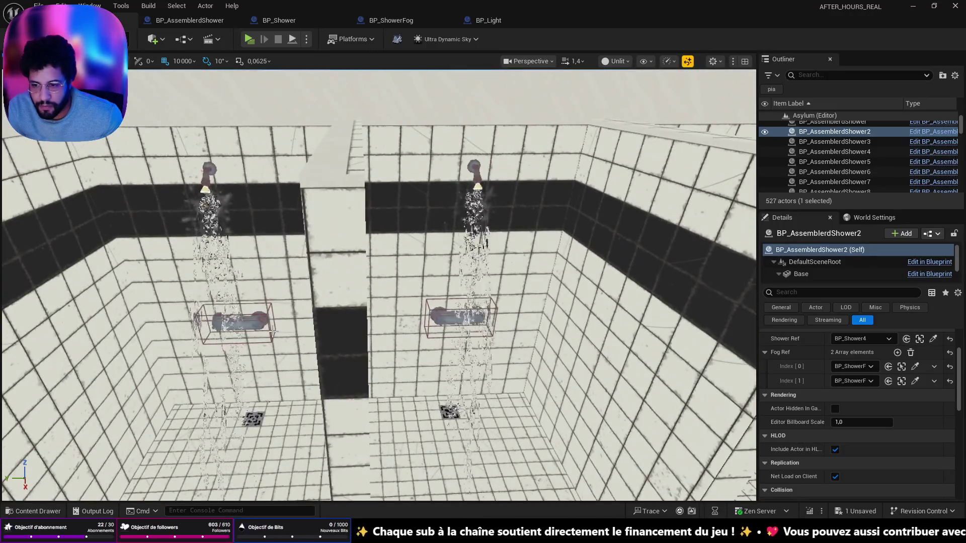
{"action": "left_click", "coordinate": [248, 322]}
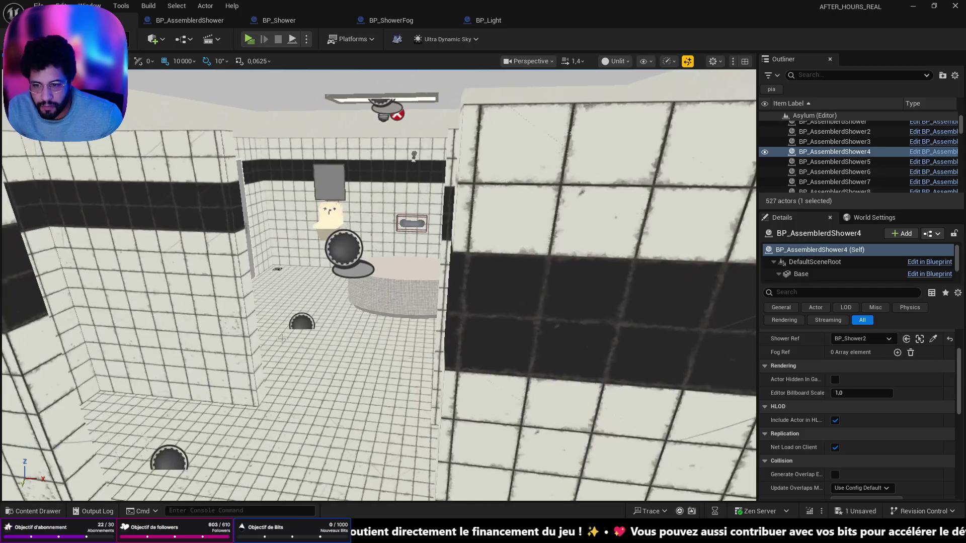
{"action": "left_click", "coordinate": [897, 353]}
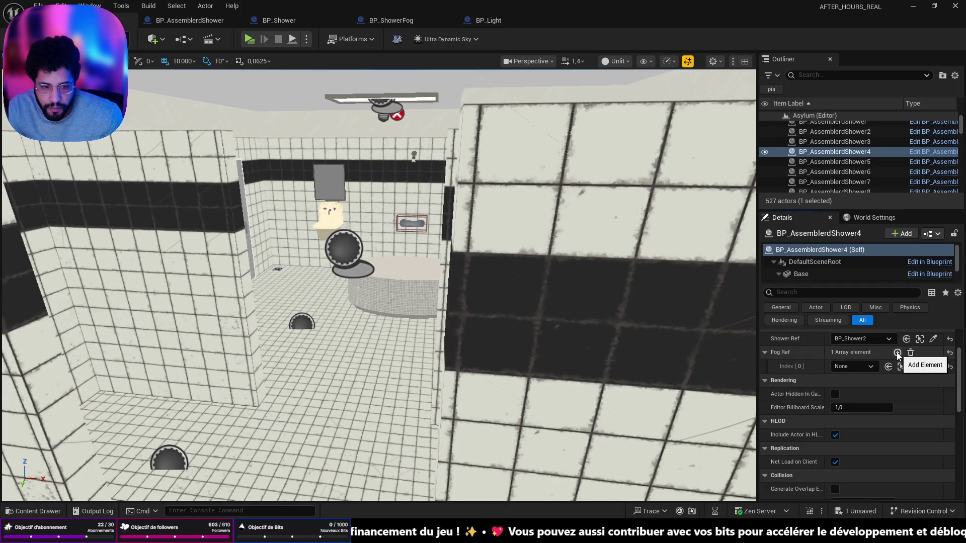
{"action": "left_click", "coordinate": [897, 352]}
{"action": "left_click", "coordinate": [914, 367]}
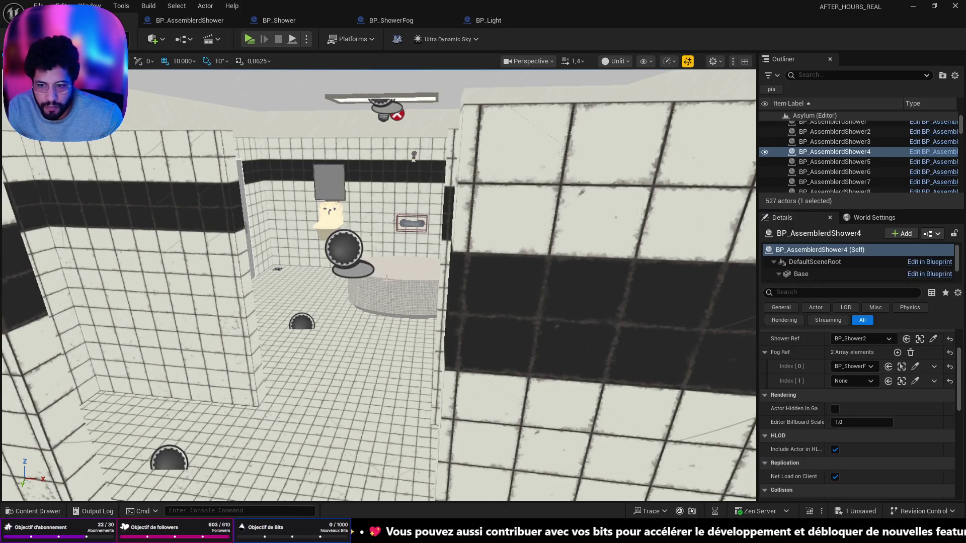
Select BP_AssemblerdShower3, add two Fog Ref entries, and assign a shower fog actor to the first.
{"action": "key", "text": "f"}
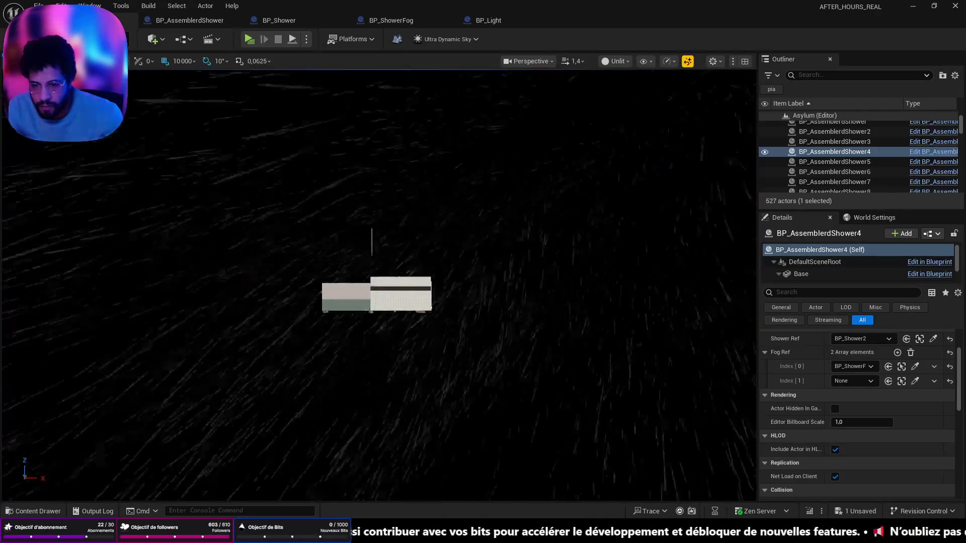
{"action": "scroll", "coordinate": [377, 284], "scroll_direction": "up", "scroll_amount": 5}
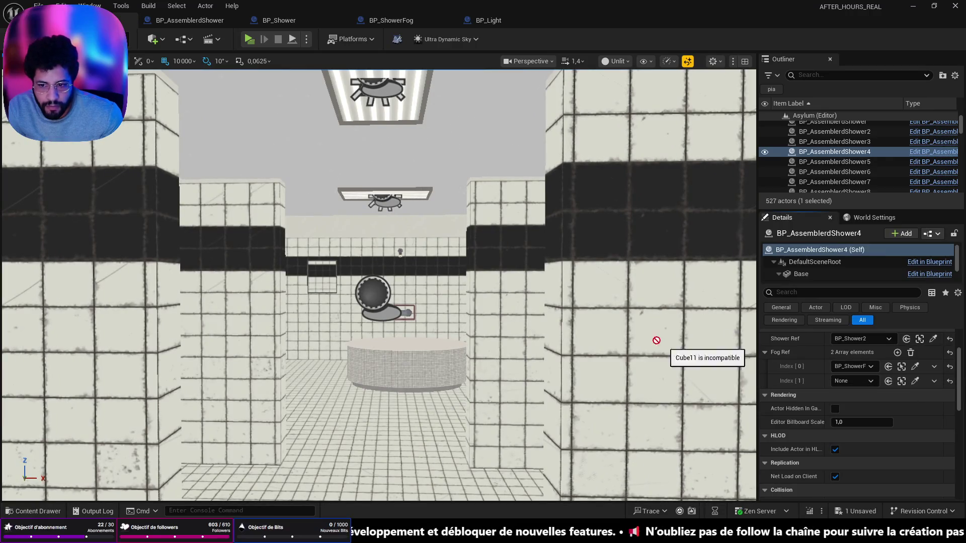
{"action": "left_click_drag", "start_coordinate": [451, 320], "coordinate": [654, 319]}
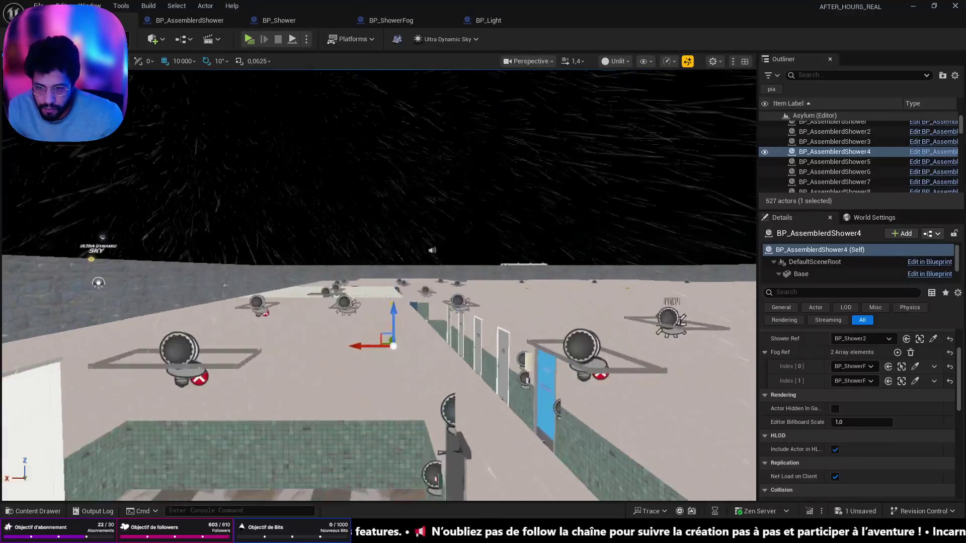
{"action": "left_click_drag", "start_coordinate": [450, 320], "coordinate": [436, 314]}
{"action": "left_click", "coordinate": [398, 299]}
{"action": "left_click", "coordinate": [897, 352]}
{"action": "left_click", "coordinate": [898, 352]}
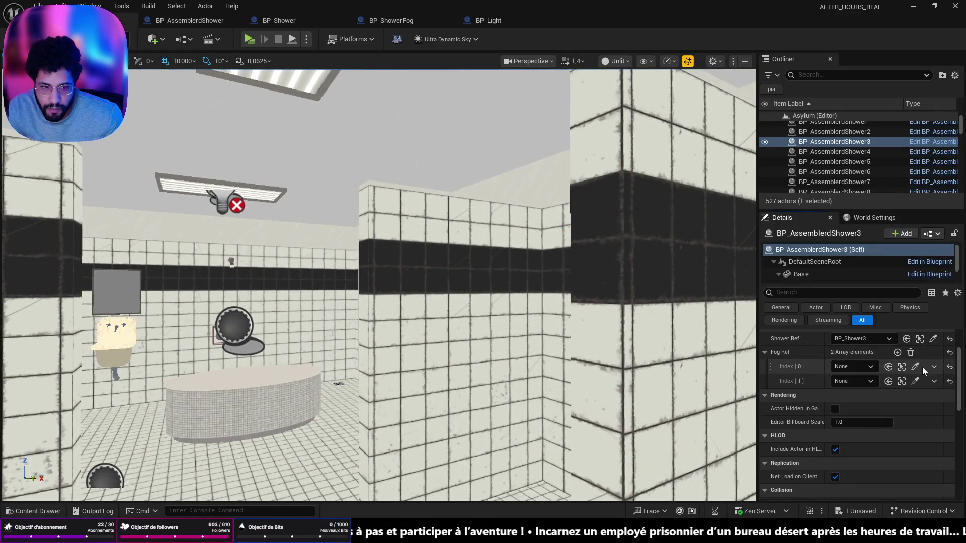
{"action": "left_click", "coordinate": [915, 367]}
{"action": "left_click", "coordinate": [247, 320]}
Fly the view through the shower room and select the floor to play from.
{"action": "left_click_drag", "start_coordinate": [246, 320], "coordinate": [247, 320]}
{"action": "key", "text": "w"}
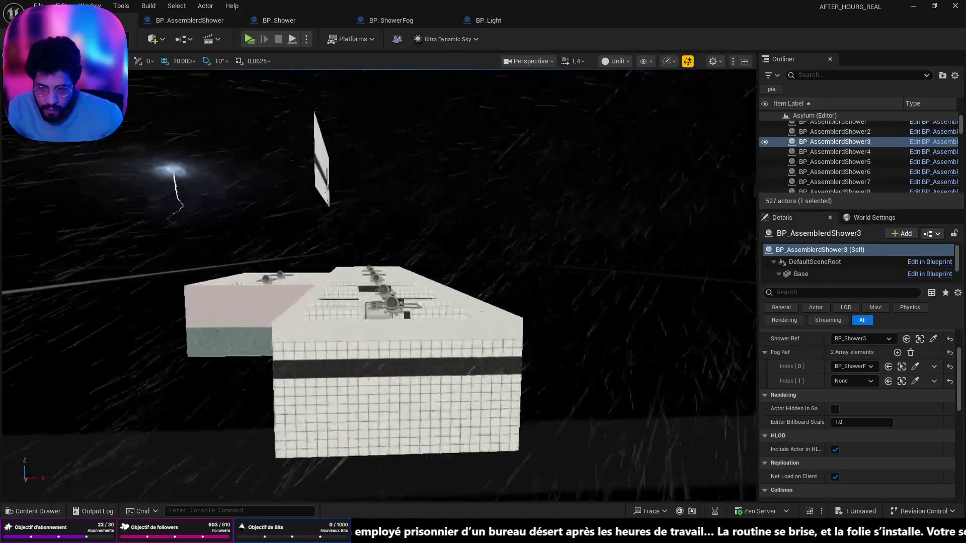
{"action": "key", "text": "w"}
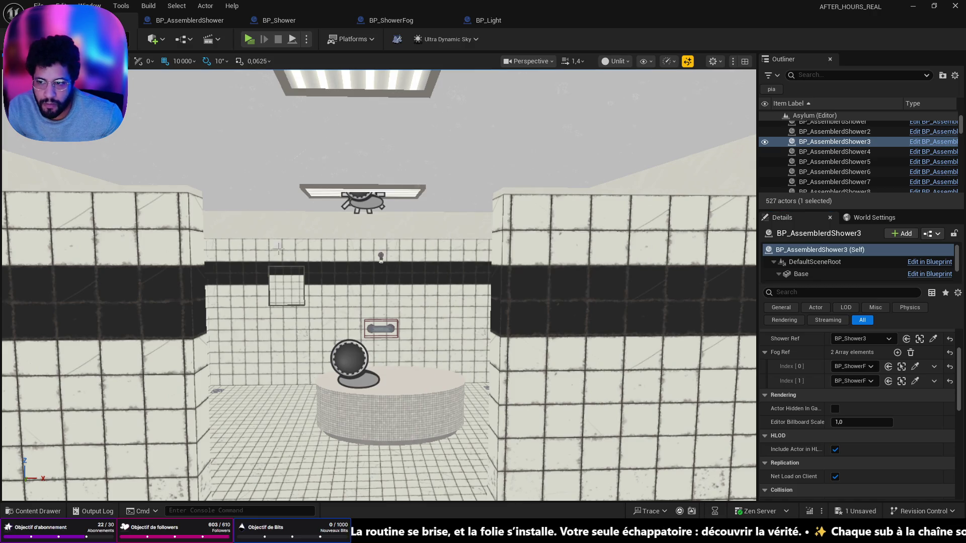
{"action": "key", "text": "f"}
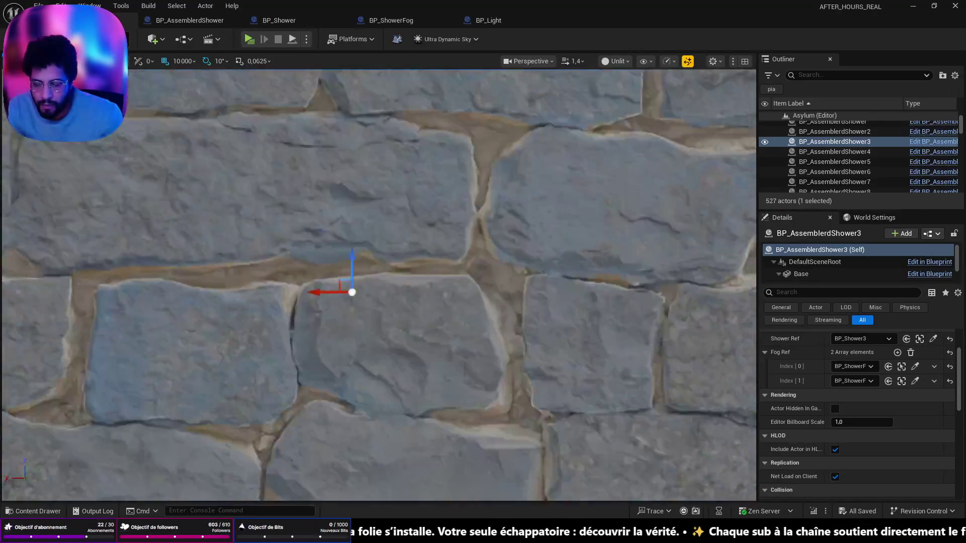
{"action": "key", "text": "s"}
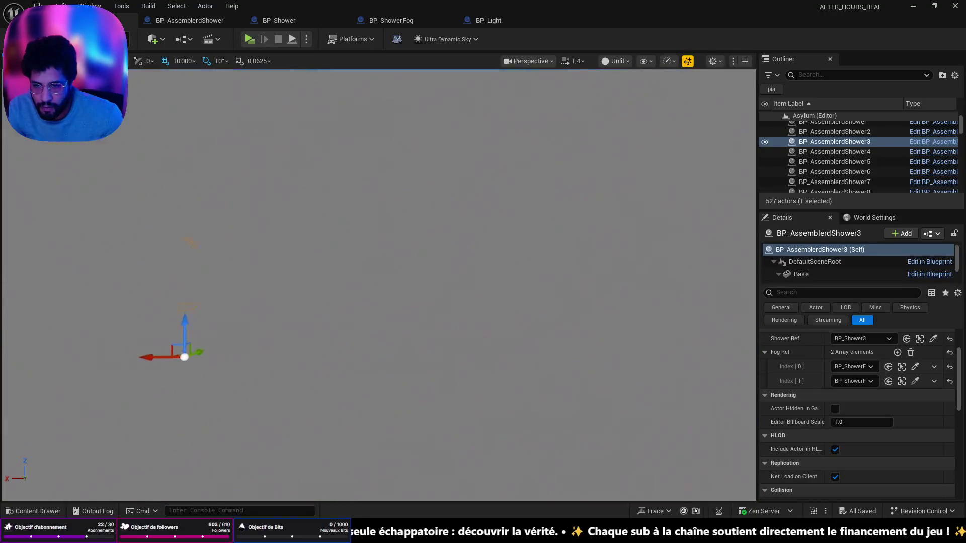
{"action": "key", "text": "s"}
{"action": "left_click", "coordinate": [339, 427]}
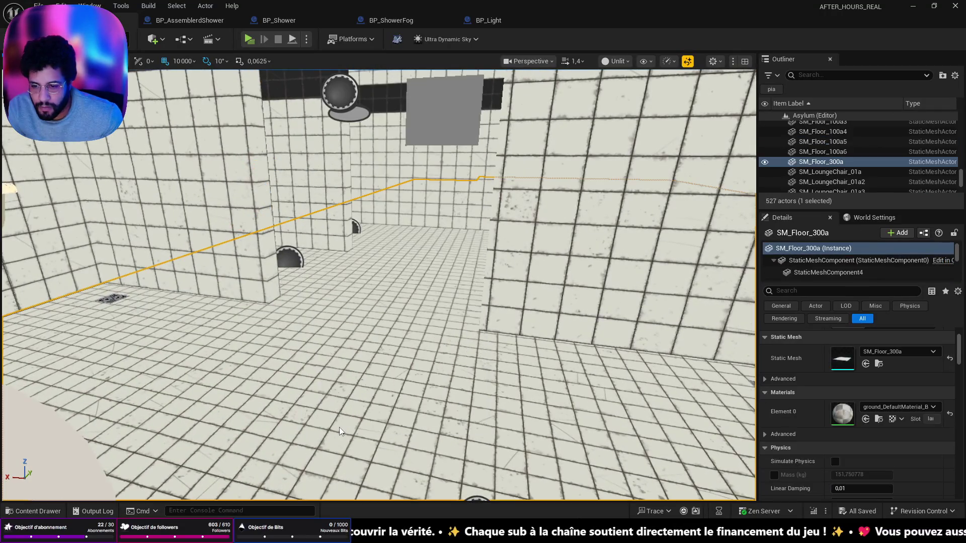
{"action": "key", "text": "alt+p"}
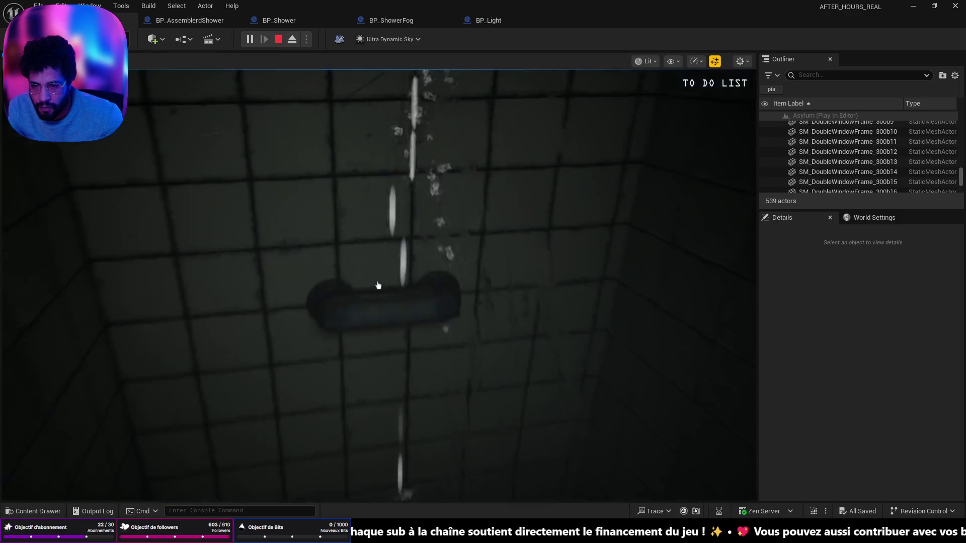
{"action": "left_click", "coordinate": [378, 285]}
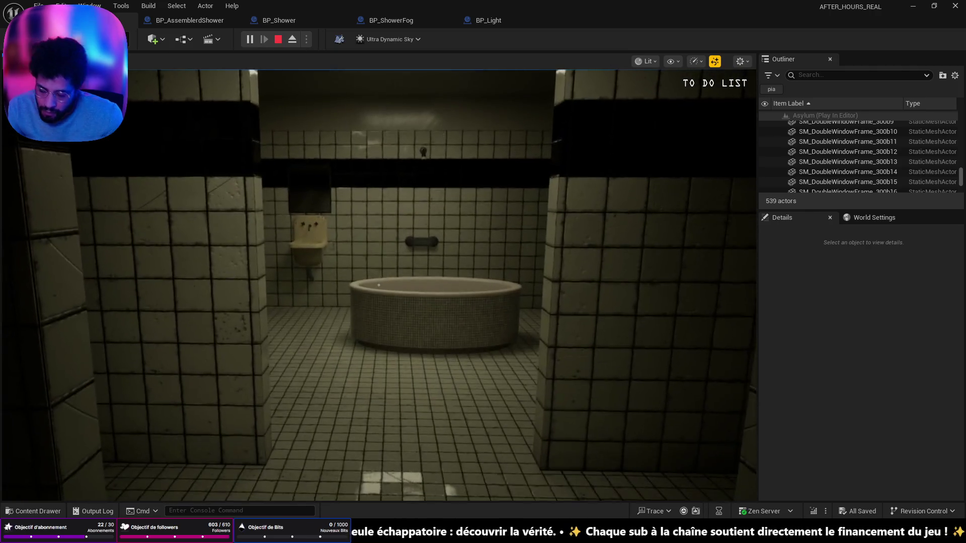
{"action": "key", "text": "Escape"}
{"action": "right_click", "coordinate": [328, 65]}
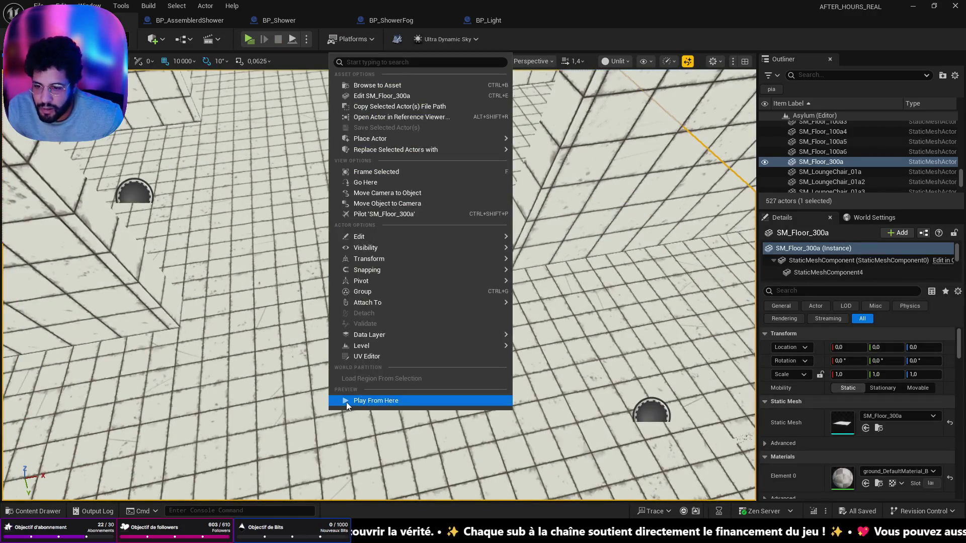
{"action": "left_click", "coordinate": [347, 401]}
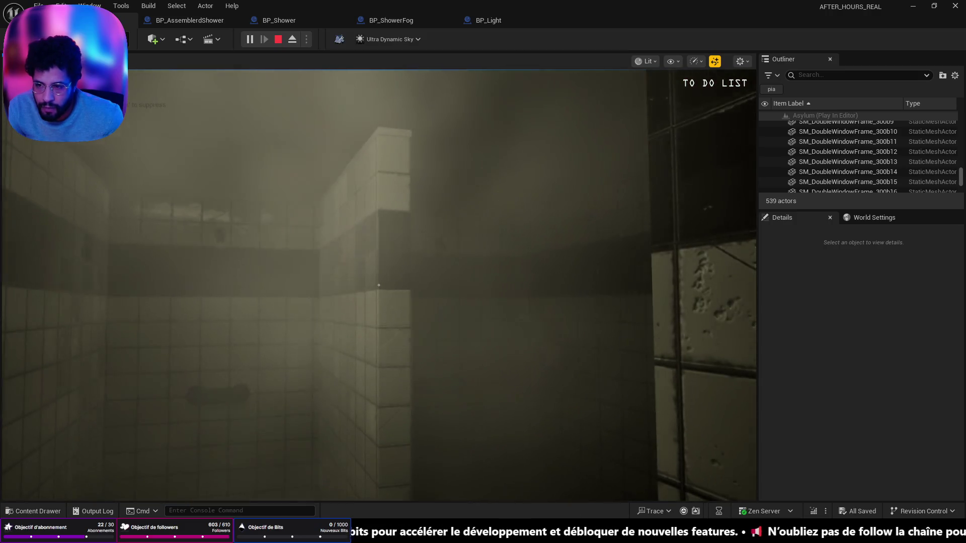
{"action": "key", "text": "Escape"}
{"action": "mouse_move", "coordinate": [275, 199]}
{"action": "left_mouse_down"}
{"action": "mouse_move", "coordinate": [352, 186]}
{"action": "mouse_move", "coordinate": [402, 126]}
{"action": "mouse_move", "coordinate": [466, 10]}
{"action": "left_mouse_up"}
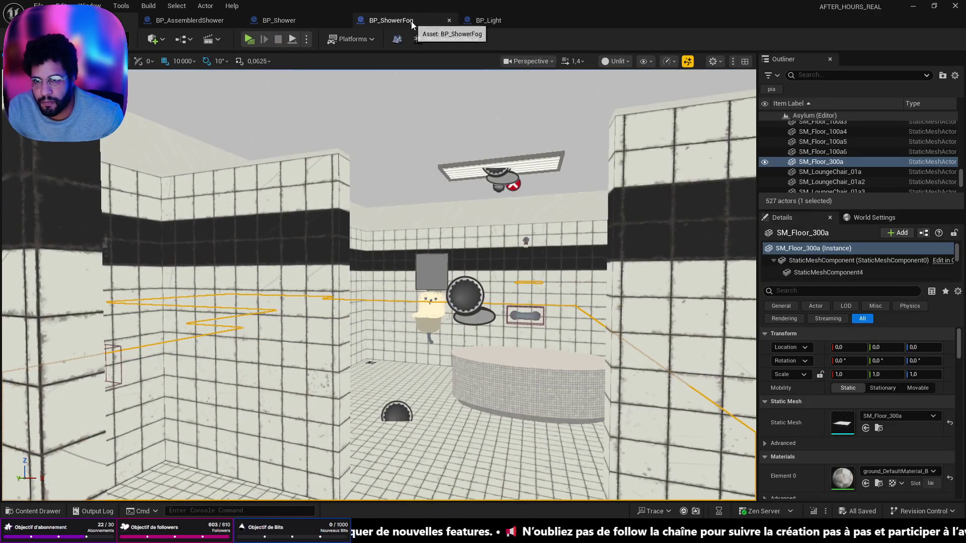
Move the Light flicker loop up and right, then add a Then 3 output to the Sequence.
{"action": "left_click", "coordinate": [411, 22]}
{"action": "left_click", "coordinate": [201, 20]}
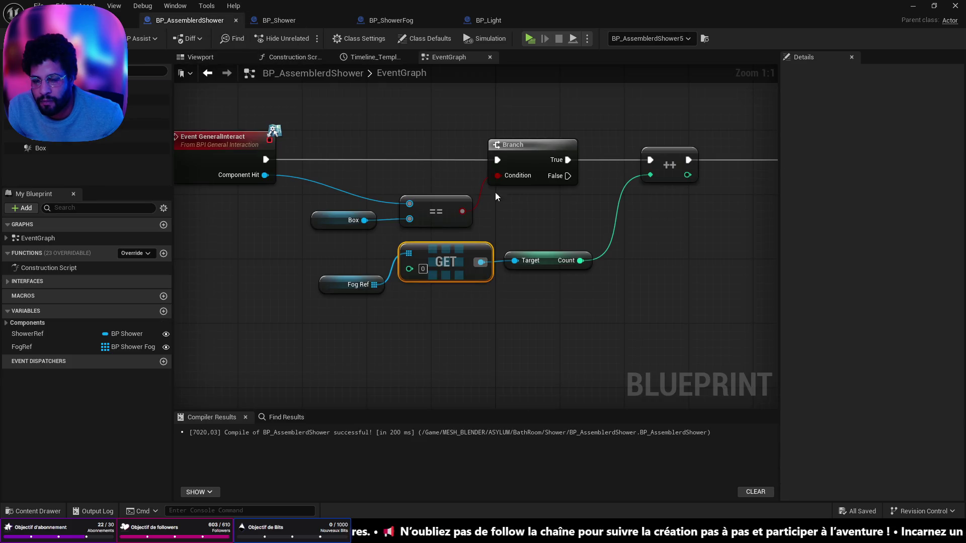
{"action": "left_click", "coordinate": [428, 21]}
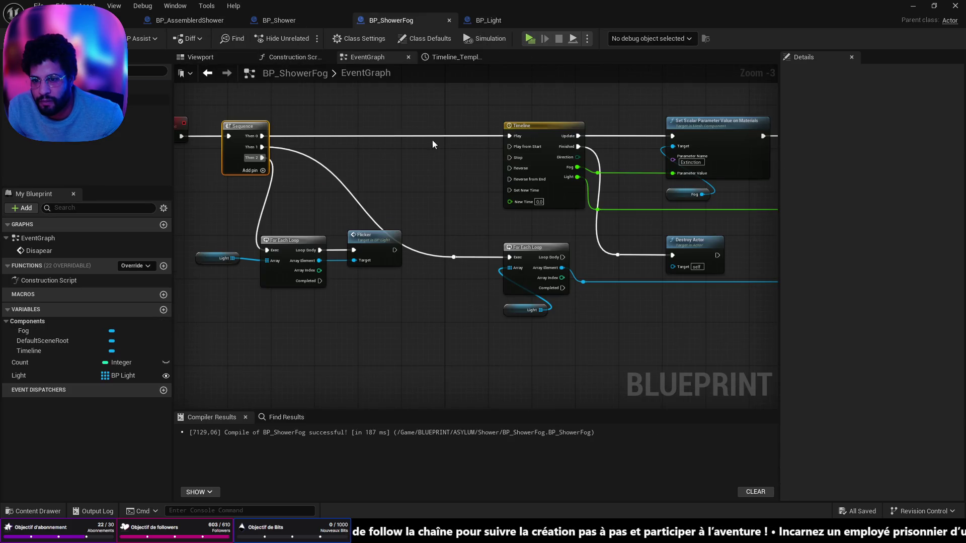
{"action": "mouse_move", "coordinate": [369, 327]}
{"action": "left_mouse_down"}
{"action": "mouse_move", "coordinate": [276, 236]}
{"action": "mouse_move", "coordinate": [201, 236]}
{"action": "left_mouse_up"}
{"action": "left_click_drag", "start_coordinate": [366, 238], "coordinate": [447, 220]}
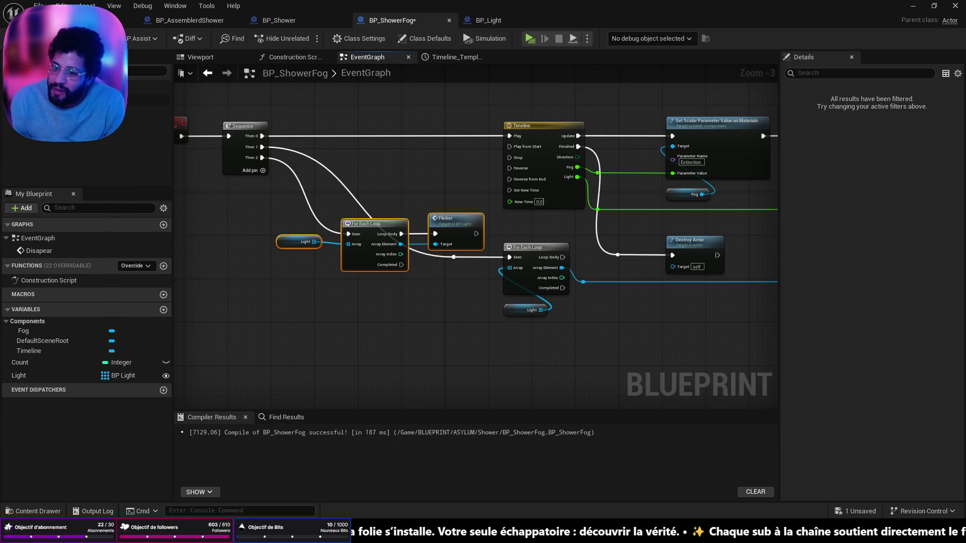
{"action": "left_click", "coordinate": [262, 170]}
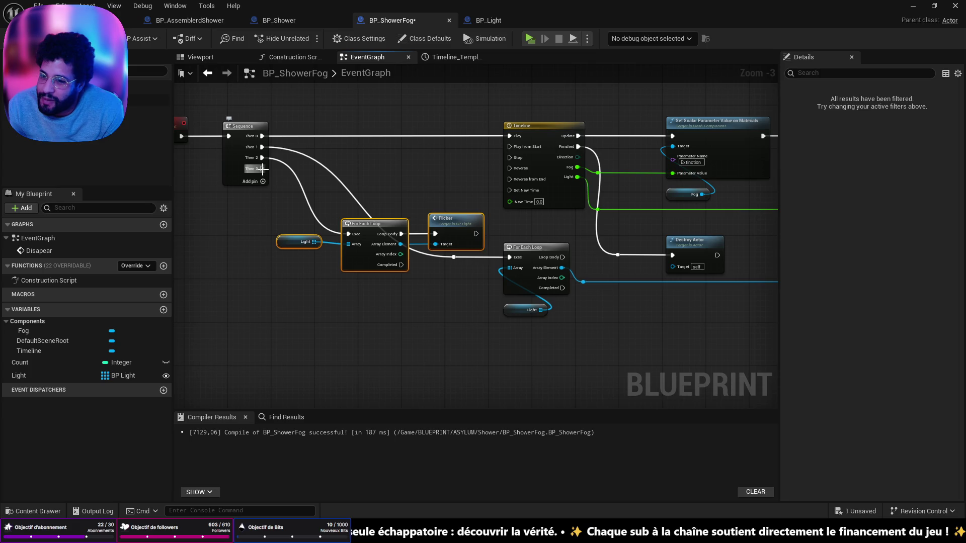
{"action": "left_click_drag", "start_coordinate": [262, 169], "coordinate": [287, 337]}
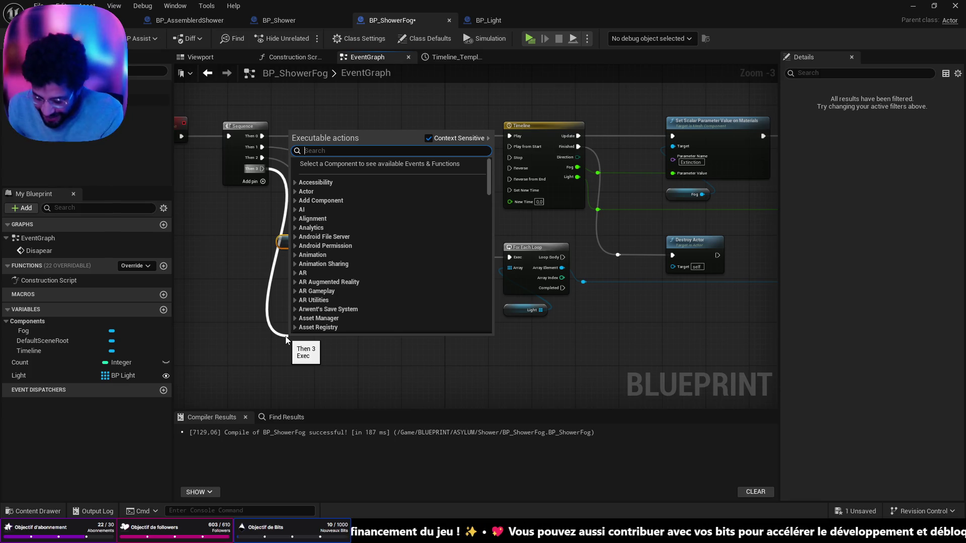
Add a Teleport node wired to the Sequence's Then 3 output.
{"action": "type", "text": "tele"}
{"action": "key", "text": "Return"}
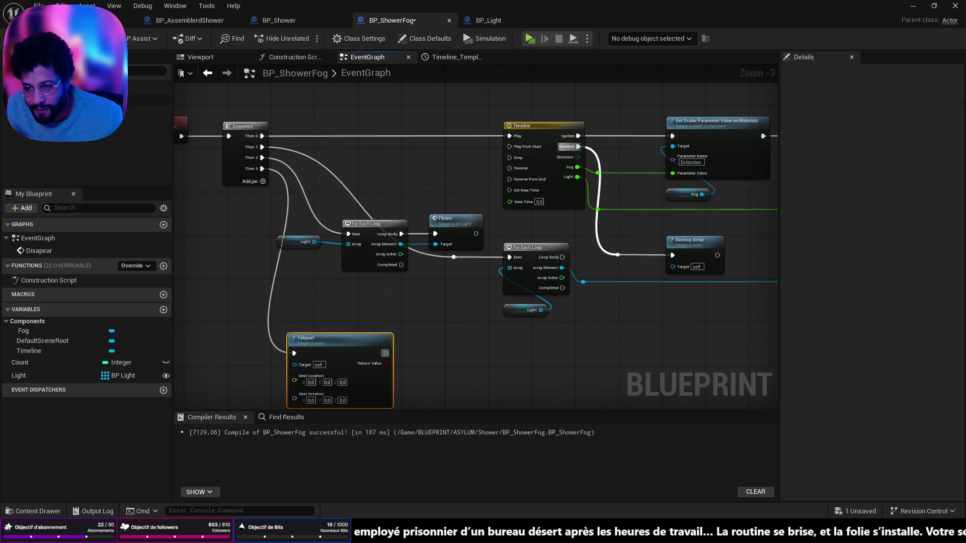
{"action": "mouse_move", "coordinate": [341, 345]}
{"action": "left_mouse_down"}
{"action": "mouse_move", "coordinate": [357, 302]}
{"action": "mouse_move", "coordinate": [409, 258]}
{"action": "left_mouse_up"}
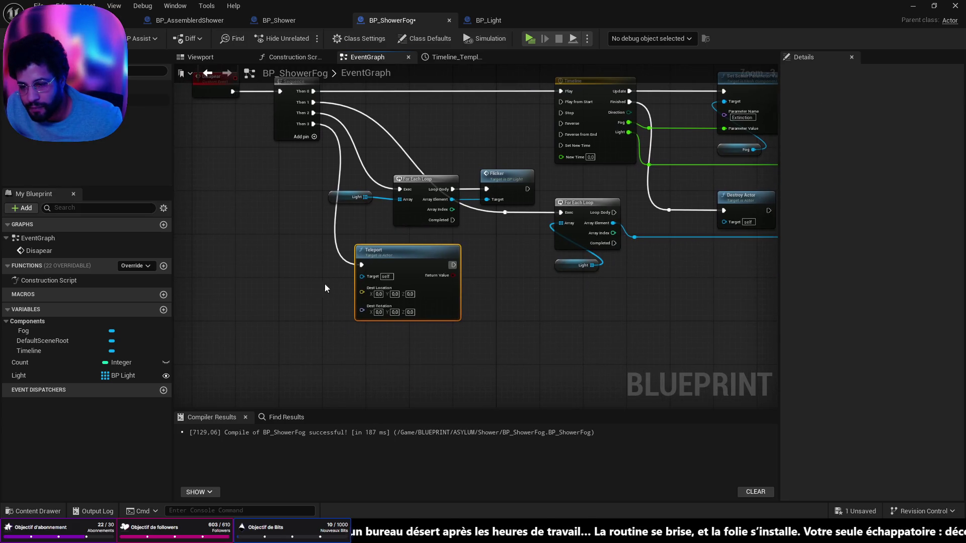
Place a Get Player Character node left of Teleport, then bring up the Discord chat.
{"action": "right_click", "coordinate": [279, 296]}
{"action": "type", "text": "get player"}
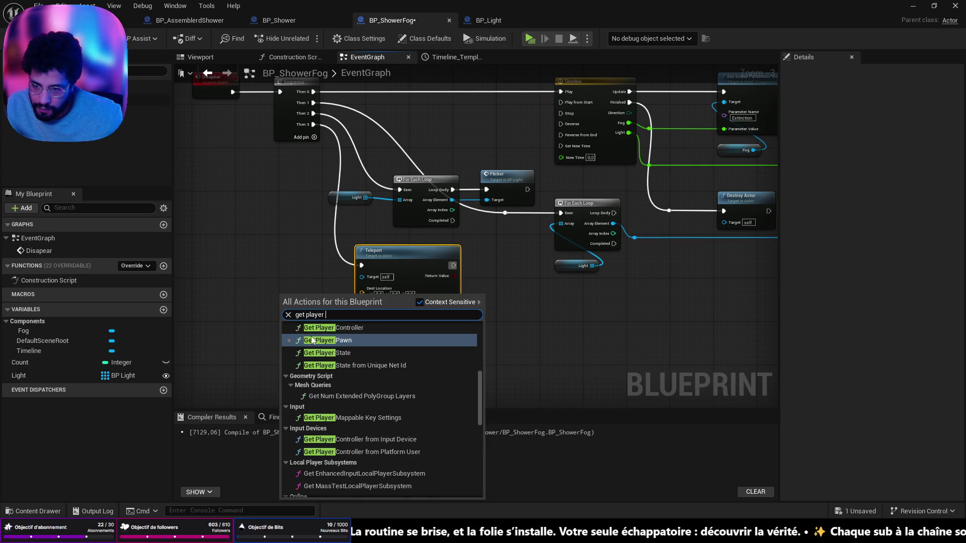
{"action": "scroll", "coordinate": [359, 415], "scroll_direction": "up", "scroll_amount": 2}
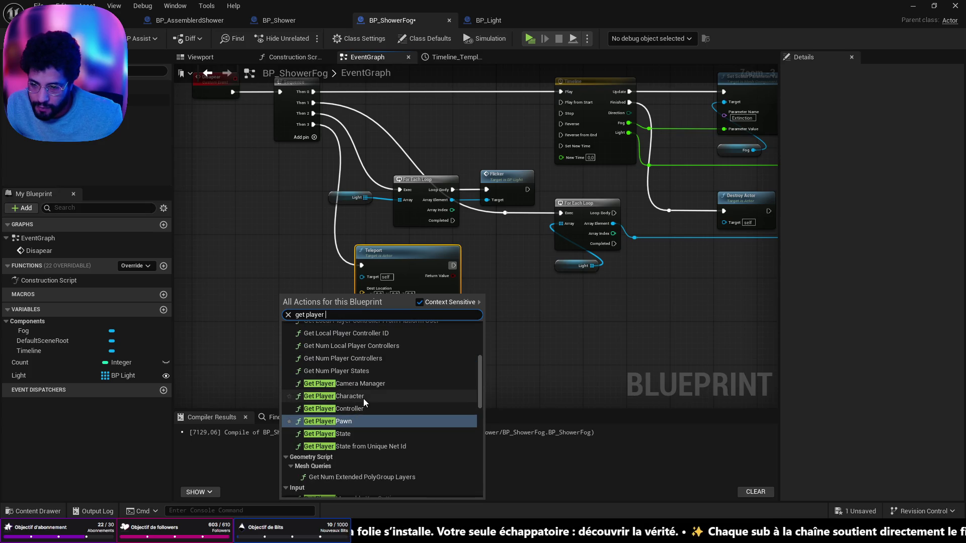
{"action": "left_click", "coordinate": [363, 398]}
{"action": "mouse_move", "coordinate": [332, 294]}
{"action": "left_mouse_down"}
{"action": "mouse_move", "coordinate": [246, 272]}
{"action": "mouse_move", "coordinate": [283, 309]}
{"action": "mouse_move", "coordinate": [277, 315]}
{"action": "left_mouse_up"}
{"action": "type", "text": "get"}
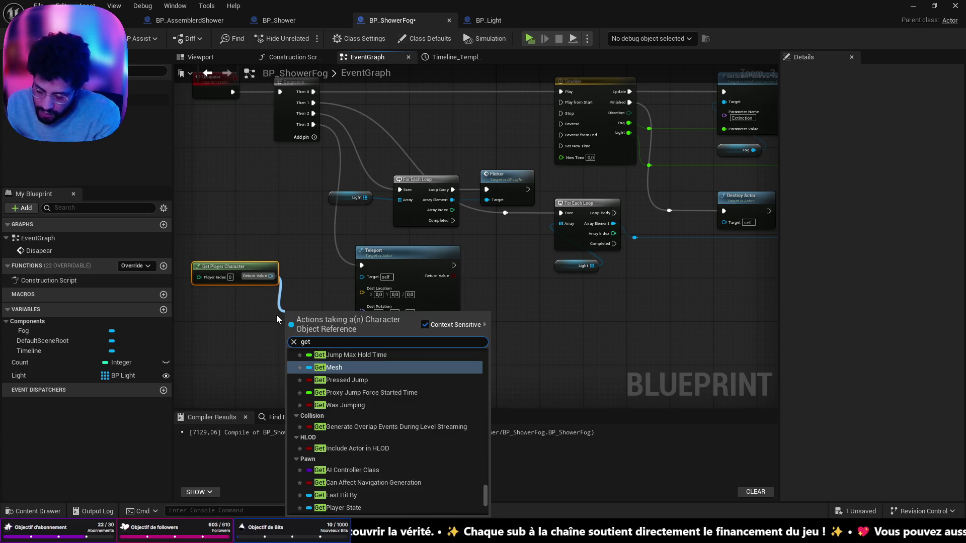
{"action": "type", "text": " worl"}
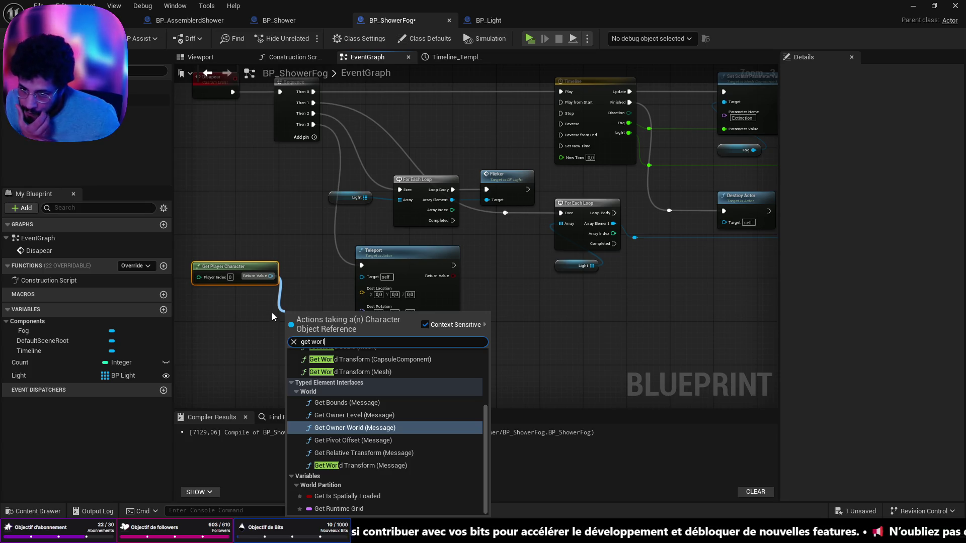
{"action": "left_click", "coordinate": [346, 285]}
{"action": "scroll", "coordinate": [320, 302], "scroll_direction": "up", "scroll_amount": 1}
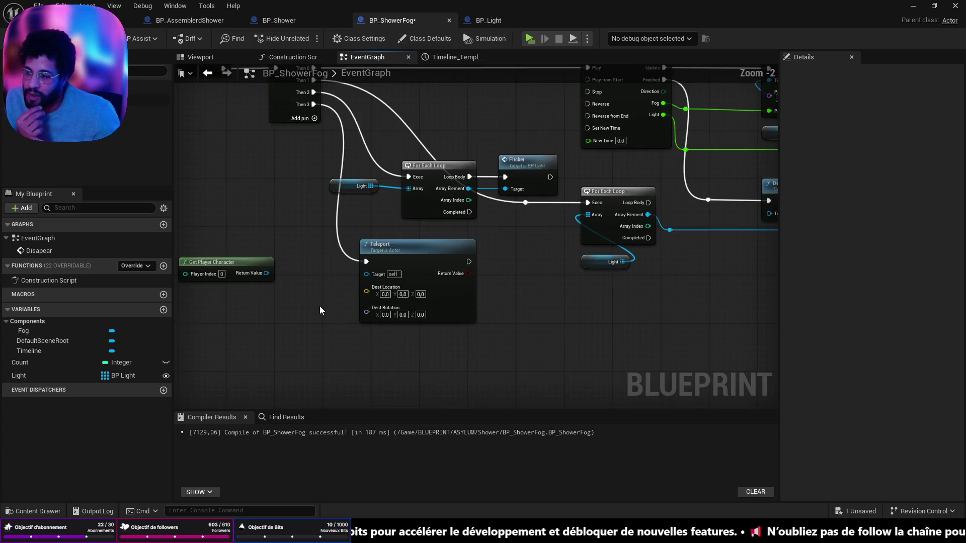
{"action": "left_click_drag", "start_coordinate": [319, 306], "coordinate": [403, 252]}
{"action": "mouse_move", "coordinate": [341, 215]}
{"action": "left_mouse_down"}
{"action": "mouse_move", "coordinate": [351, 221]}
{"action": "mouse_move", "coordinate": [297, 219]}
{"action": "left_mouse_up"}
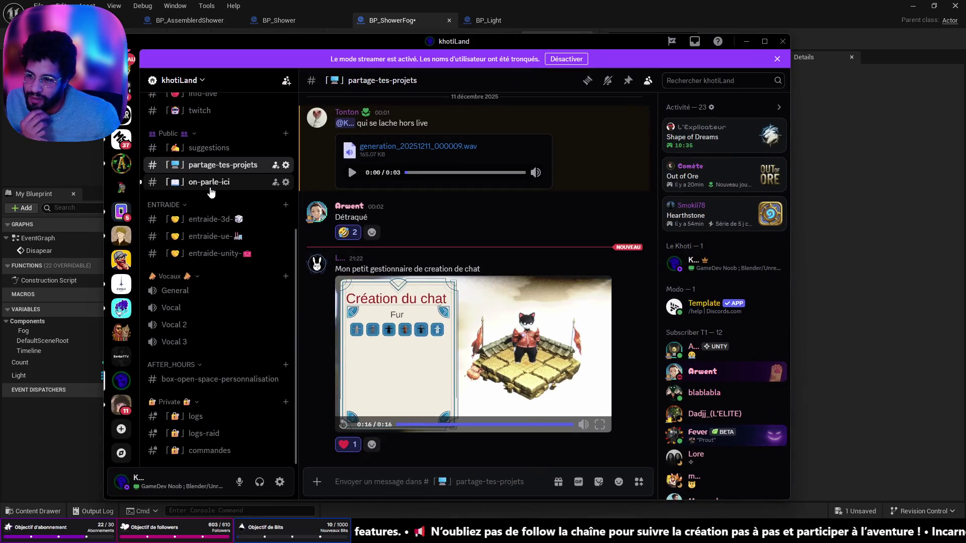
{"action": "left_click", "coordinate": [212, 183]}
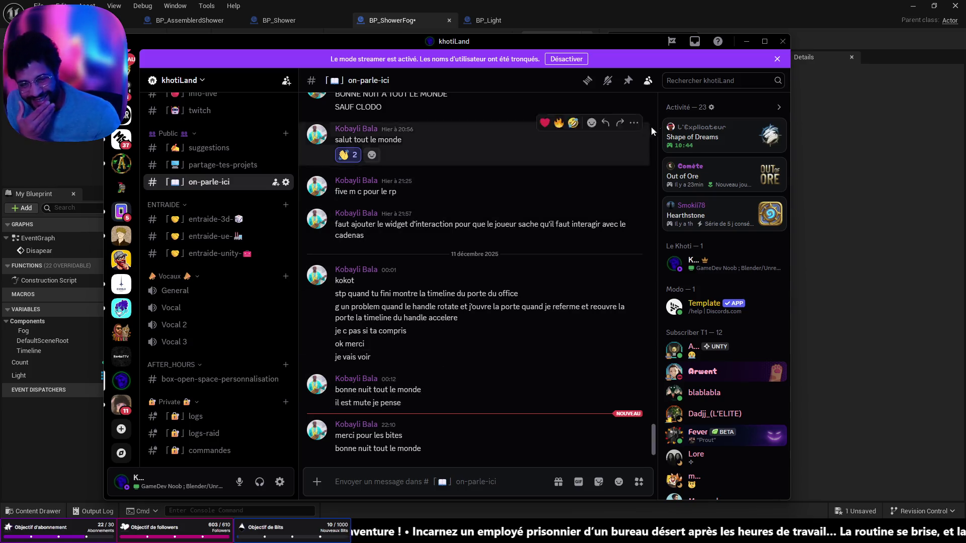
Hide the Discord window to get back to the BP_ShowerFog graph.
{"action": "left_click", "coordinate": [743, 44]}
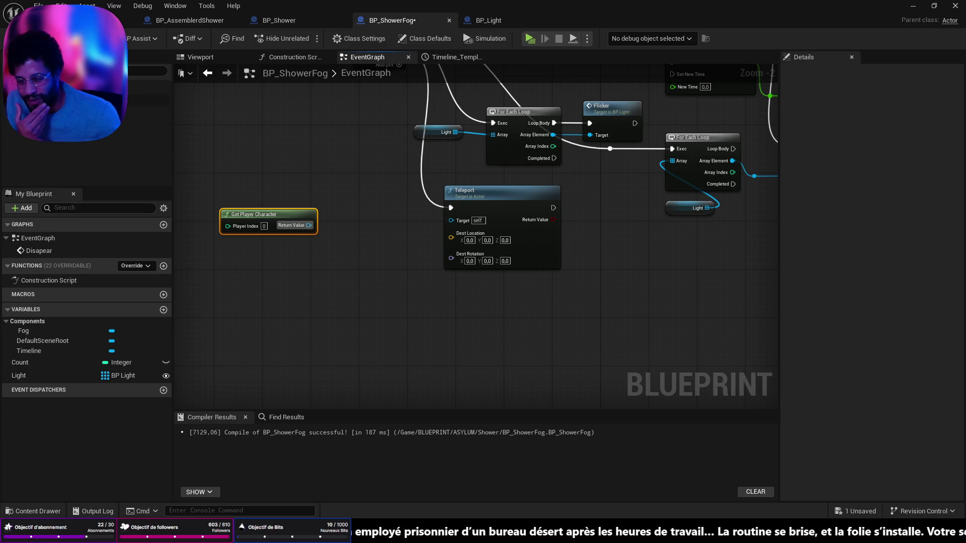
{"action": "left_click", "coordinate": [461, 473]}
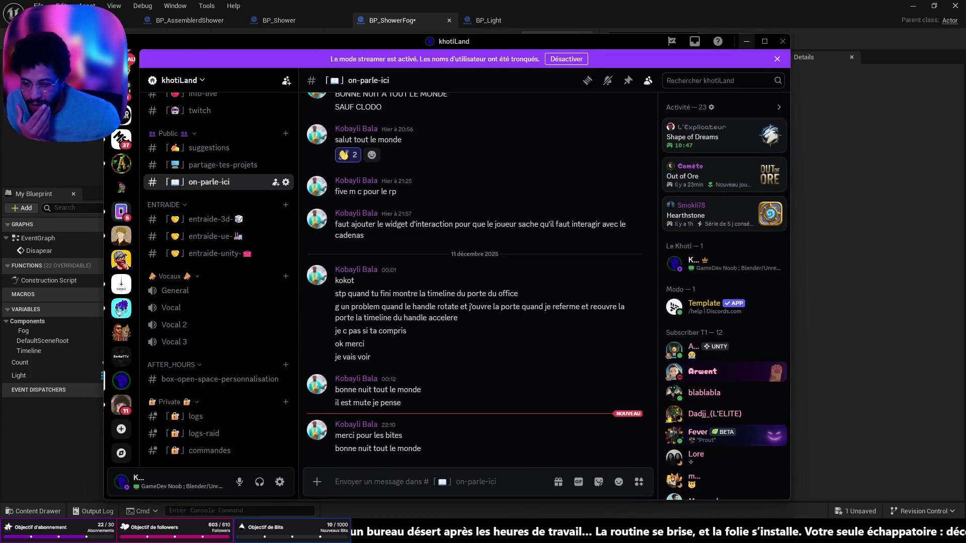
{"action": "left_click", "coordinate": [460, 534]}
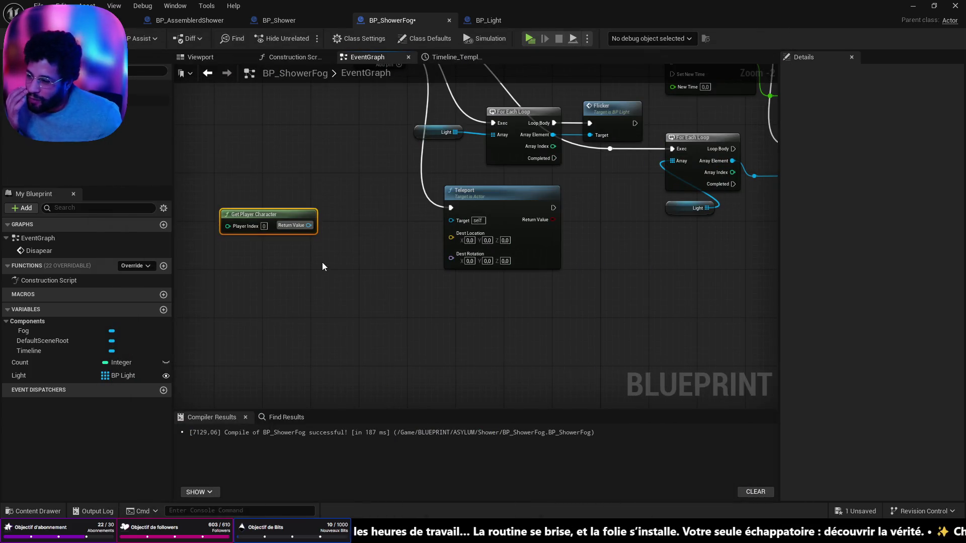
{"action": "scroll", "coordinate": [312, 251], "scroll_direction": "up", "scroll_amount": 1}
{"action": "scroll", "coordinate": [403, 216], "scroll_direction": "up", "scroll_amount": 1}
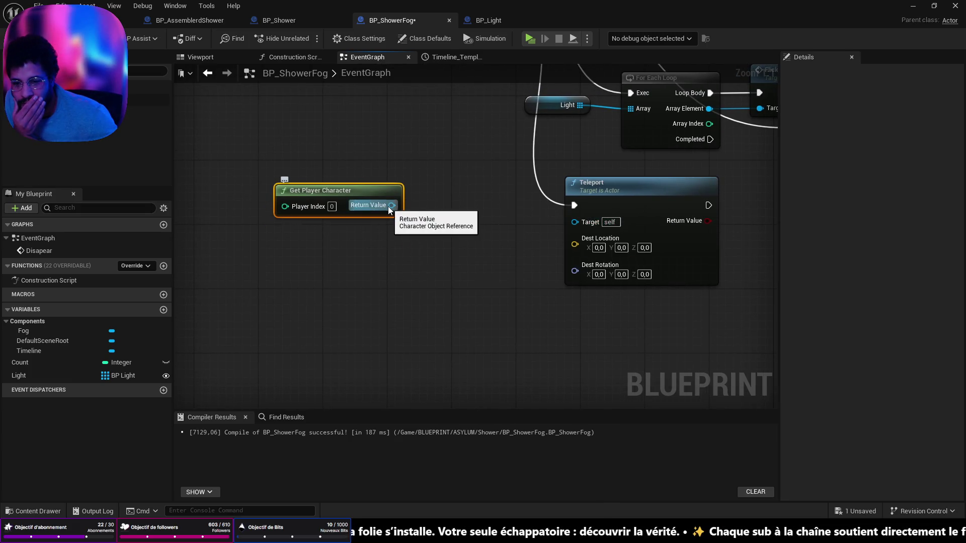
Wire Get Player Character's Return Value into Teleport's Target, then bring Discord forward.
{"action": "left_click_drag", "start_coordinate": [388, 207], "coordinate": [577, 225]}
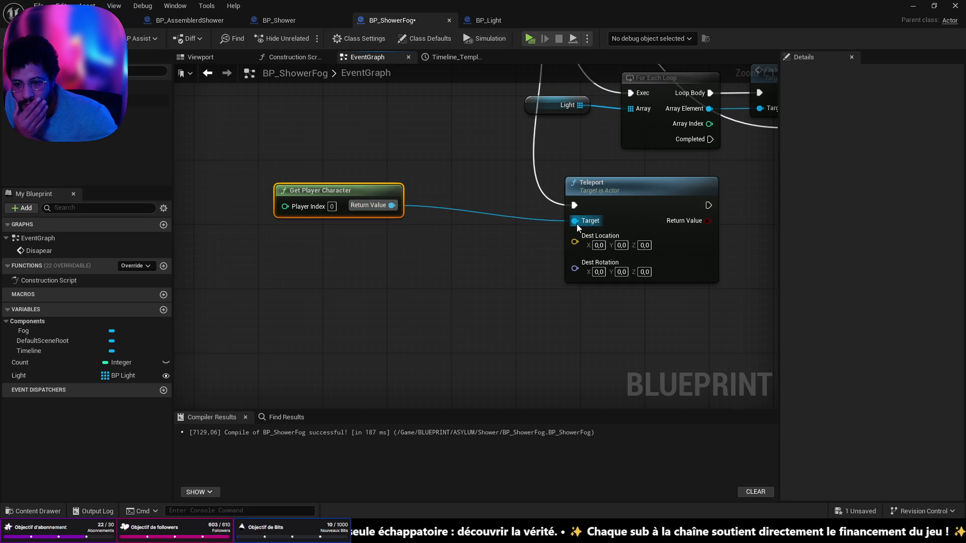
{"action": "left_click_drag", "start_coordinate": [353, 193], "coordinate": [353, 202]}
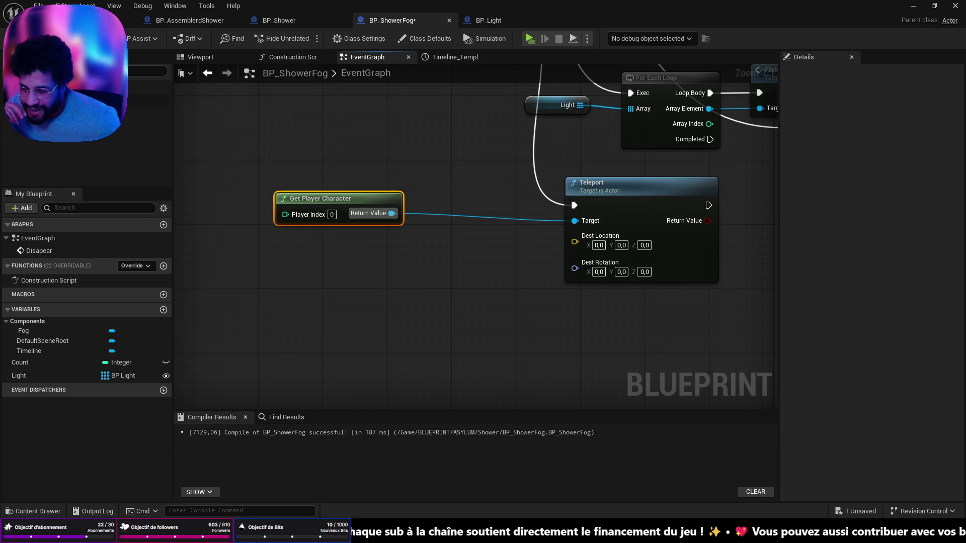
{"action": "key", "text": "alt+Tab"}
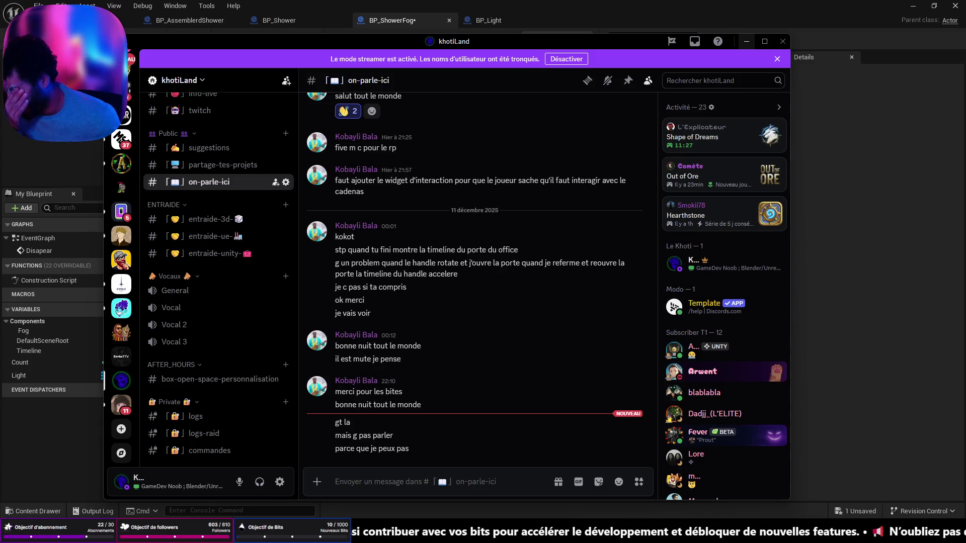
Minimize the khotiLand Discord chat to reveal the BP_ShowerFog graph.
{"action": "mouse_move", "coordinate": [450, 518]}
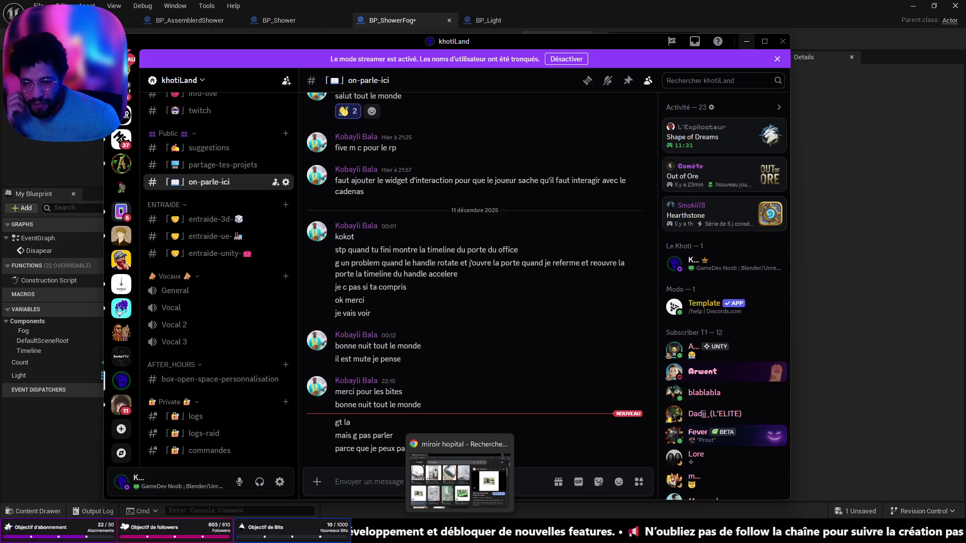
{"action": "left_click", "coordinate": [737, 42]}
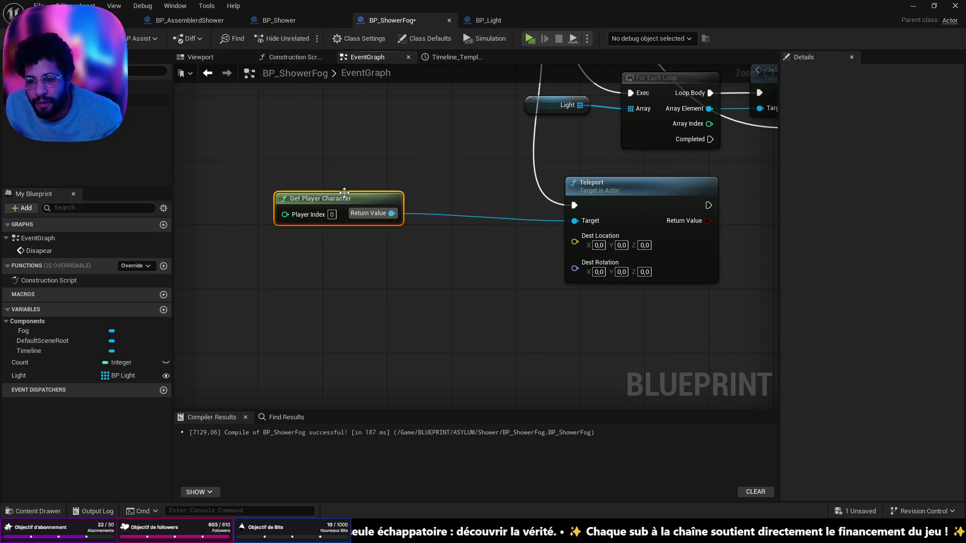
Rearrange Get Player Character, the Disapear event, Sequence and flicker loop nodes.
{"action": "left_click_drag", "start_coordinate": [344, 192], "coordinate": [353, 210]}
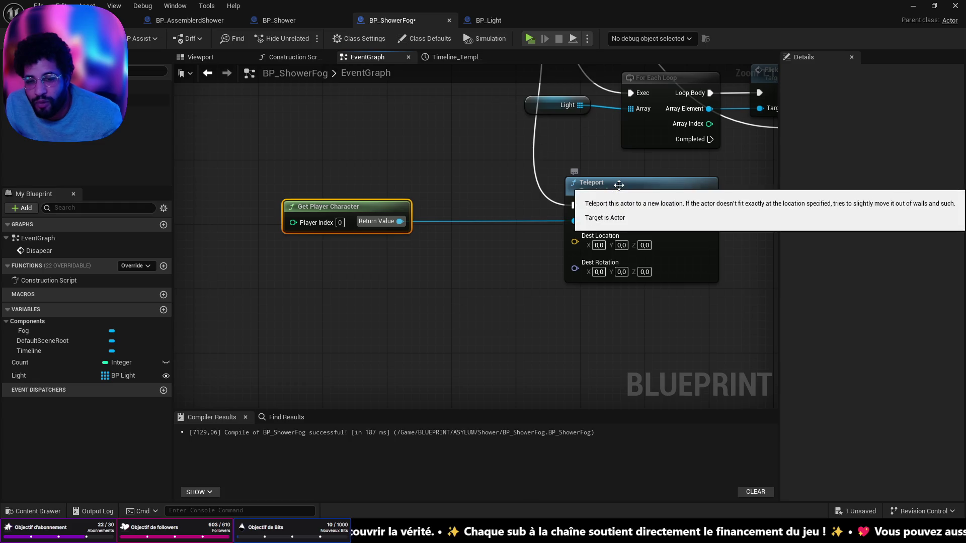
{"action": "scroll", "coordinate": [486, 276], "scroll_direction": "down", "scroll_amount": 5}
{"action": "mouse_move", "coordinate": [424, 170]}
{"action": "left_mouse_down"}
{"action": "mouse_move", "coordinate": [459, 186]}
{"action": "mouse_move", "coordinate": [419, 166]}
{"action": "mouse_move", "coordinate": [427, 171]}
{"action": "left_mouse_up"}
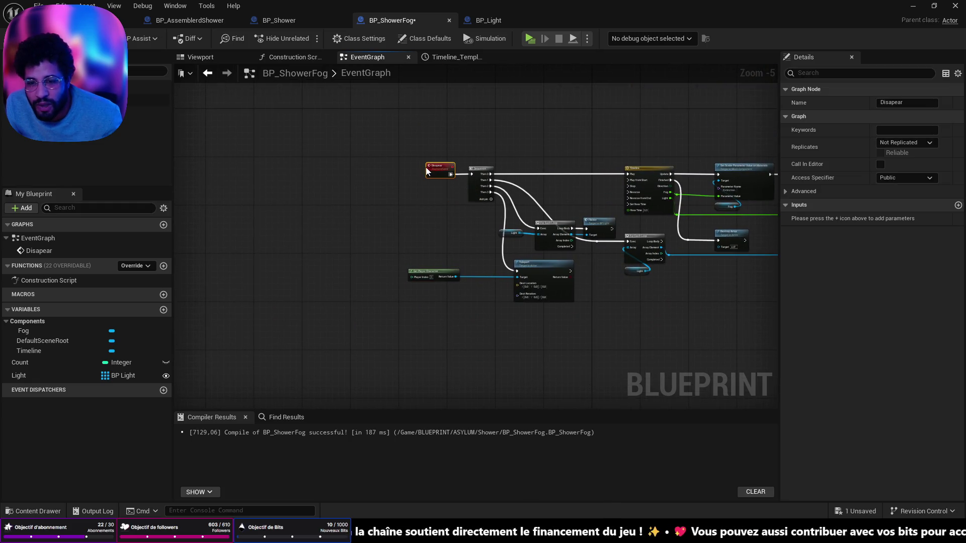
{"action": "left_click", "coordinate": [480, 171], "text": "ctrl"}
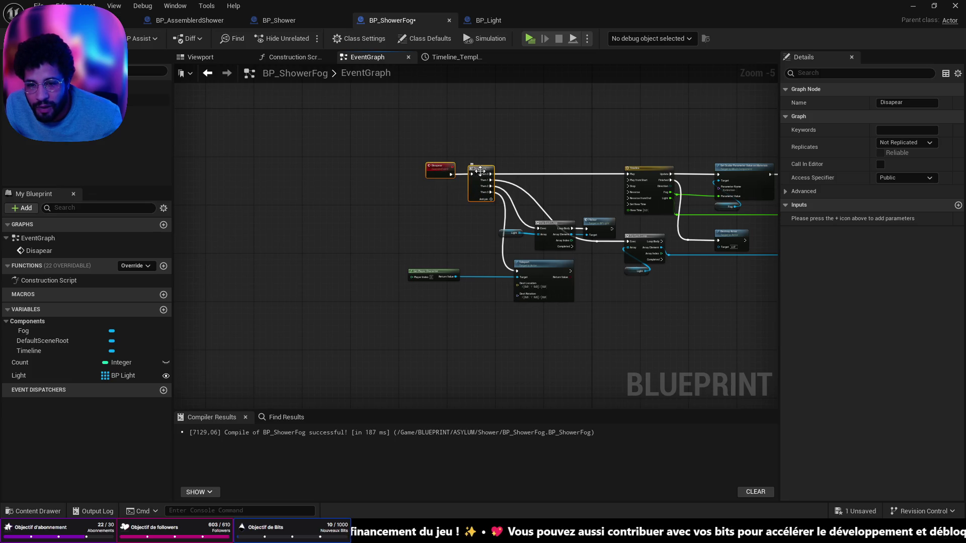
{"action": "left_click_drag", "start_coordinate": [480, 171], "coordinate": [426, 174]}
{"action": "scroll", "coordinate": [553, 211], "scroll_direction": "up", "scroll_amount": 4}
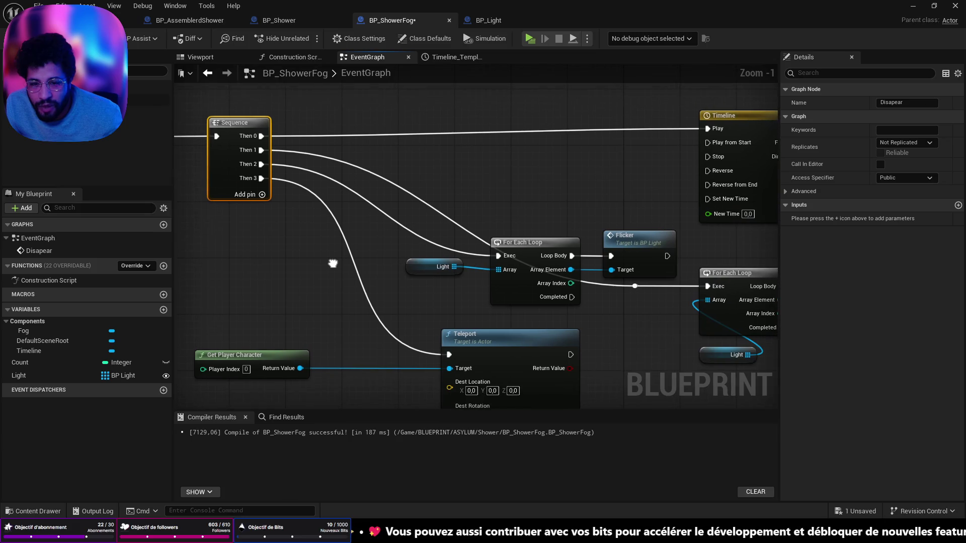
{"action": "left_click_drag", "start_coordinate": [552, 217], "coordinate": [619, 249]}
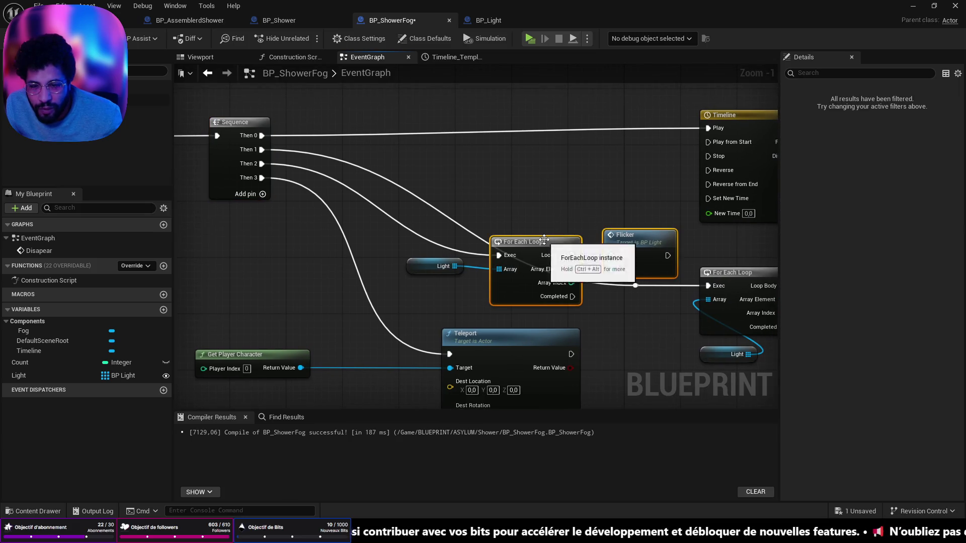
{"action": "left_click_drag", "start_coordinate": [544, 242], "coordinate": [416, 150]}
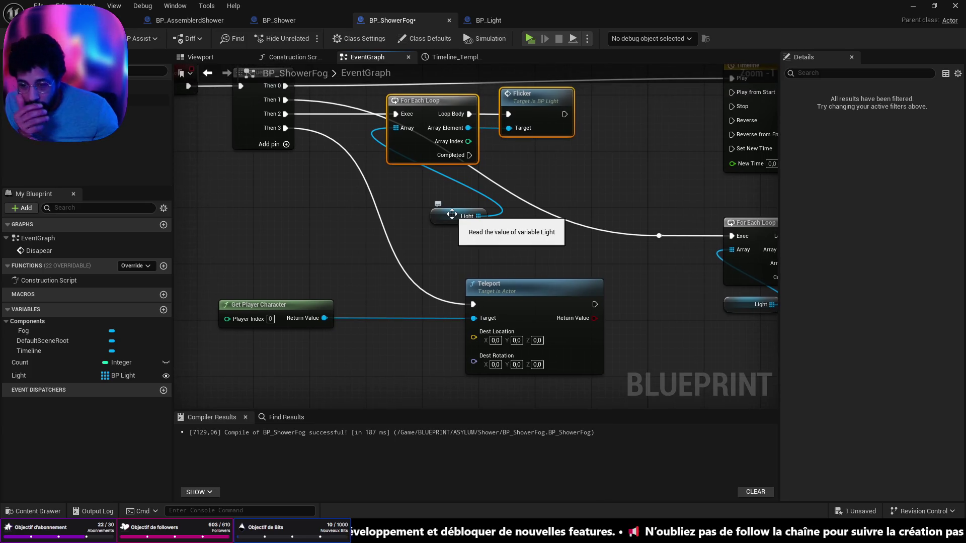
Pan to Teleport's inputs and open, then dismiss, the blueprint actions list.
{"action": "left_click_drag", "start_coordinate": [239, 374], "coordinate": [317, 252]}
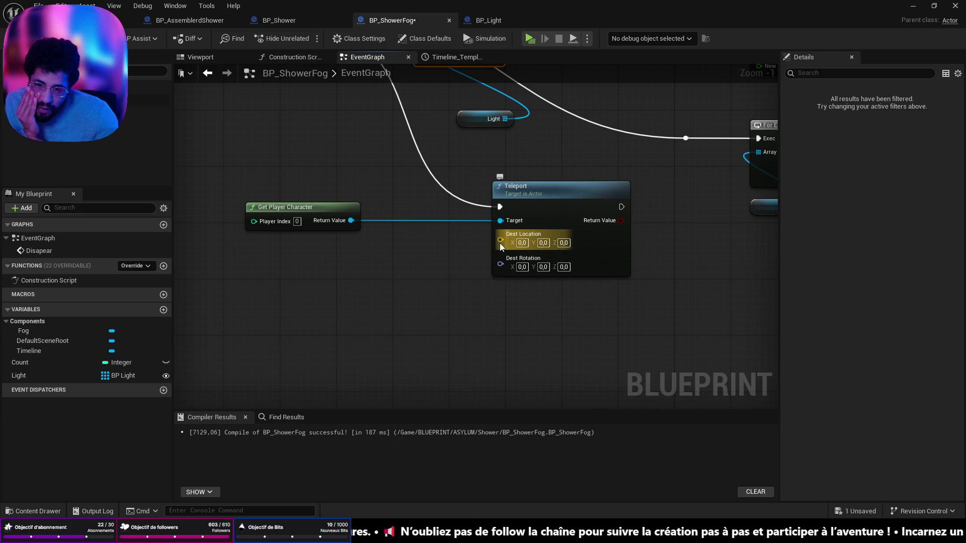
{"action": "right_click", "coordinate": [310, 325]}
{"action": "left_click", "coordinate": [225, 381]}
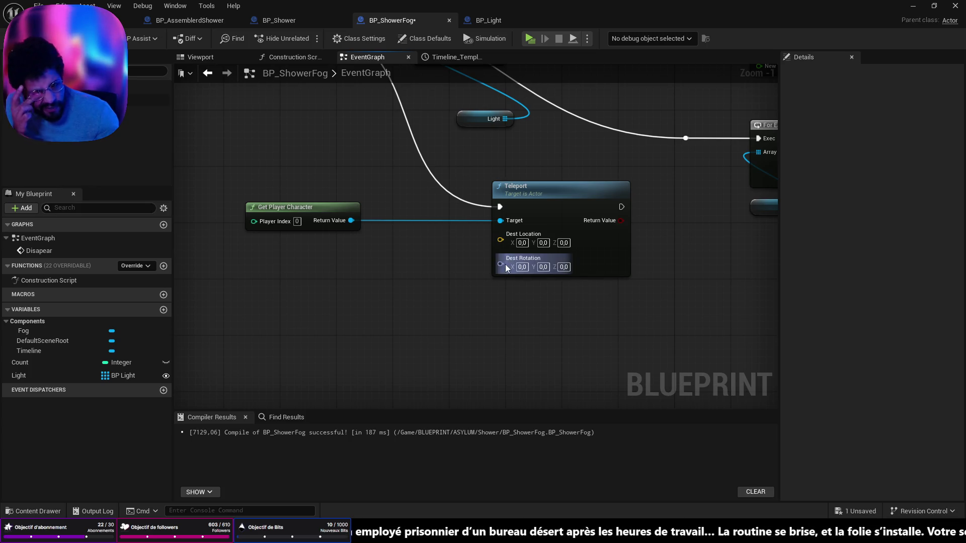
Add a Get Actor Transform node fed by the Get Player Character reference.
{"action": "right_click", "coordinate": [279, 361]}
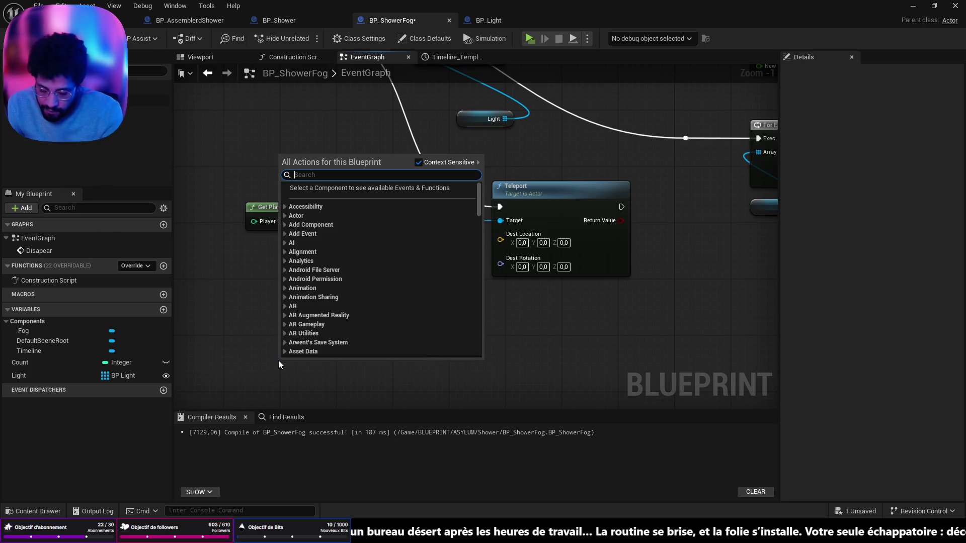
{"action": "type", "text": "loca"}
{"action": "key", "text": "BackSpace"}
{"action": "key", "text": "BackSpace"}
{"action": "key", "text": "BackSpace"}
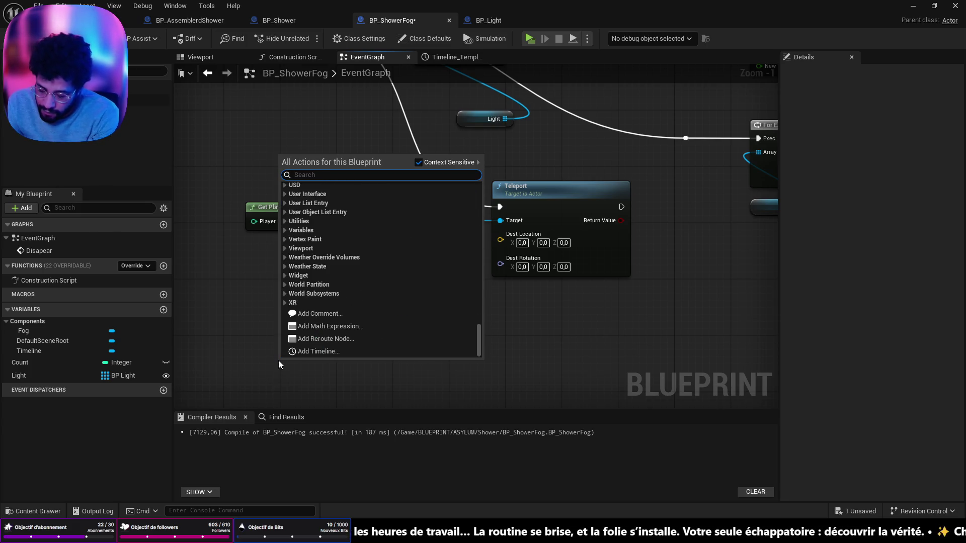
{"action": "key", "text": "Escape"}
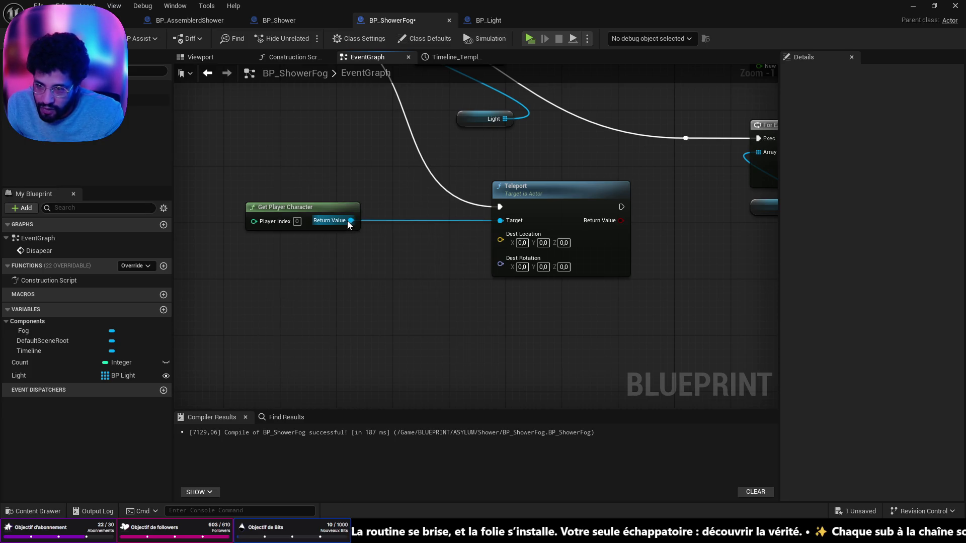
{"action": "left_click_drag", "start_coordinate": [348, 222], "coordinate": [346, 281]}
{"action": "type", "text": "get"}
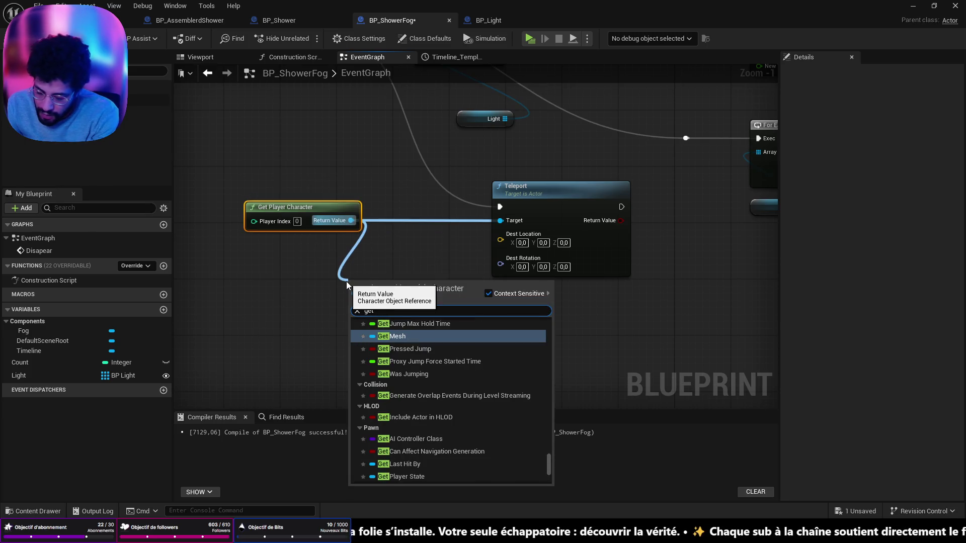
{"action": "type", "text": " world tr"}
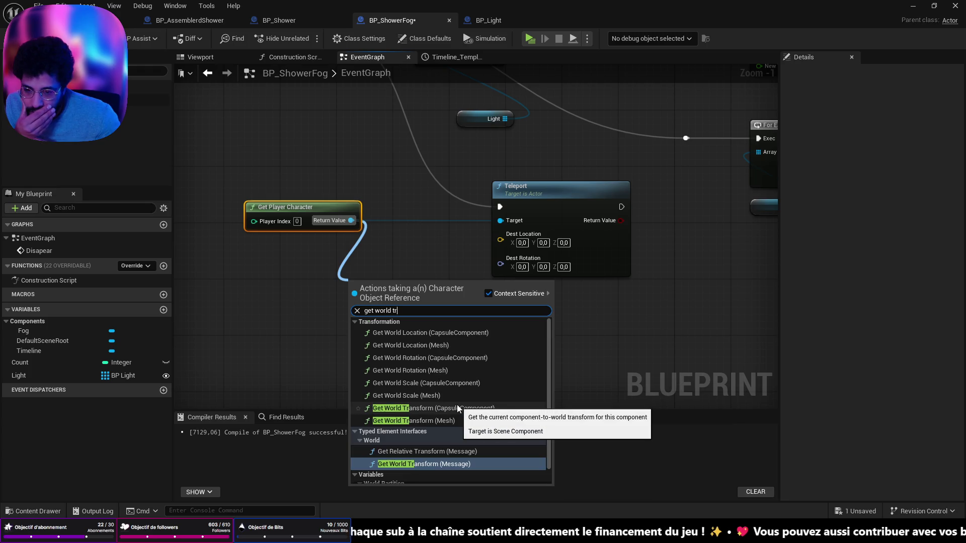
{"action": "key", "text": "Escape"}
{"action": "left_click_drag", "start_coordinate": [351, 220], "coordinate": [362, 283]}
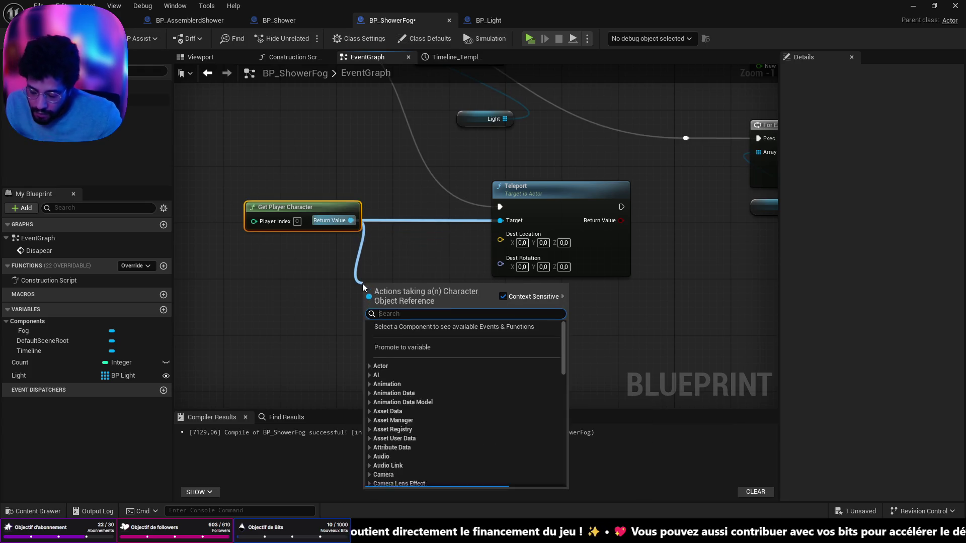
{"action": "type", "text": "get actor ty"}
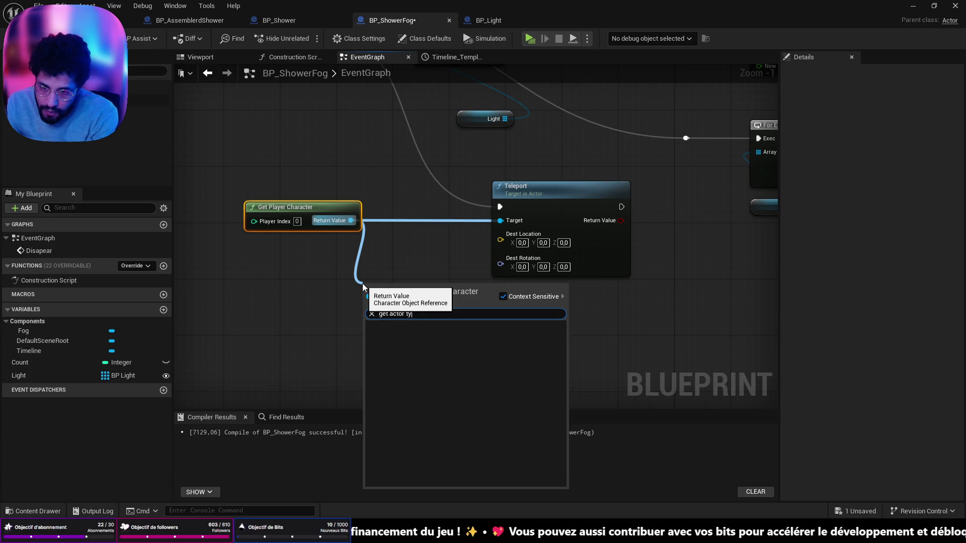
{"action": "key", "text": "BackSpace"}
{"action": "type", "text": "r"}
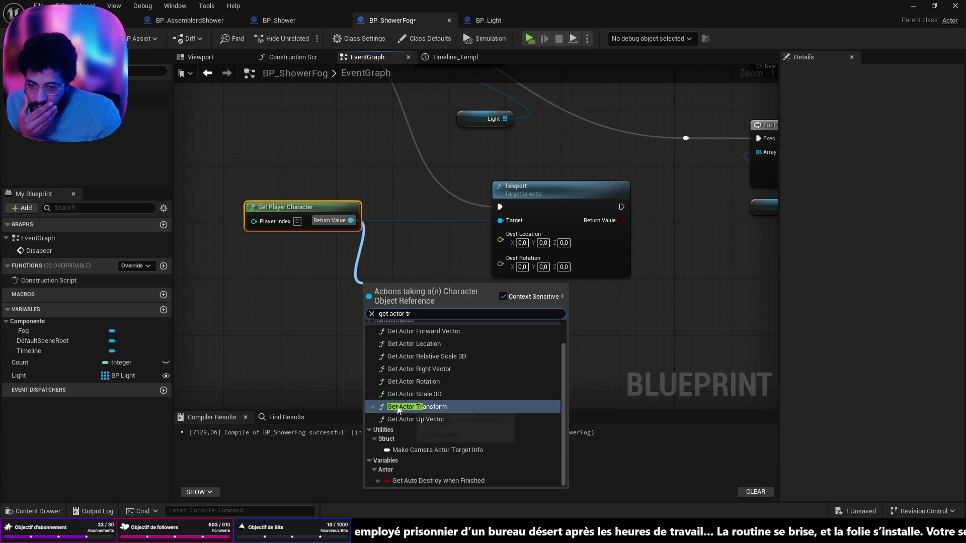
{"action": "left_click", "coordinate": [418, 406]}
Split the transform's Return Value, then split Location into X, Y and Z.
{"action": "right_click", "coordinate": [441, 309]}
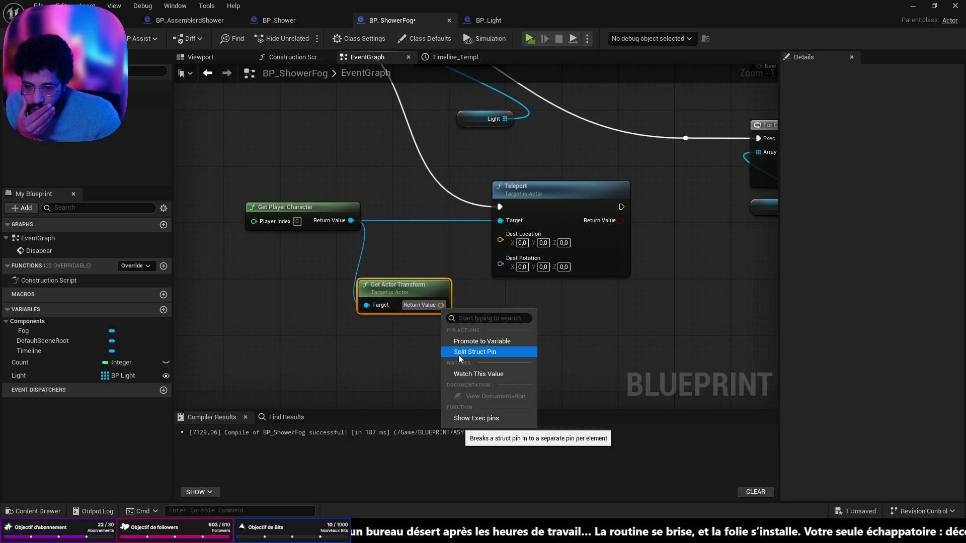
{"action": "left_click", "coordinate": [461, 357]}
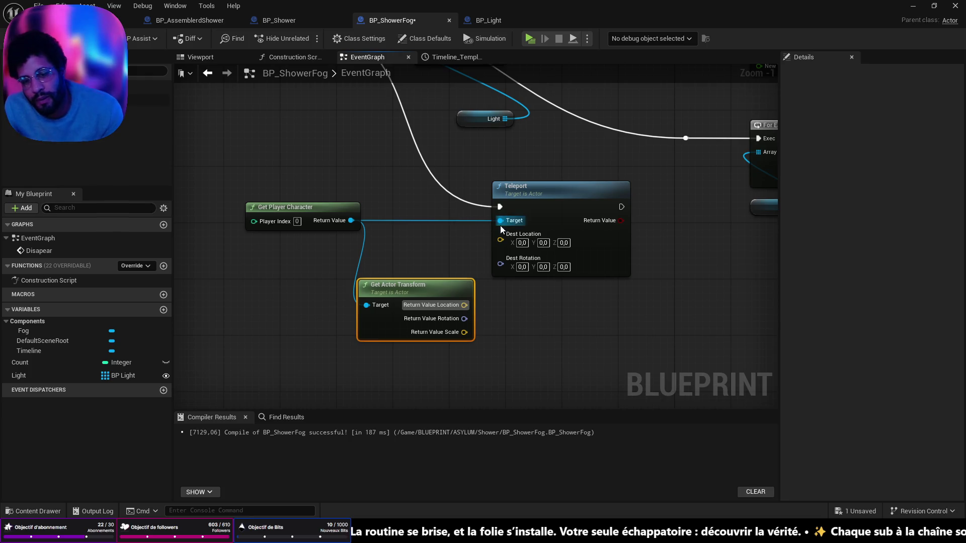
{"action": "left_click_drag", "start_coordinate": [550, 193], "coordinate": [628, 200]}
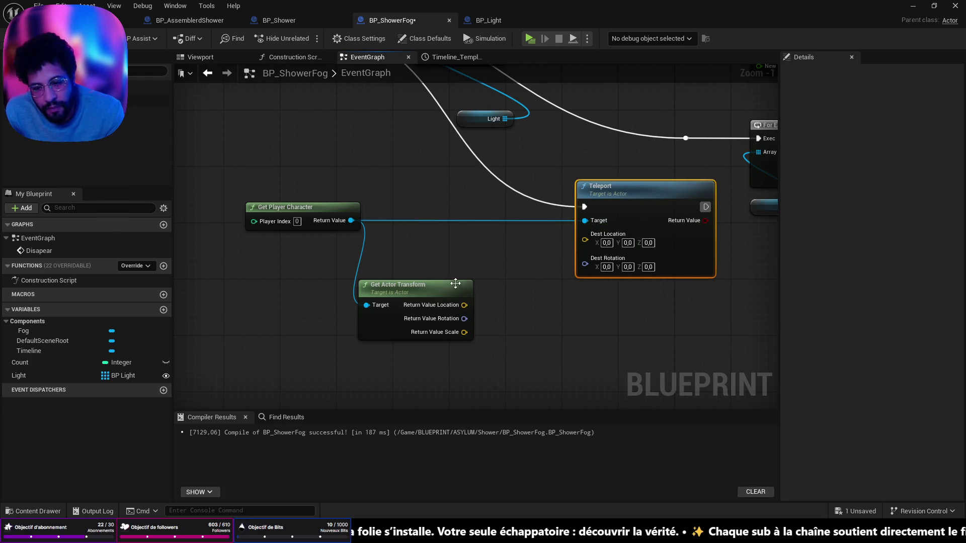
{"action": "left_click_drag", "start_coordinate": [324, 209], "coordinate": [241, 212]}
{"action": "mouse_move", "coordinate": [437, 296]}
{"action": "left_mouse_down"}
{"action": "mouse_move", "coordinate": [365, 257]}
{"action": "mouse_move", "coordinate": [373, 261]}
{"action": "left_mouse_up"}
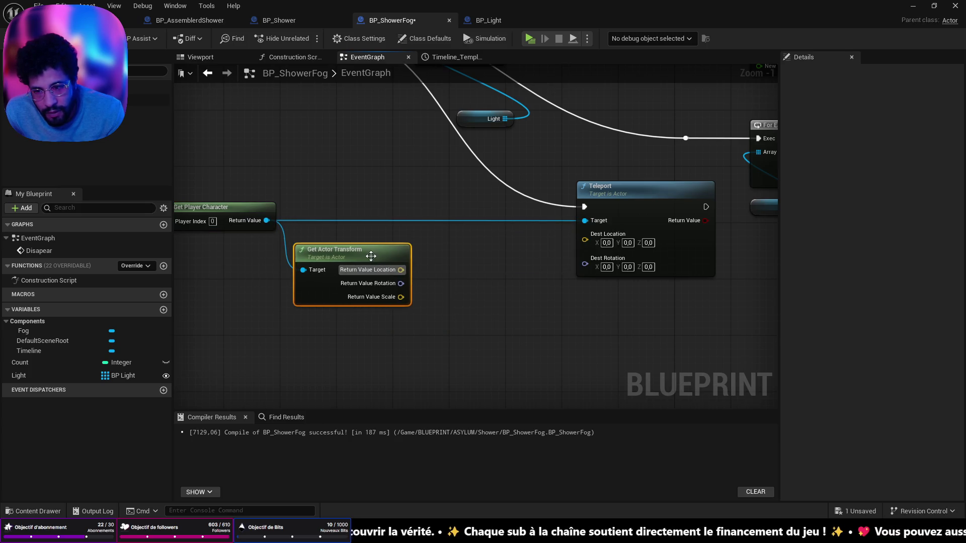
{"action": "right_click", "coordinate": [401, 271]}
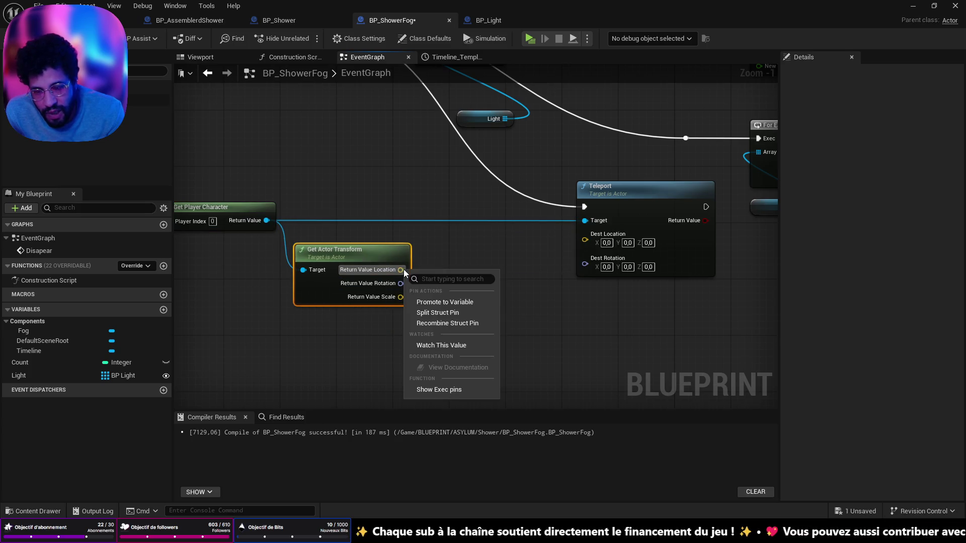
{"action": "left_click", "coordinate": [458, 313]}
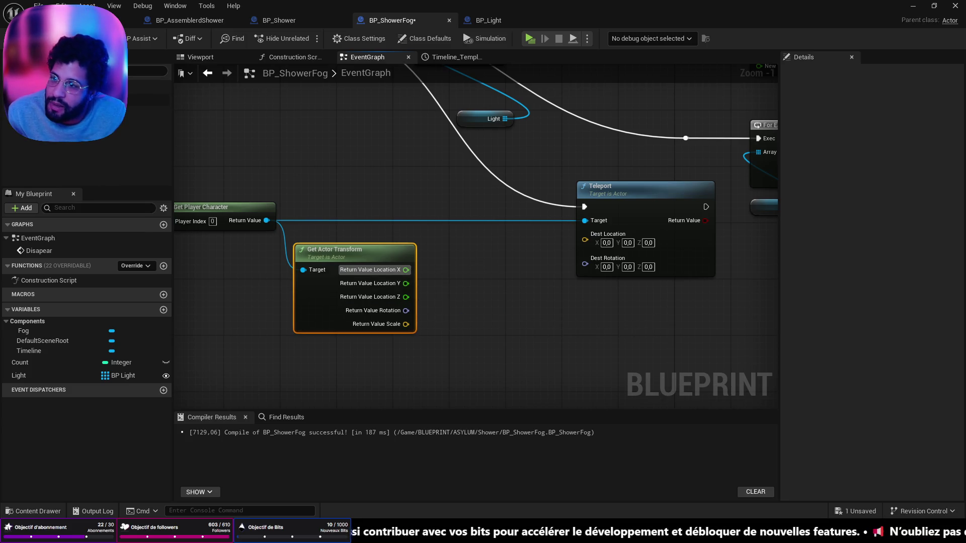
{"action": "key", "text": "f"}
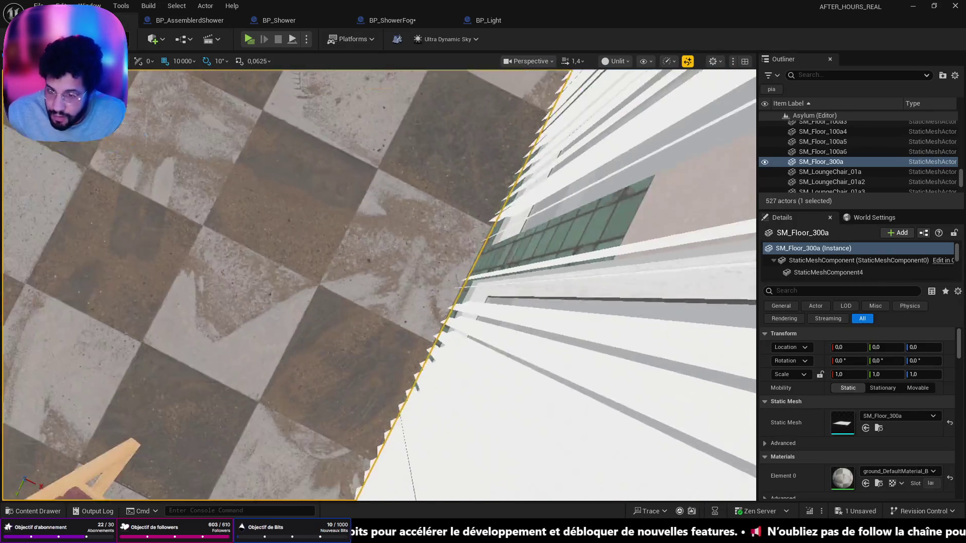
{"action": "scroll", "coordinate": [390, 328], "scroll_direction": "down", "scroll_amount": 8}
{"action": "mouse_move", "coordinate": [389, 329]}
{"action": "left_mouse_down"}
{"action": "mouse_move", "coordinate": [383, 302]}
{"action": "mouse_move", "coordinate": [362, 311]}
{"action": "mouse_move", "coordinate": [389, 328]}
{"action": "mouse_move", "coordinate": [488, 290]}
{"action": "left_mouse_up"}
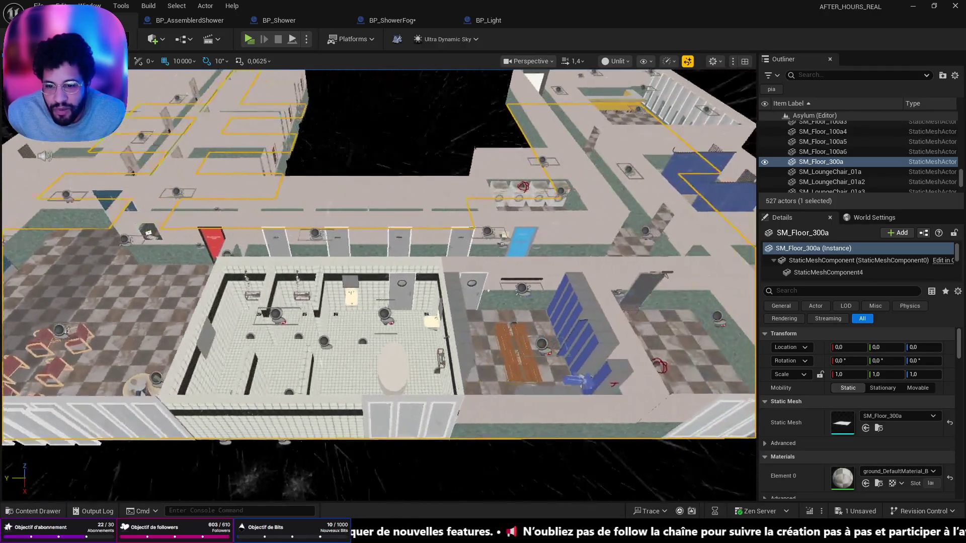
{"action": "scroll", "coordinate": [488, 291], "scroll_direction": "up", "scroll_amount": 5}
{"action": "left_click", "coordinate": [376, 342]}
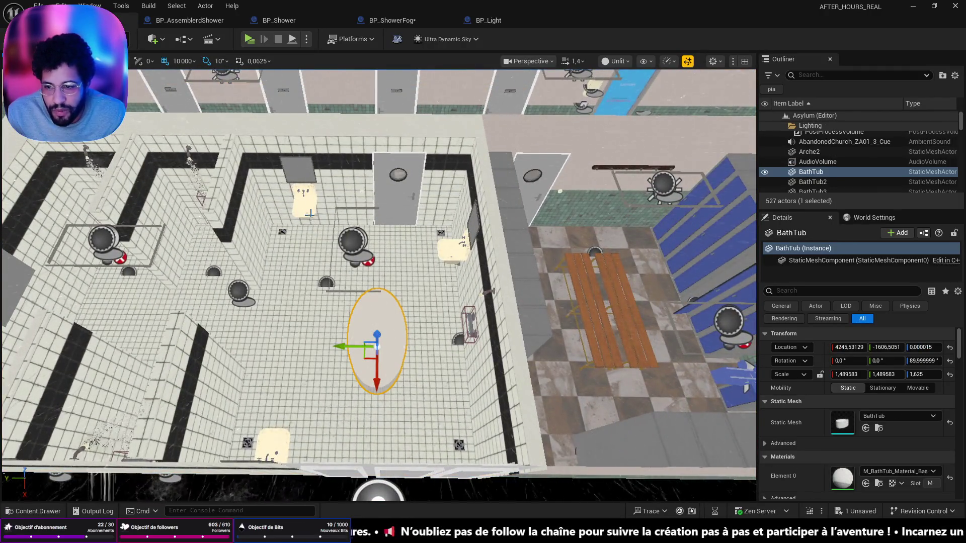
{"action": "left_click", "coordinate": [308, 208]}
{"action": "left_click", "coordinate": [398, 355]}
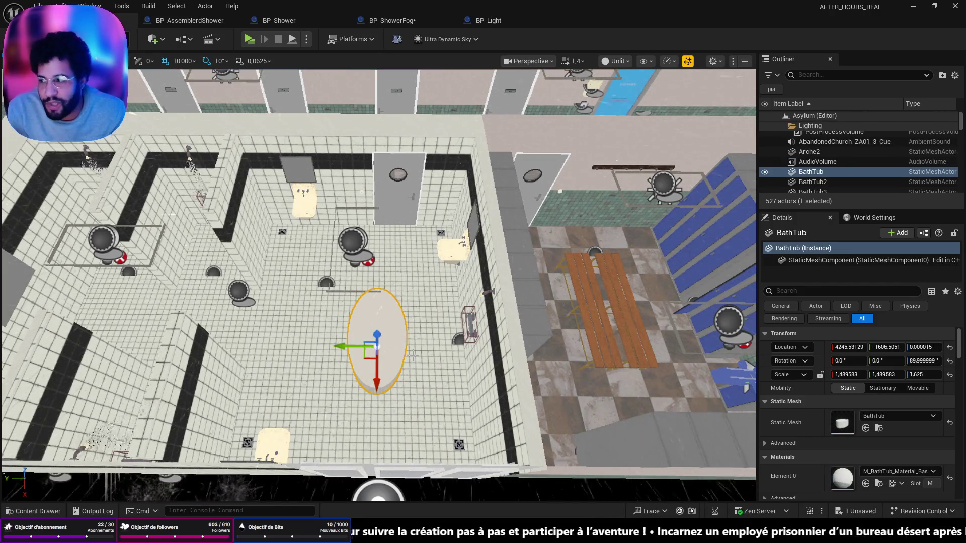
{"action": "left_click", "coordinate": [398, 20]}
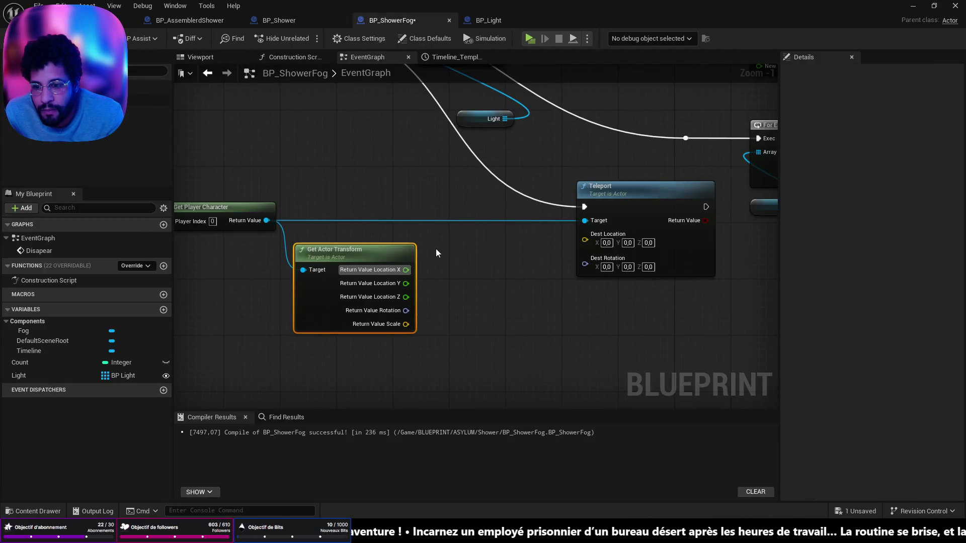
Subtract 10000 from the player's location Y with a Subtract node.
{"action": "left_click_drag", "start_coordinate": [405, 283], "coordinate": [457, 256]}
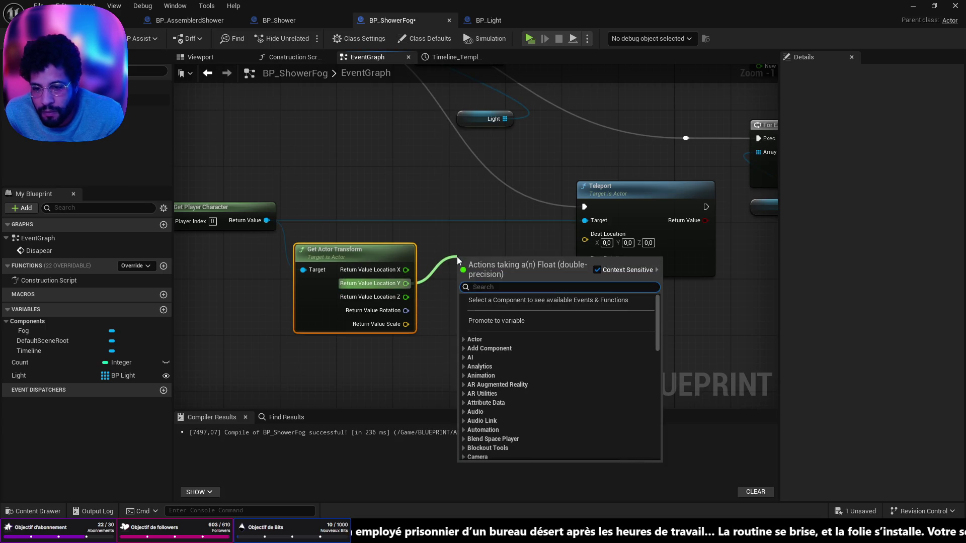
{"action": "type", "text": "-"}
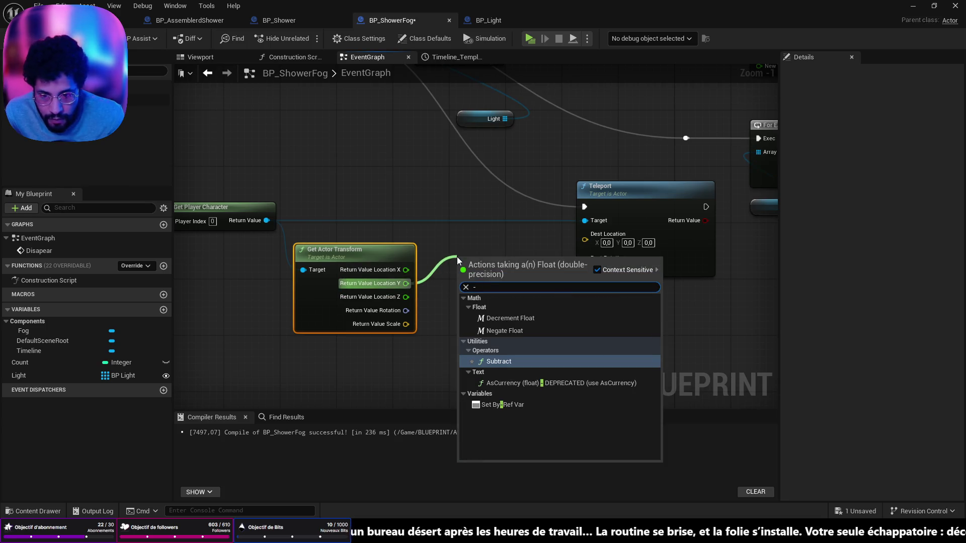
{"action": "key", "text": "Return"}
{"action": "type", "text": "10000"}
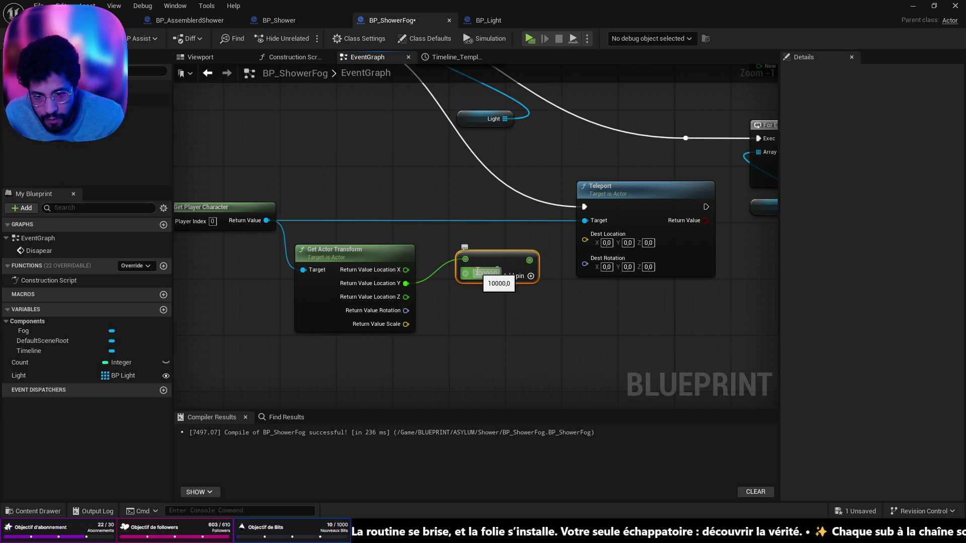
{"action": "key", "text": "Return"}
{"action": "left_click_drag", "start_coordinate": [501, 259], "coordinate": [487, 244]}
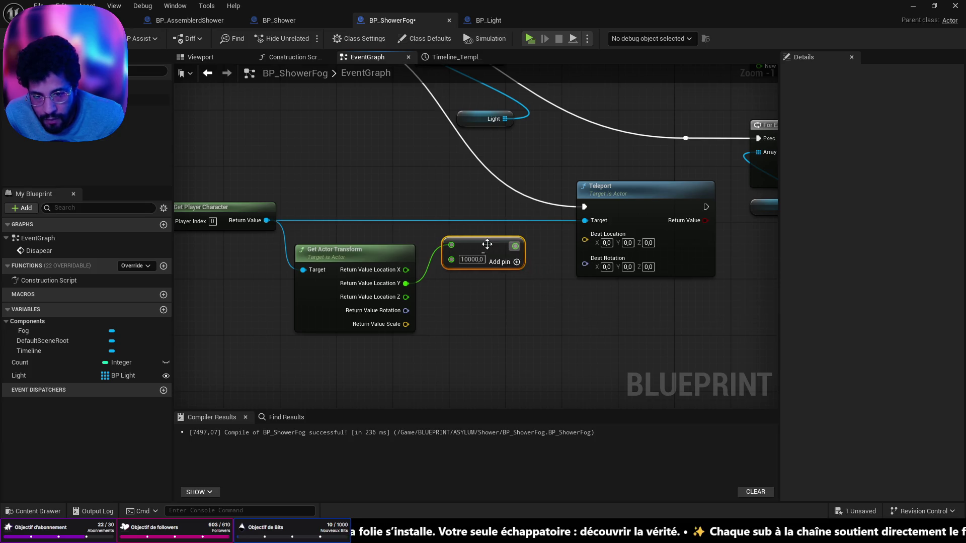
Split Teleport's destination, wire in X, reduced Y, Z and rotation, and save.
{"action": "right_click", "coordinate": [583, 240]}
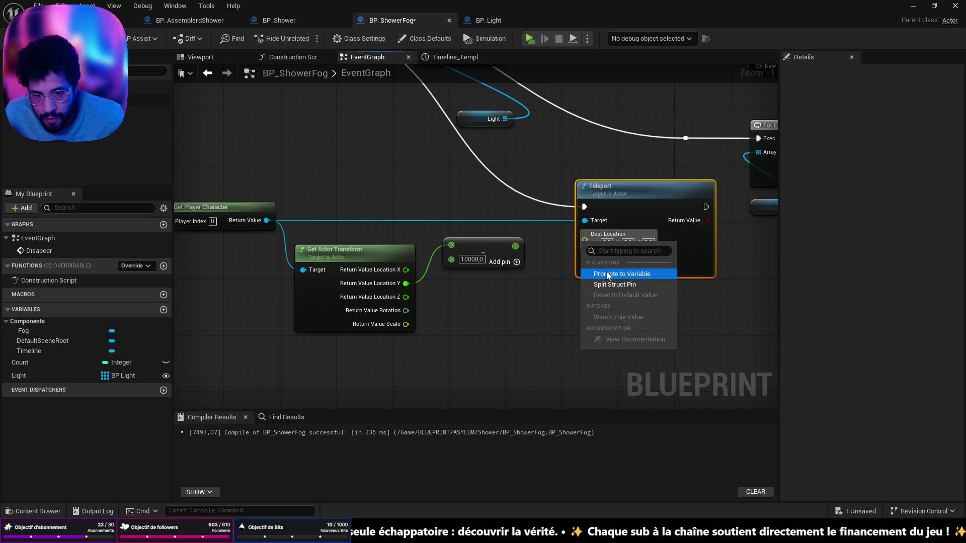
{"action": "left_click", "coordinate": [614, 282]}
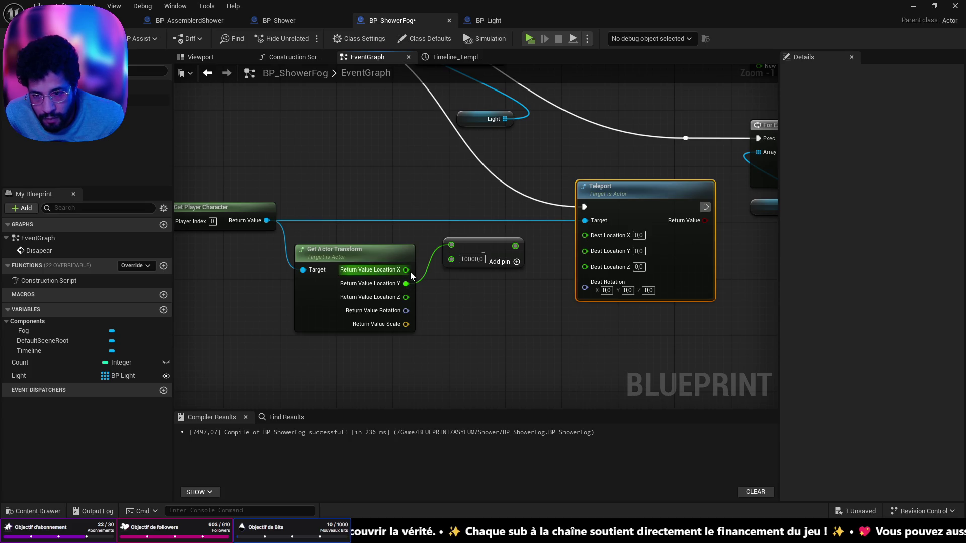
{"action": "left_click_drag", "start_coordinate": [405, 270], "coordinate": [582, 239]}
{"action": "left_click_drag", "start_coordinate": [515, 246], "coordinate": [519, 251]}
{"action": "left_click_drag", "start_coordinate": [581, 246], "coordinate": [584, 248]}
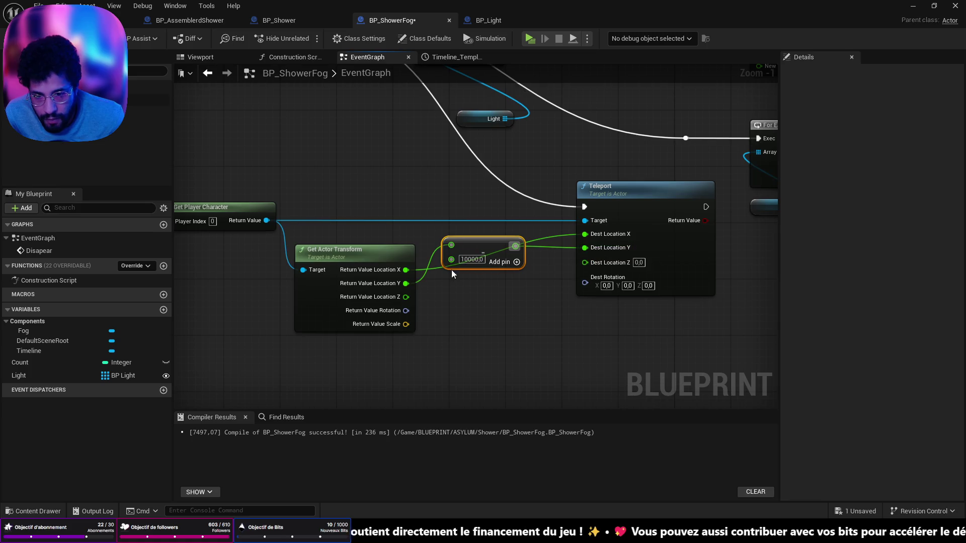
{"action": "left_click_drag", "start_coordinate": [405, 297], "coordinate": [583, 261]}
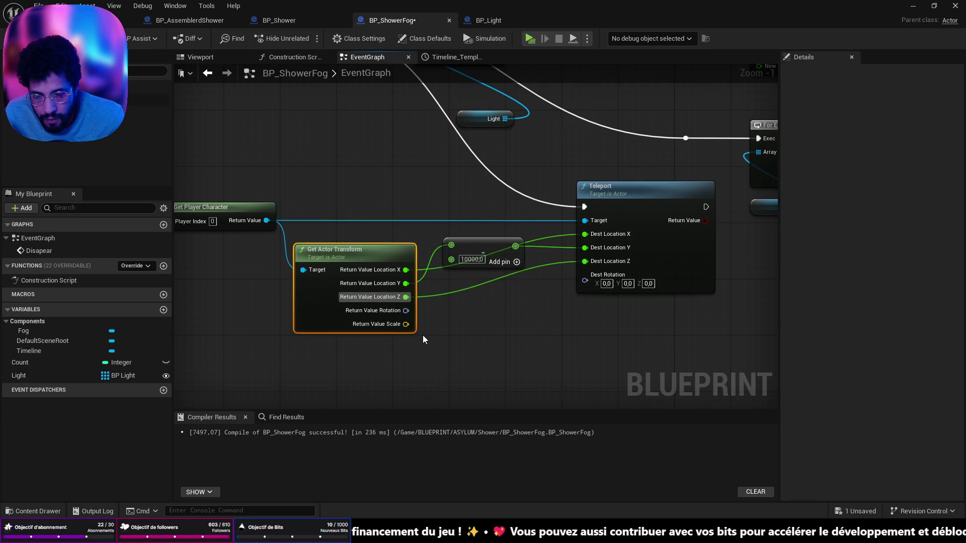
{"action": "left_click_drag", "start_coordinate": [405, 311], "coordinate": [585, 275]}
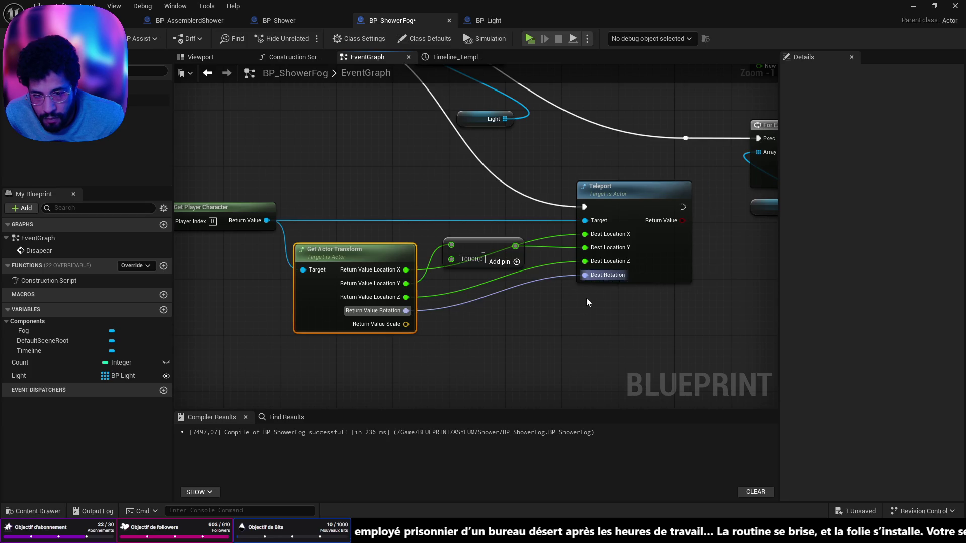
{"action": "key", "text": "ctrl+s"}
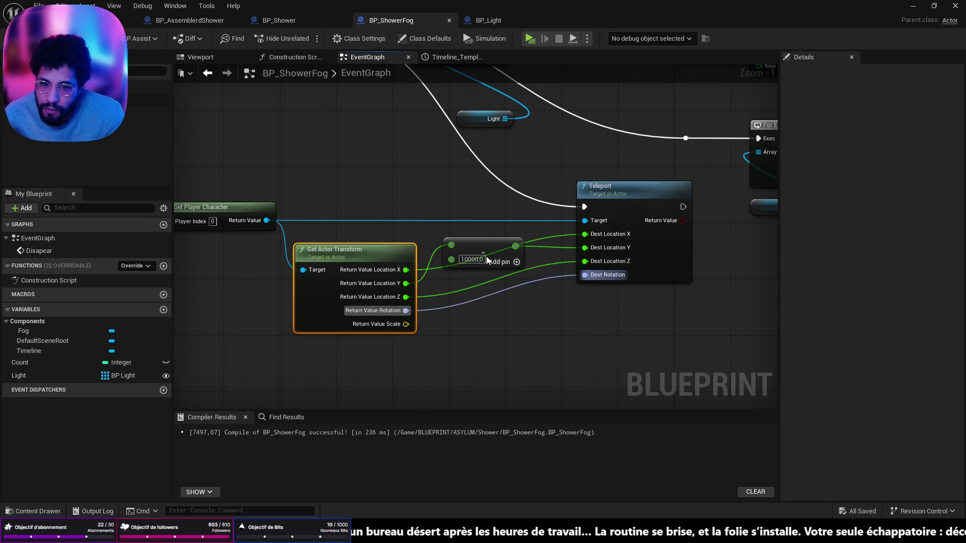
{"action": "scroll", "coordinate": [486, 256], "scroll_direction": "down", "scroll_amount": 2}
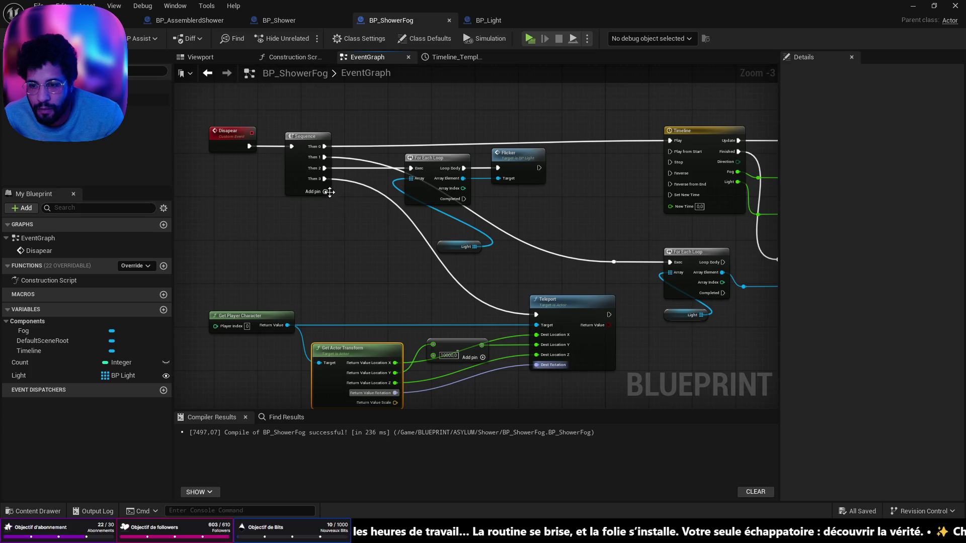
Insert a Delay node after Sequence Then 3, then go back to the level editor.
{"action": "mouse_move", "coordinate": [330, 192]}
{"action": "left_mouse_down"}
{"action": "mouse_move", "coordinate": [272, 166]}
{"action": "mouse_move", "coordinate": [504, 205]}
{"action": "left_mouse_up"}
{"action": "left_click_drag", "start_coordinate": [278, 191], "coordinate": [294, 212]}
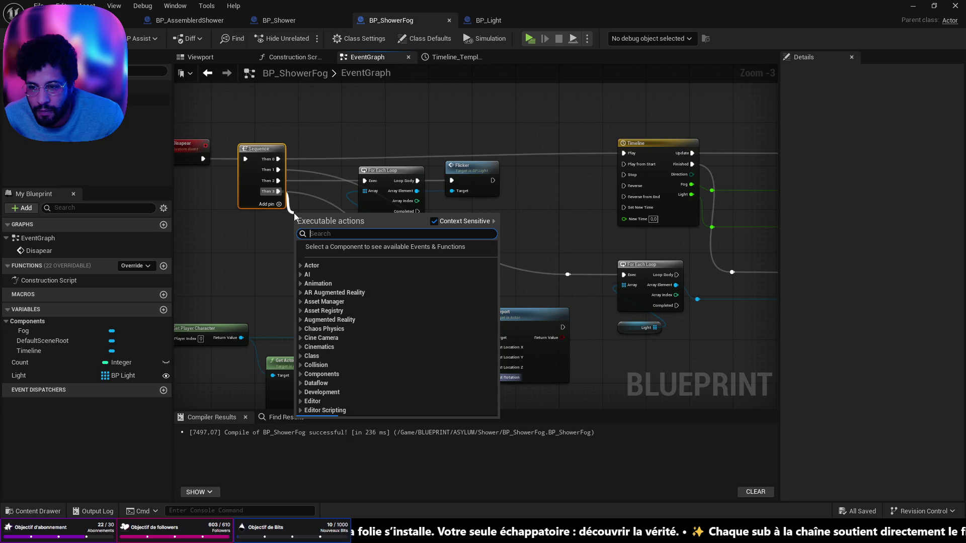
{"action": "left_click", "coordinate": [241, 291]}
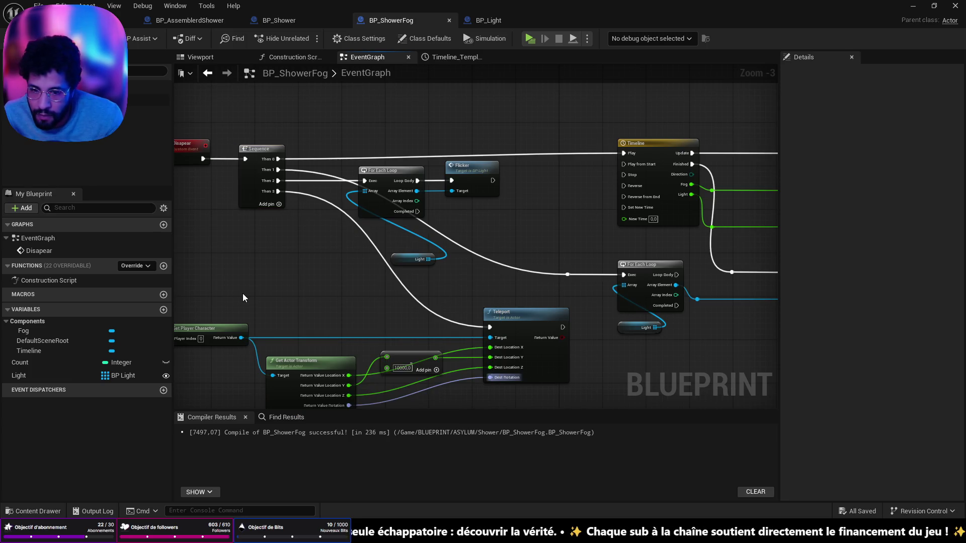
{"action": "mouse_move", "coordinate": [281, 252]}
{"action": "left_mouse_down"}
{"action": "mouse_move", "coordinate": [302, 249]}
{"action": "mouse_move", "coordinate": [227, 236]}
{"action": "mouse_move", "coordinate": [345, 242]}
{"action": "mouse_move", "coordinate": [127, 262]}
{"action": "mouse_move", "coordinate": [327, 259]}
{"action": "left_mouse_up"}
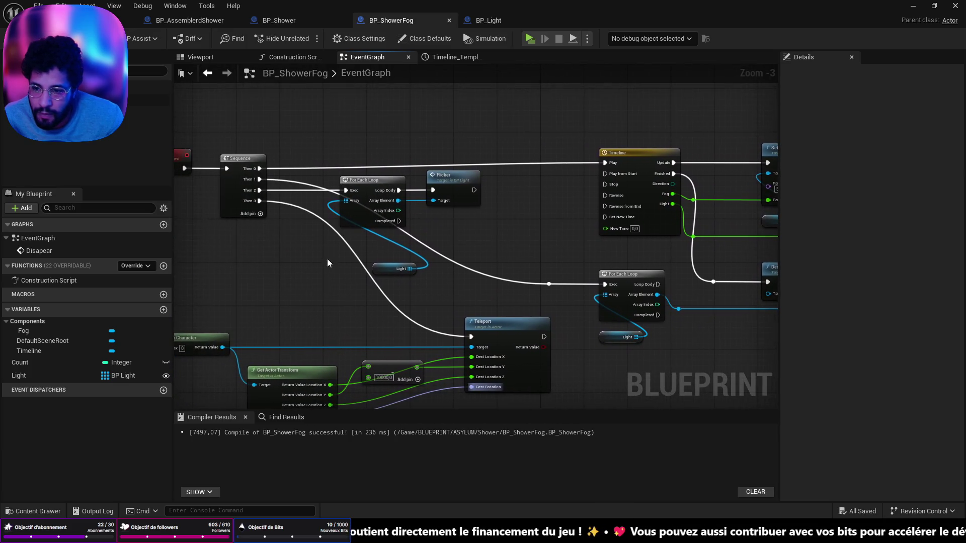
{"action": "left_click_drag", "start_coordinate": [259, 200], "coordinate": [280, 252]}
{"action": "type", "text": "delay"}
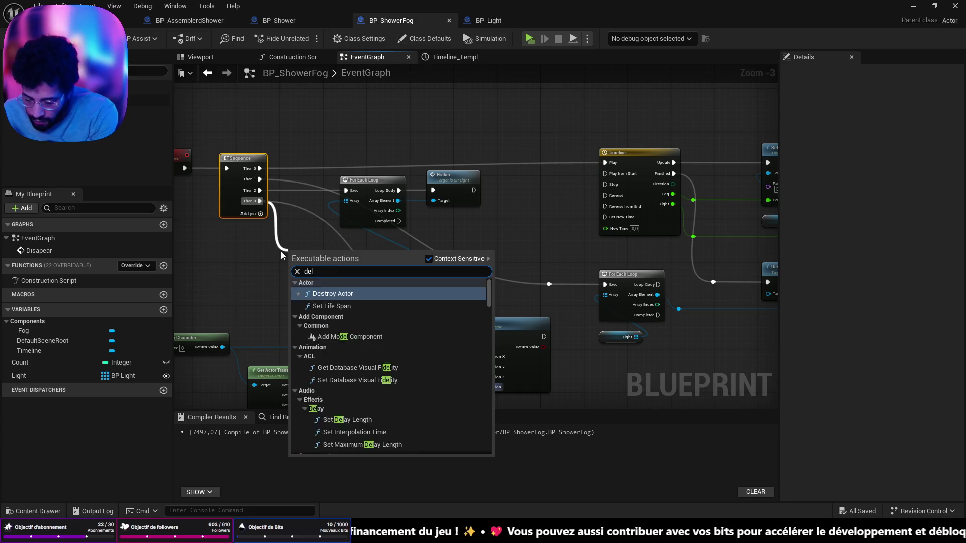
{"action": "key", "text": "Return"}
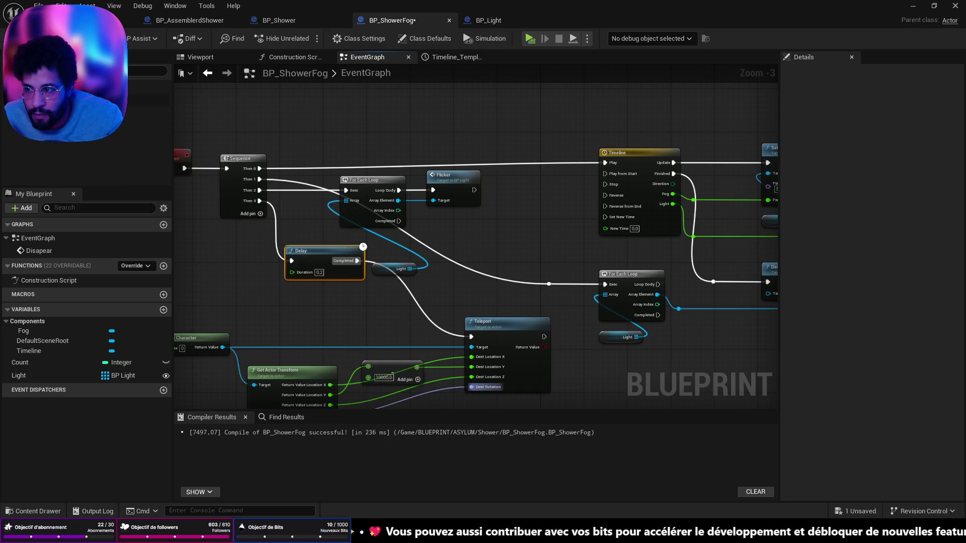
{"action": "left_click", "coordinate": [70, 21]}
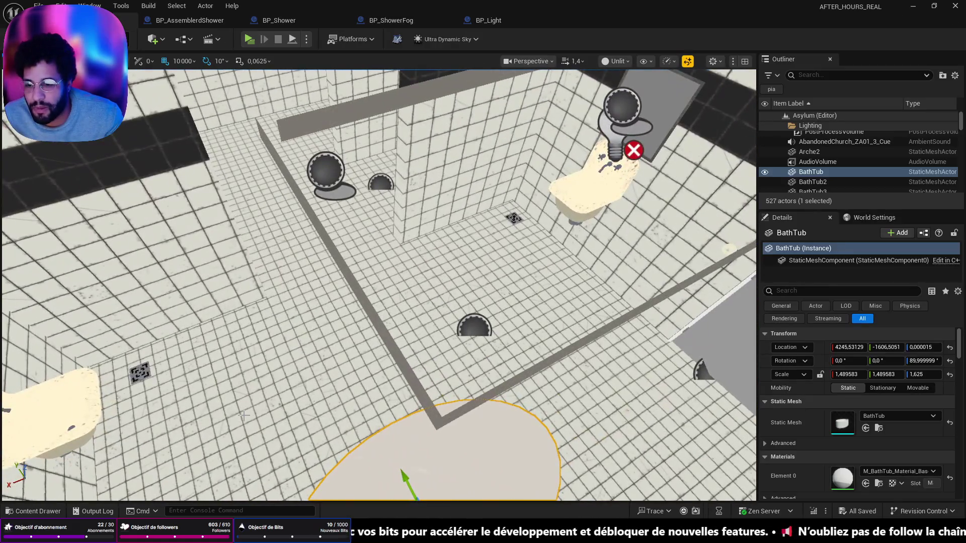
Play from the bathroom floor, turn on the shower in game, then stop playing.
{"action": "right_click", "coordinate": [242, 416]}
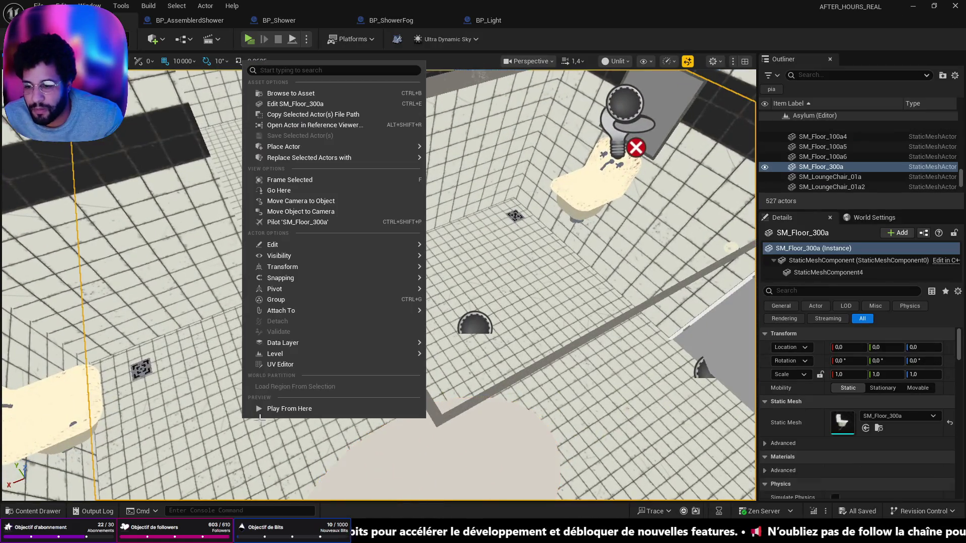
{"action": "left_click", "coordinate": [287, 412]}
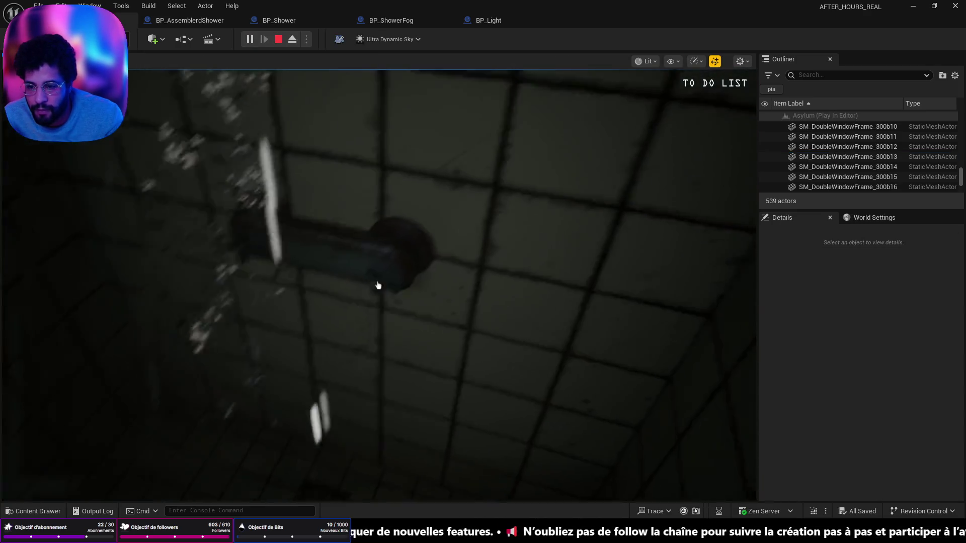
{"action": "left_click", "coordinate": [378, 285]}
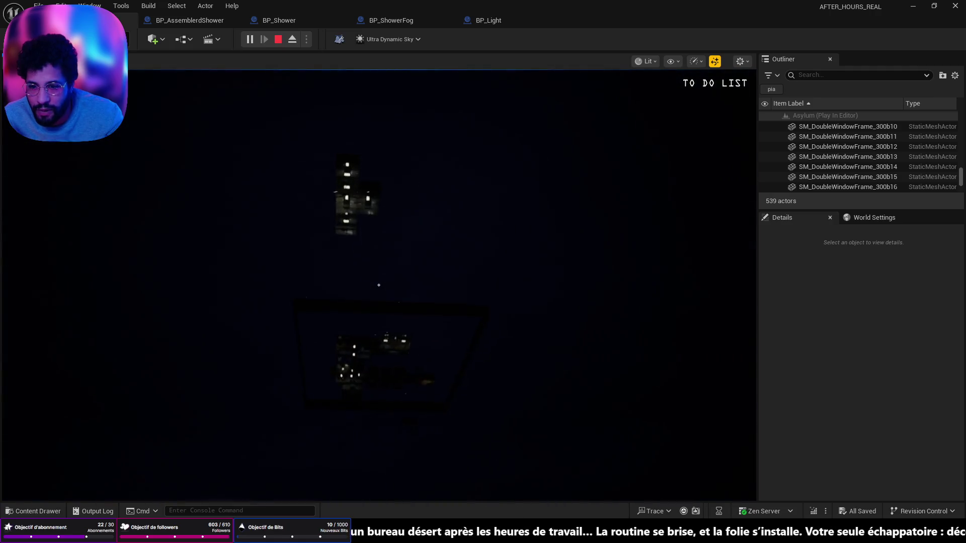
{"action": "key", "text": "Escape"}
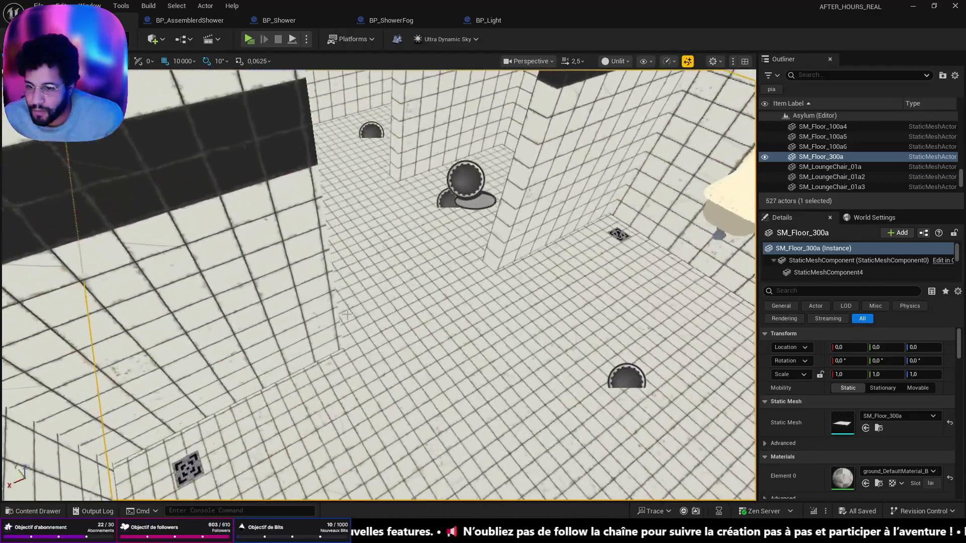
Play from inside the shower room, stop, then tilt the view to the tiled floor.
{"action": "right_click", "coordinate": [433, 415]}
{"action": "left_click", "coordinate": [436, 408]}
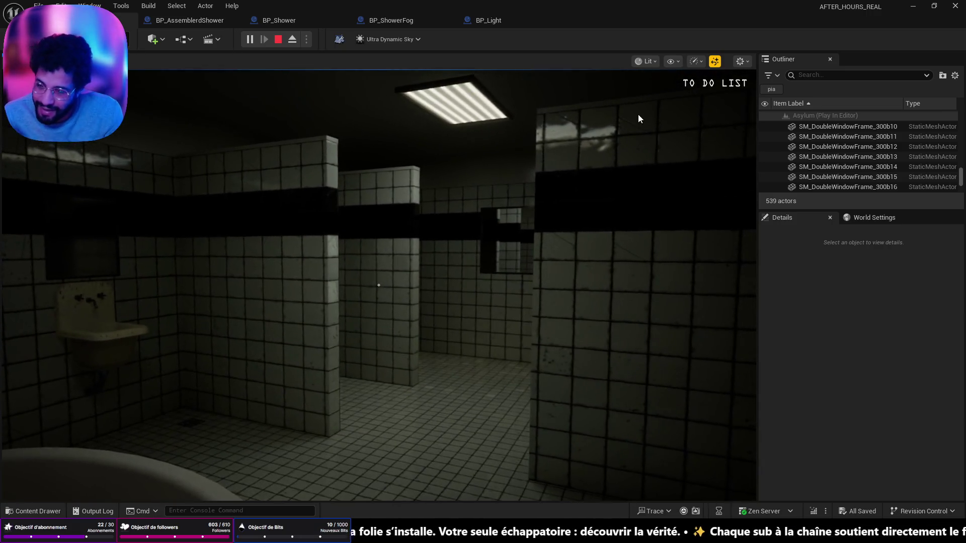
{"action": "key", "text": "Escape"}
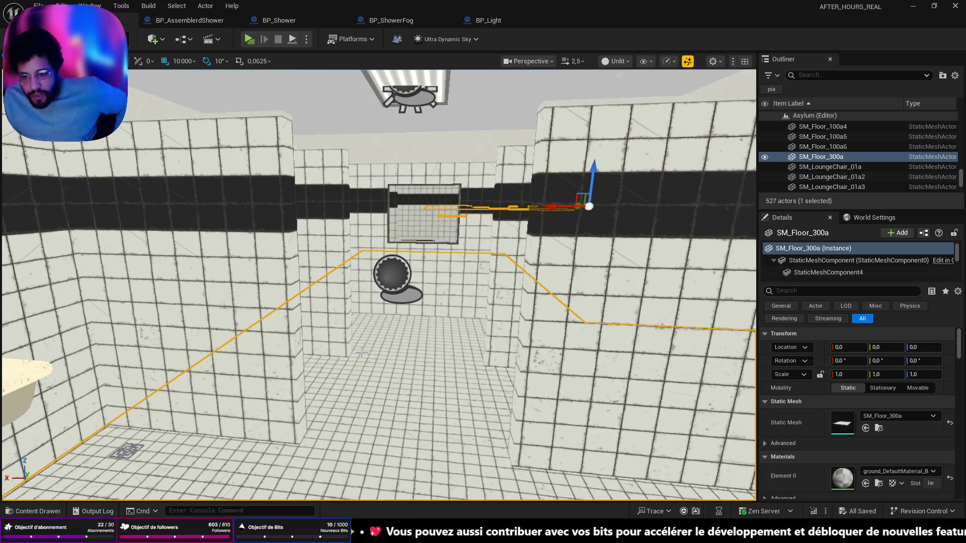
{"action": "left_click_drag", "start_coordinate": [249, 304], "coordinate": [275, 417]}
Play from the floor, trigger the shower, stop, and dismiss the runtime error log.
{"action": "right_click", "coordinate": [375, 161]}
{"action": "left_click", "coordinate": [402, 477]}
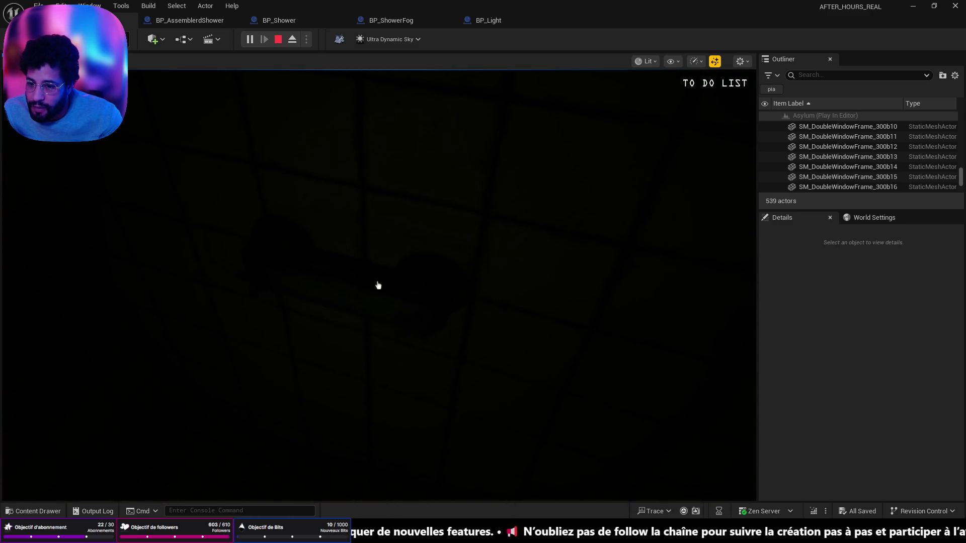
{"action": "left_click", "coordinate": [378, 285]}
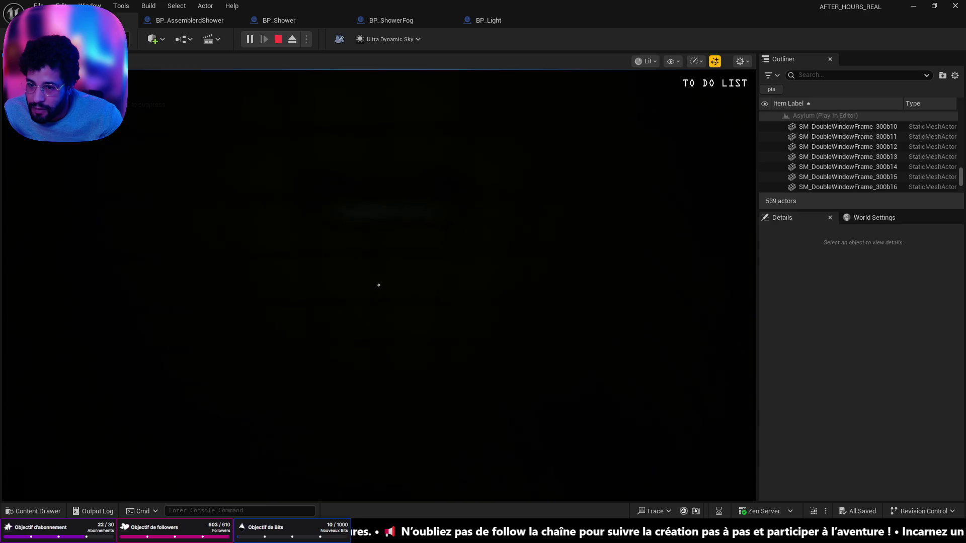
{"action": "left_click", "coordinate": [378, 286]}
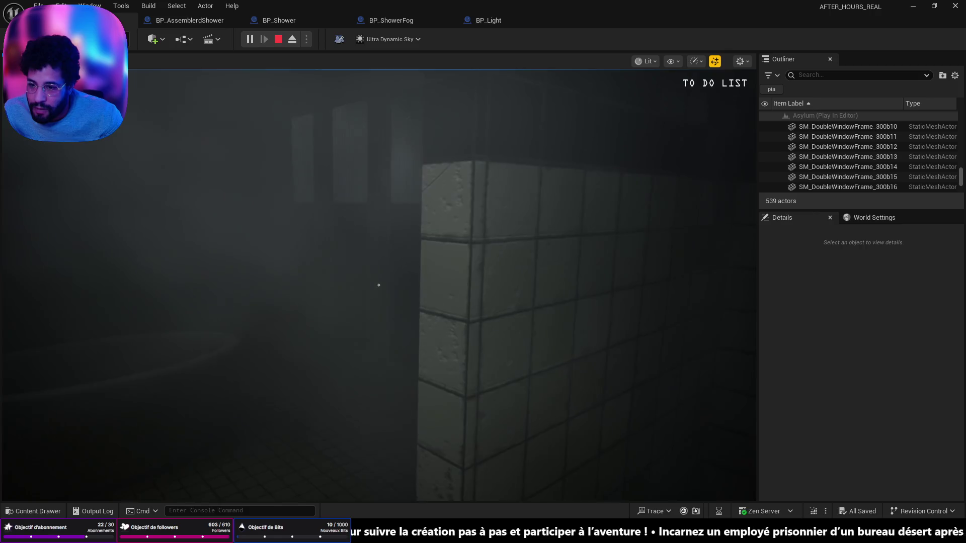
{"action": "key", "text": "Escape"}
{"action": "left_click", "coordinate": [591, 129]}
{"action": "key", "text": "f"}
{"action": "mouse_move", "coordinate": [138, 258]}
{"action": "left_mouse_down"}
{"action": "mouse_move", "coordinate": [151, 344]}
{"action": "mouse_move", "coordinate": [171, 281]}
{"action": "left_mouse_up"}
Play again from inside the shower room, turn on the shower, then stop the session.
{"action": "right_click", "coordinate": [442, 453]}
{"action": "left_click", "coordinate": [466, 444]}
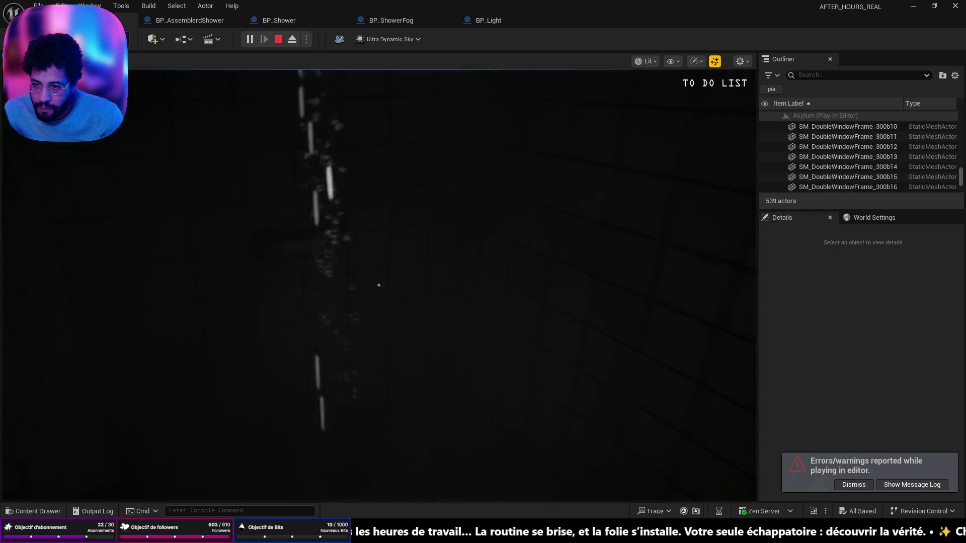
{"action": "left_click", "coordinate": [379, 285]}
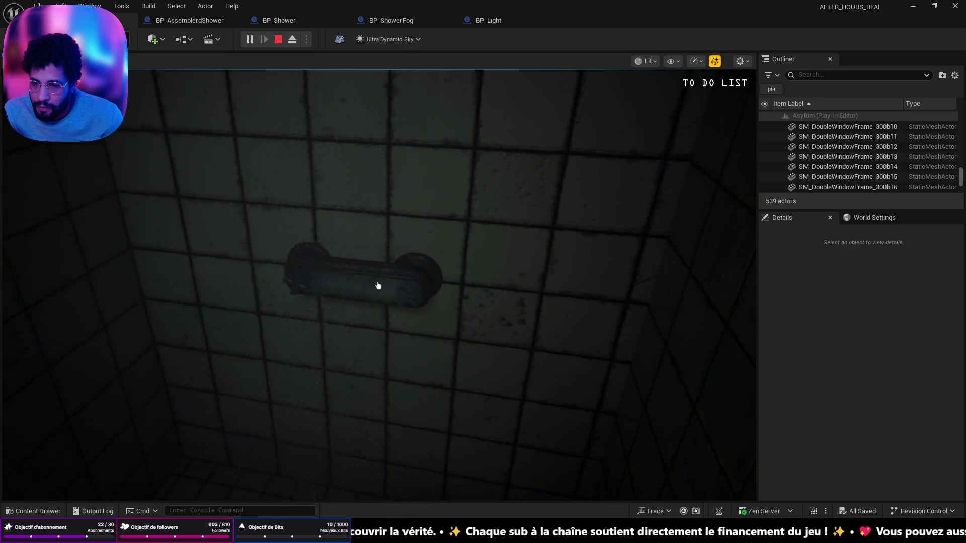
{"action": "left_click", "coordinate": [378, 285]}
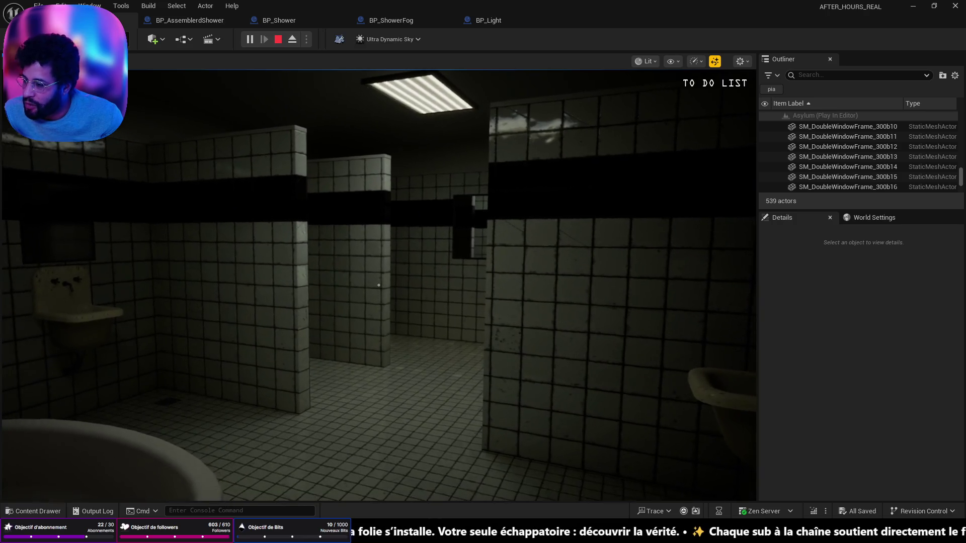
{"action": "key", "text": "Escape"}
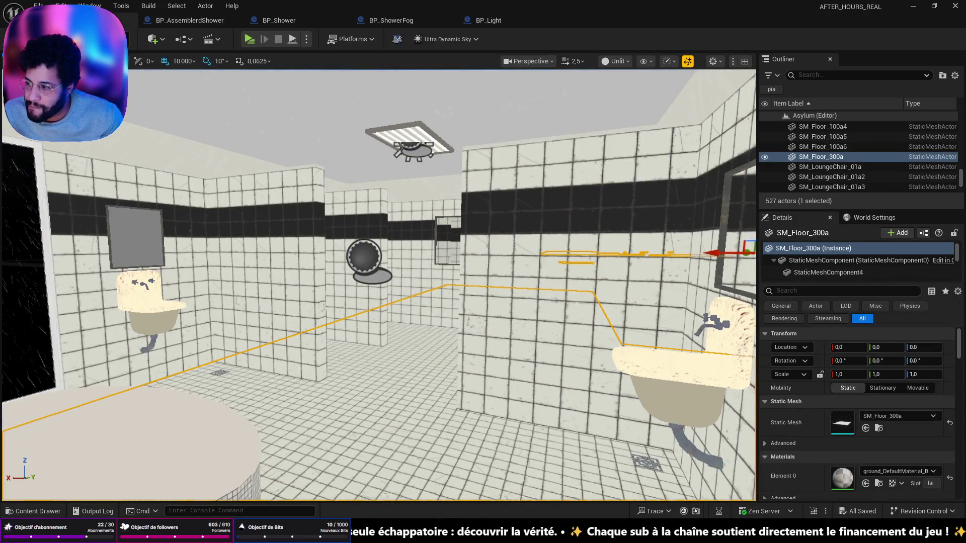
{"action": "key", "text": "alt+Tab"}
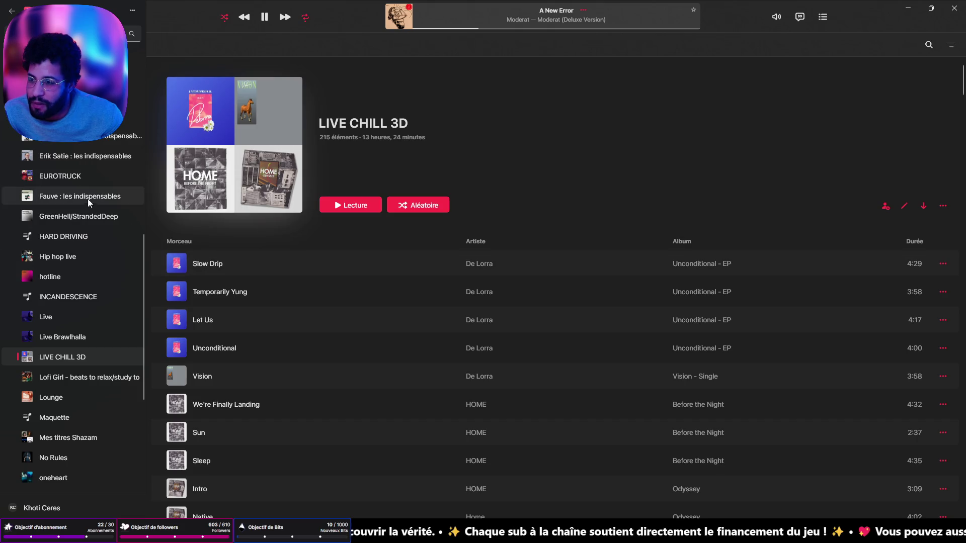
Find Rone in the Apple Music library and add the track Bora to the LIVE CHILL 3D playlist.
{"action": "scroll", "coordinate": [73, 312], "scroll_direction": "up", "scroll_amount": 2}
{"action": "key", "text": "ctrl+f"}
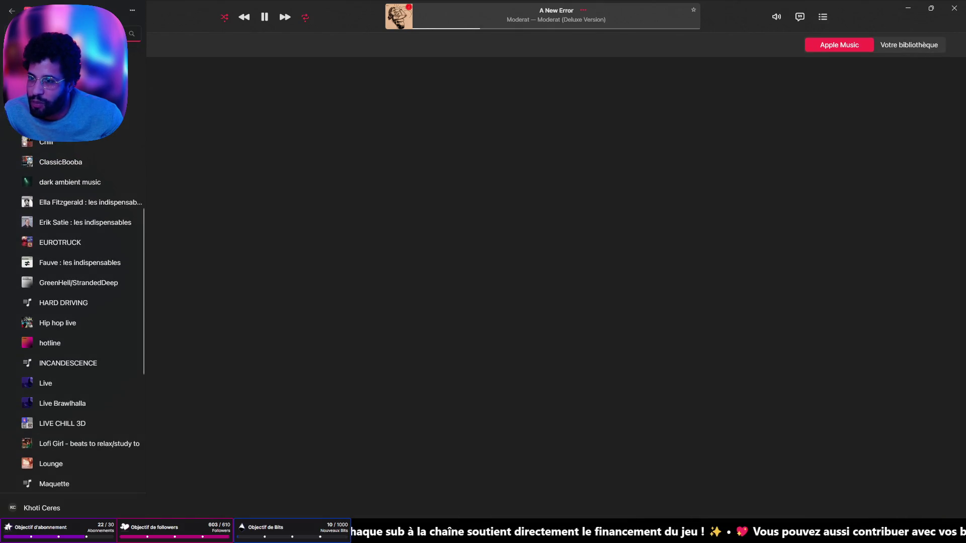
{"action": "scroll", "coordinate": [71, 144], "scroll_direction": "up", "scroll_amount": 5}
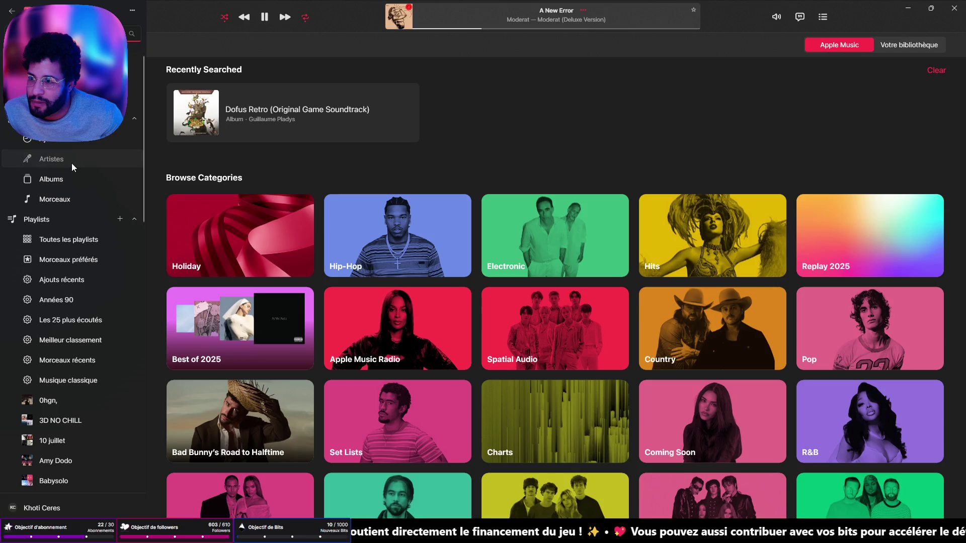
{"action": "left_click", "coordinate": [72, 162]}
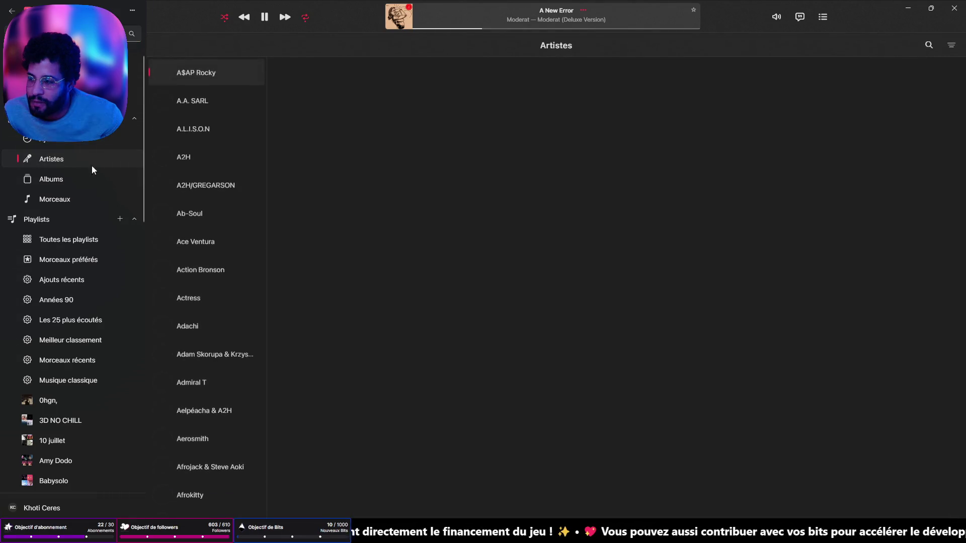
{"action": "left_click", "coordinate": [208, 261]}
{"action": "type", "text": "rone"}
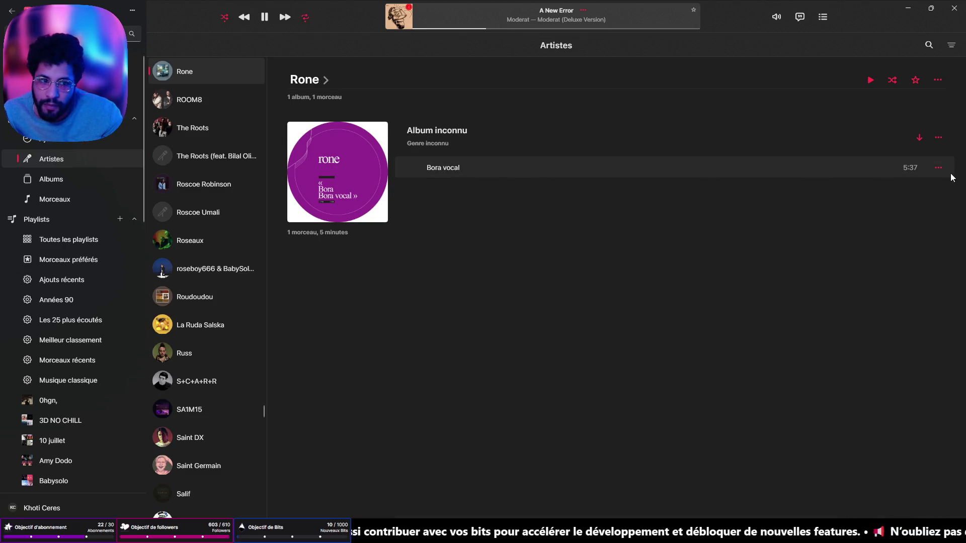
{"action": "left_click", "coordinate": [939, 170]}
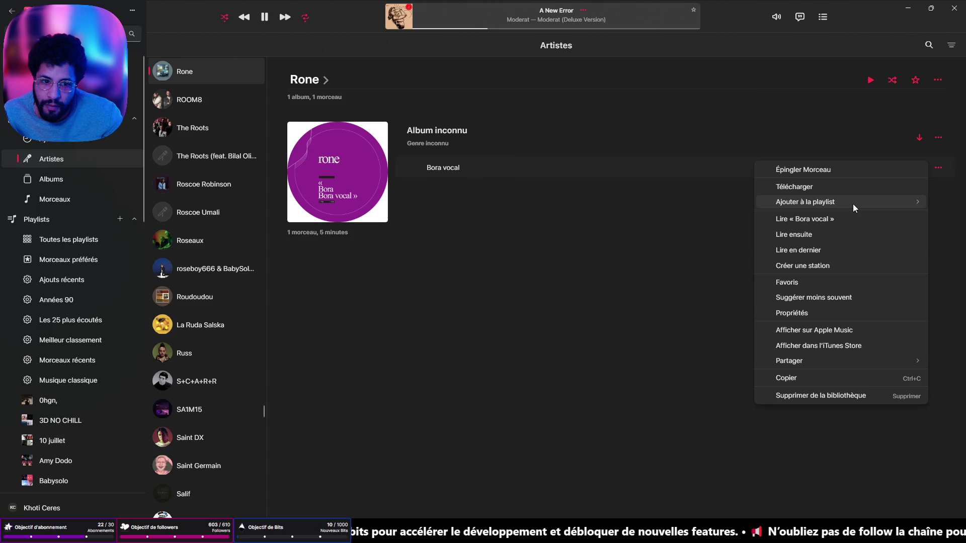
{"action": "mouse_move", "coordinate": [852, 204]}
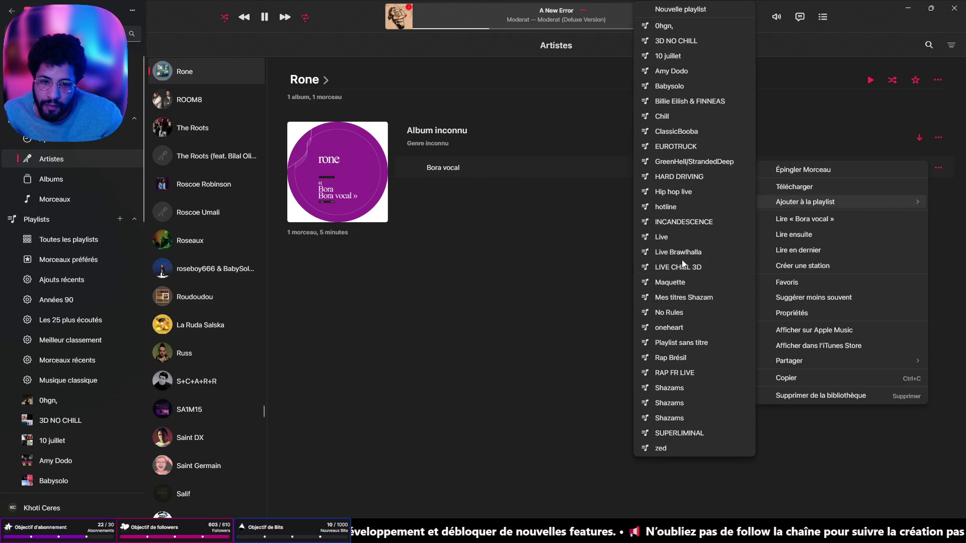
{"action": "left_click", "coordinate": [683, 267]}
Scroll LIVE CHILL 3D to its last track, then minimize Apple Music and view the tiled floor.
{"action": "scroll", "coordinate": [65, 346], "scroll_direction": "down", "scroll_amount": 10}
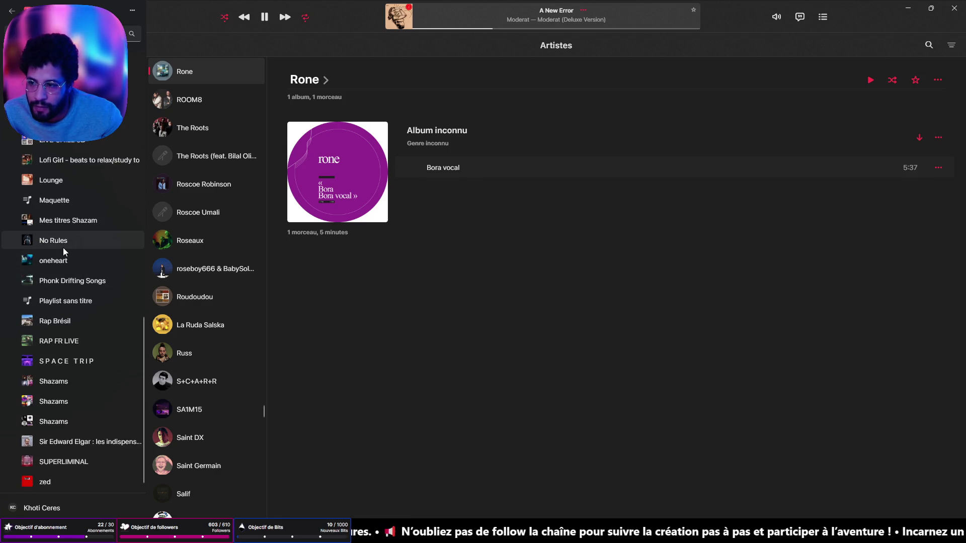
{"action": "scroll", "coordinate": [66, 244], "scroll_direction": "up", "scroll_amount": 6}
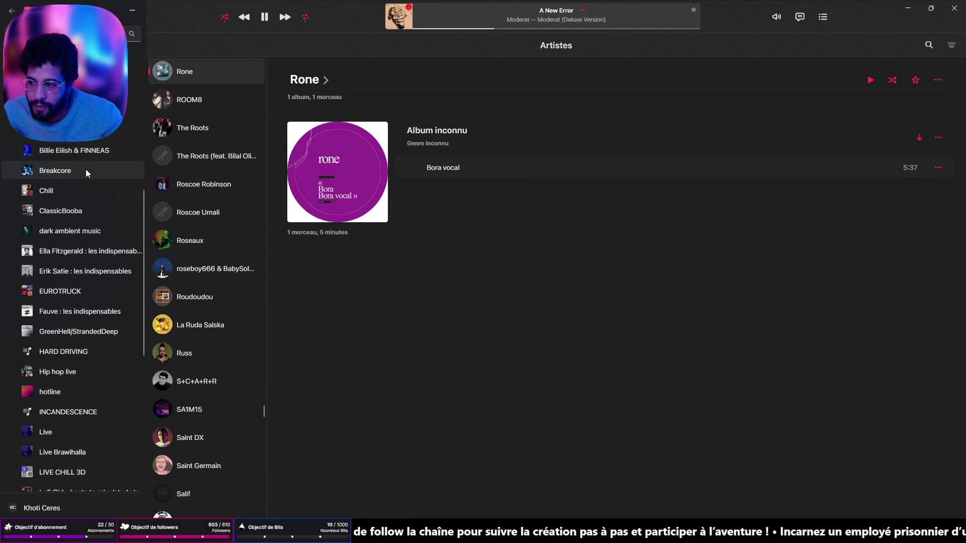
{"action": "left_click", "coordinate": [74, 472]}
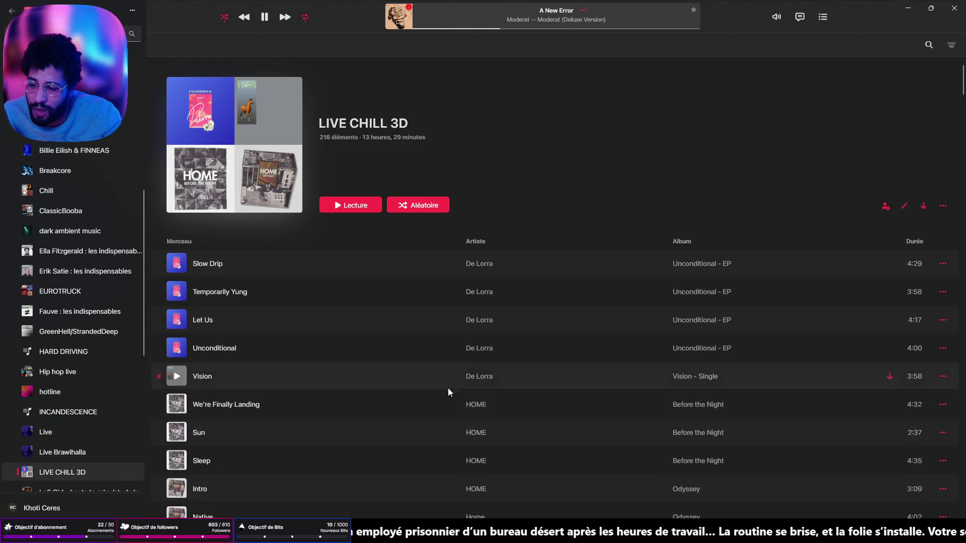
{"action": "scroll", "coordinate": [432, 402], "scroll_direction": "down", "scroll_amount": 15}
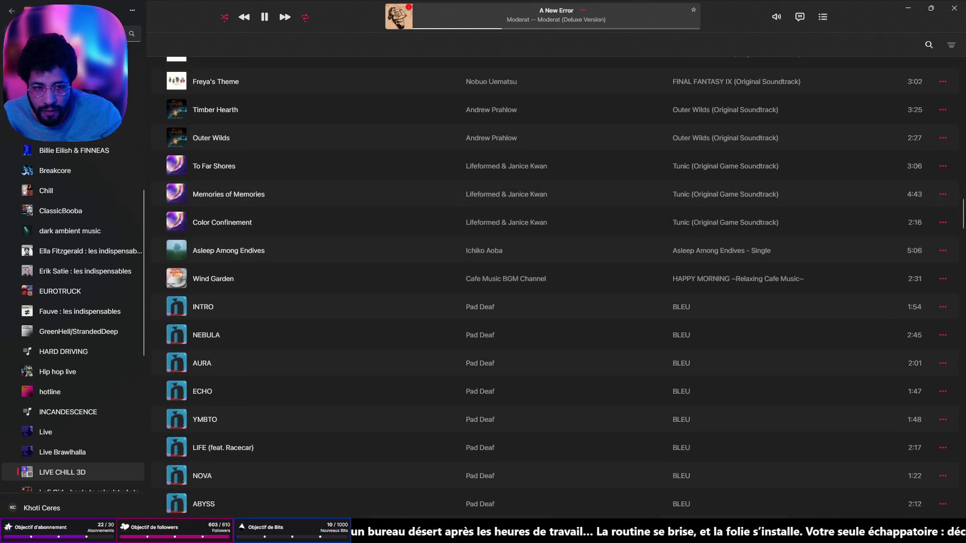
{"action": "left_click_drag", "start_coordinate": [962, 215], "coordinate": [963, 483]}
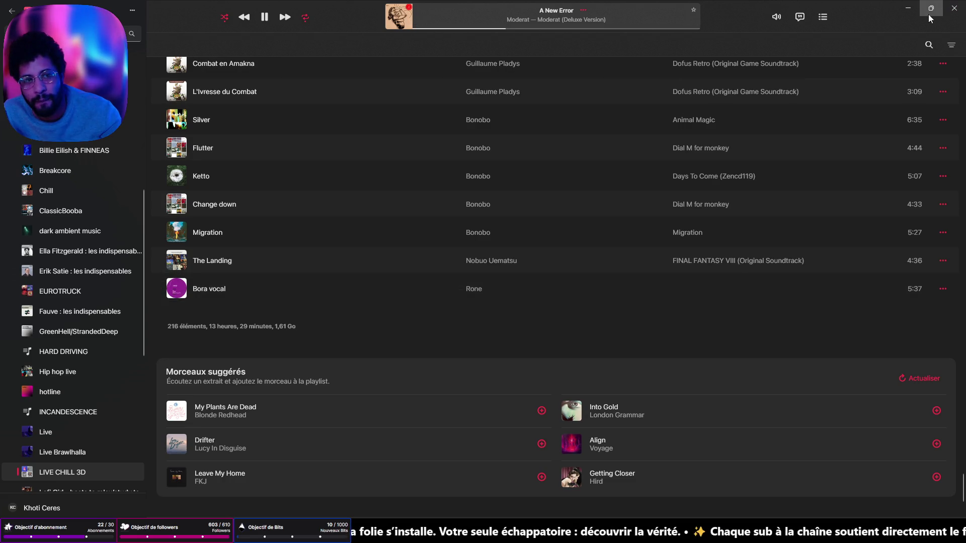
{"action": "left_click", "coordinate": [908, 8]}
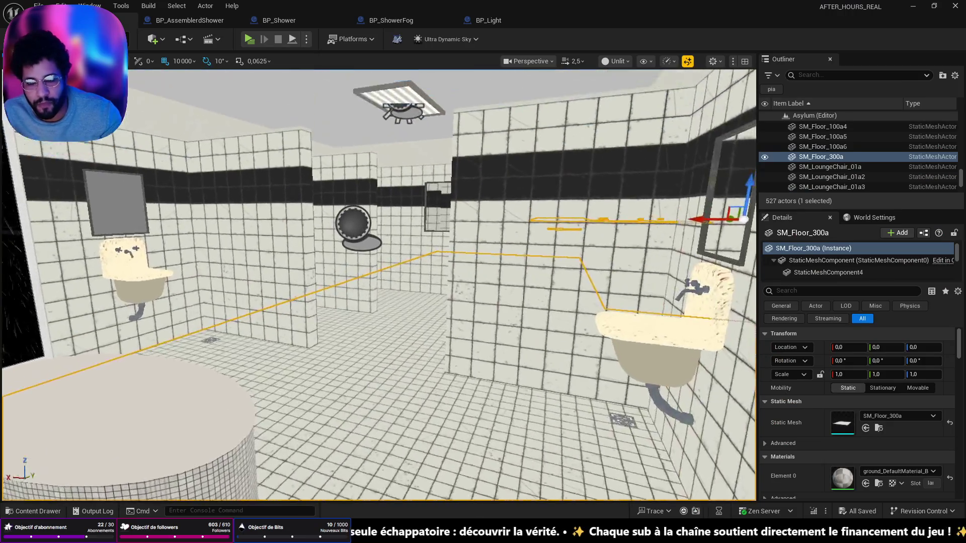
{"action": "left_click_drag", "start_coordinate": [377, 252], "coordinate": [367, 352]}
{"action": "left_click_drag", "start_coordinate": [431, 352], "coordinate": [431, 370]}
{"action": "right_click", "coordinate": [430, 372]}
{"action": "key", "text": "Escape"}
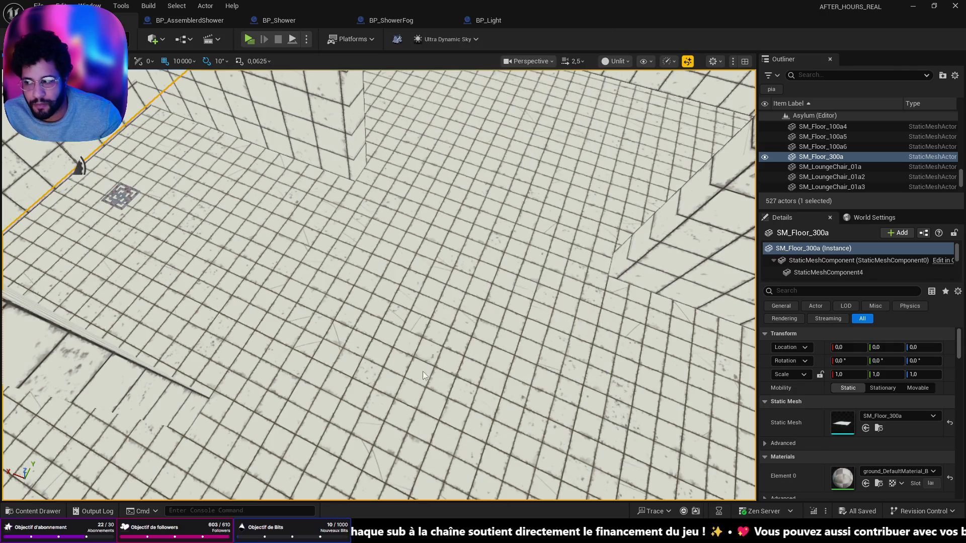
{"action": "key", "text": "alt+p"}
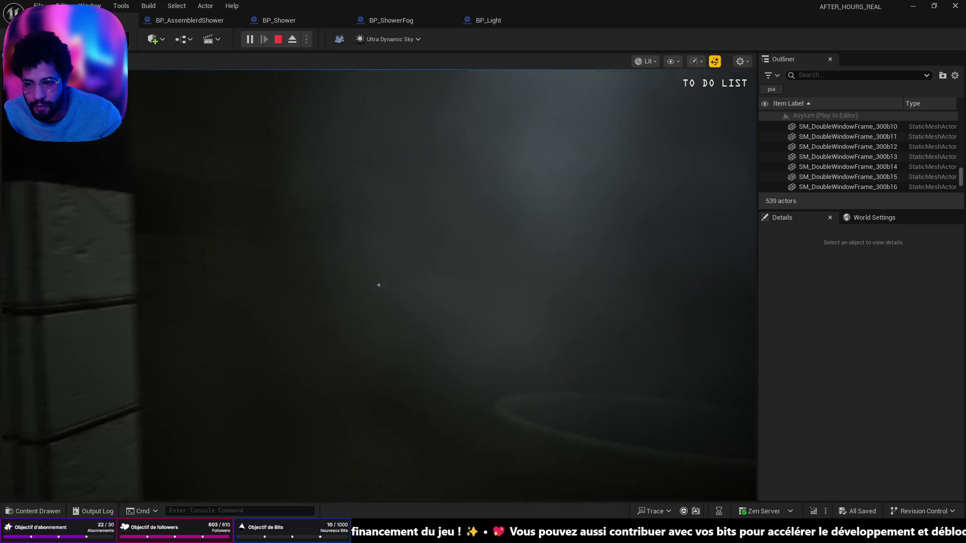
{"action": "key", "text": "Escape"}
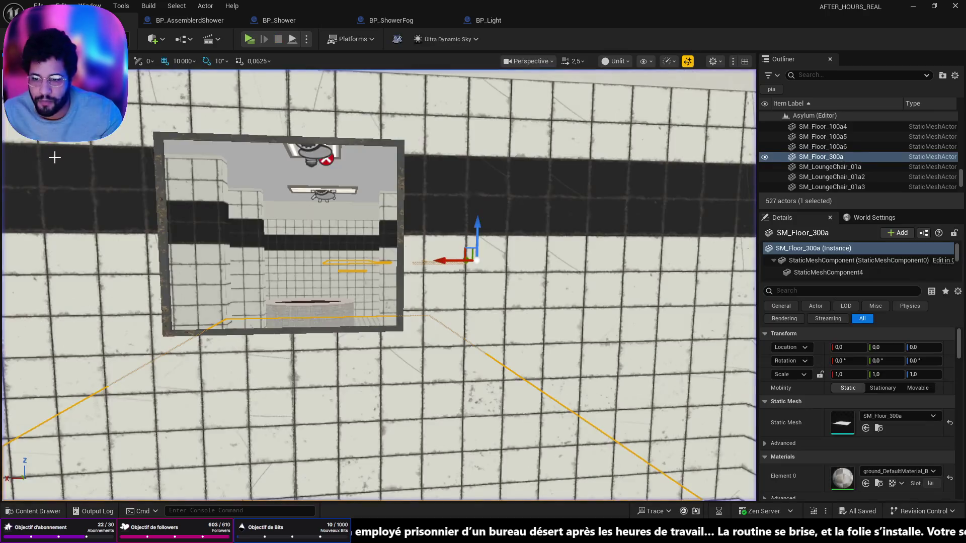
{"action": "key", "text": "f"}
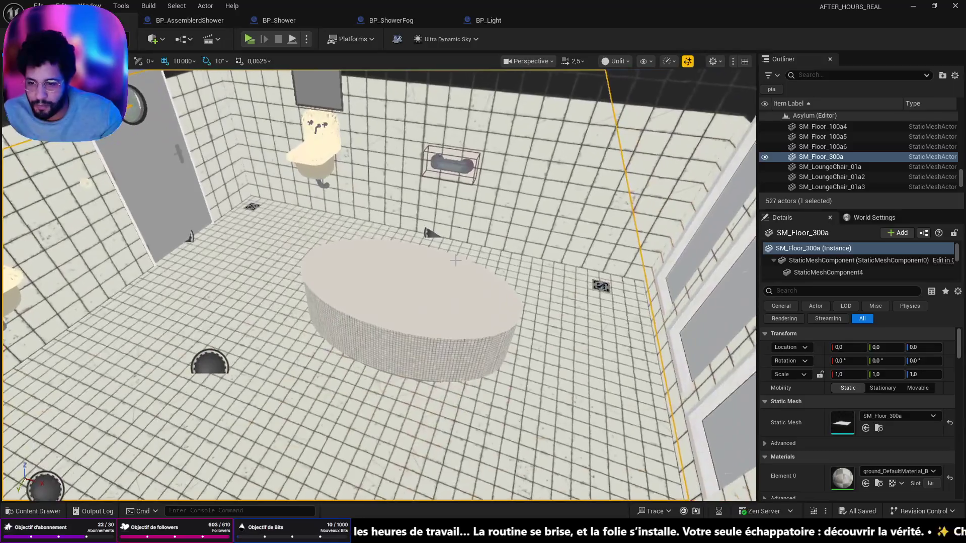
{"action": "right_click", "coordinate": [224, 475]}
{"action": "key", "text": "Escape"}
{"action": "key", "text": "alt+p"}
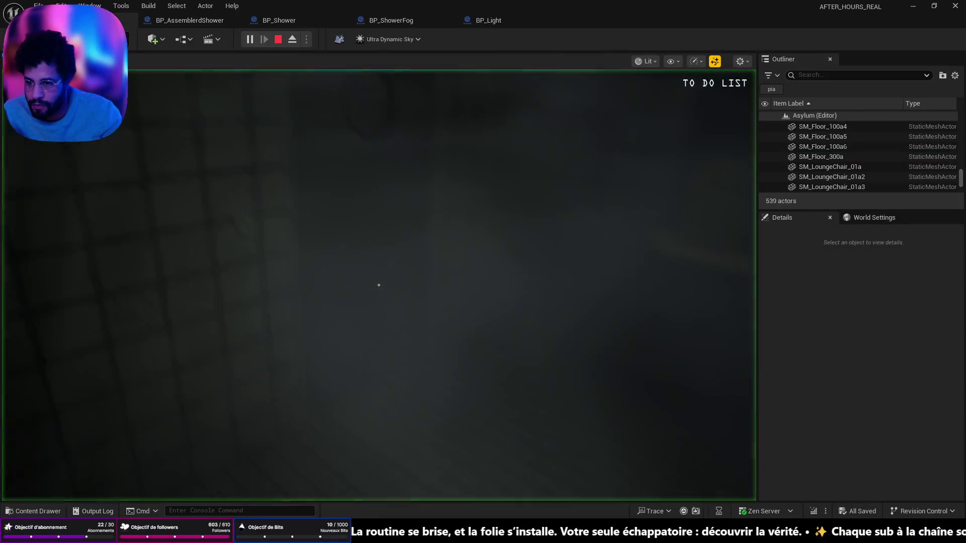
{"action": "key", "text": "w"}
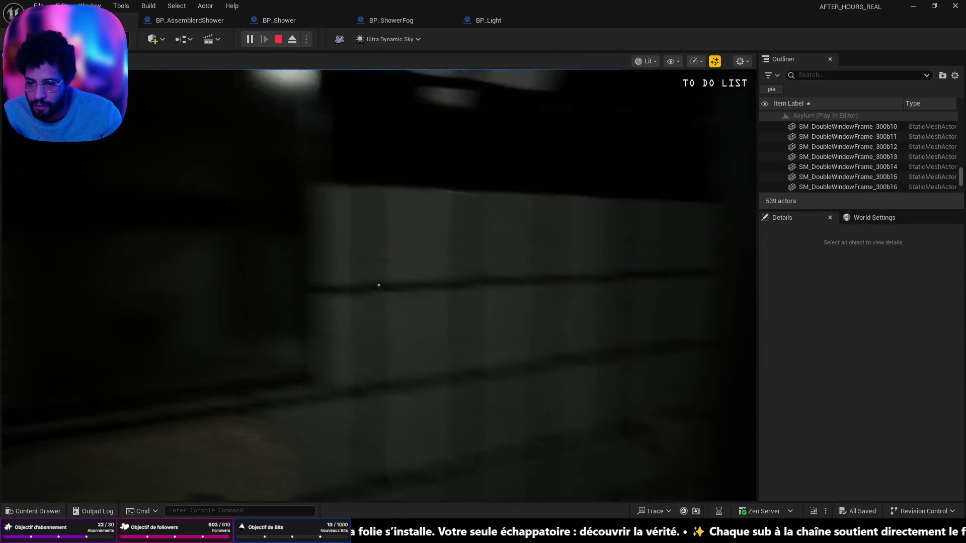
{"action": "key", "text": "w"}
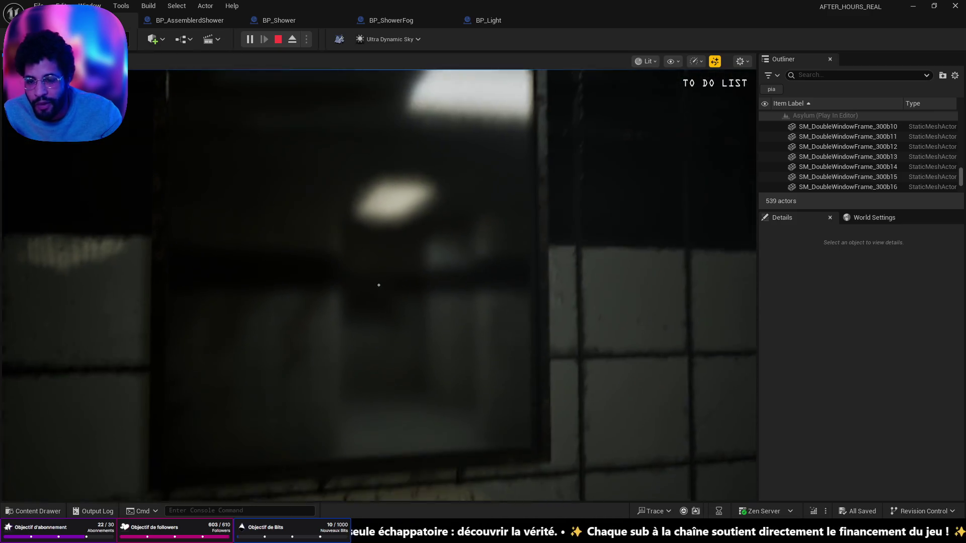
{"action": "key", "text": "s"}
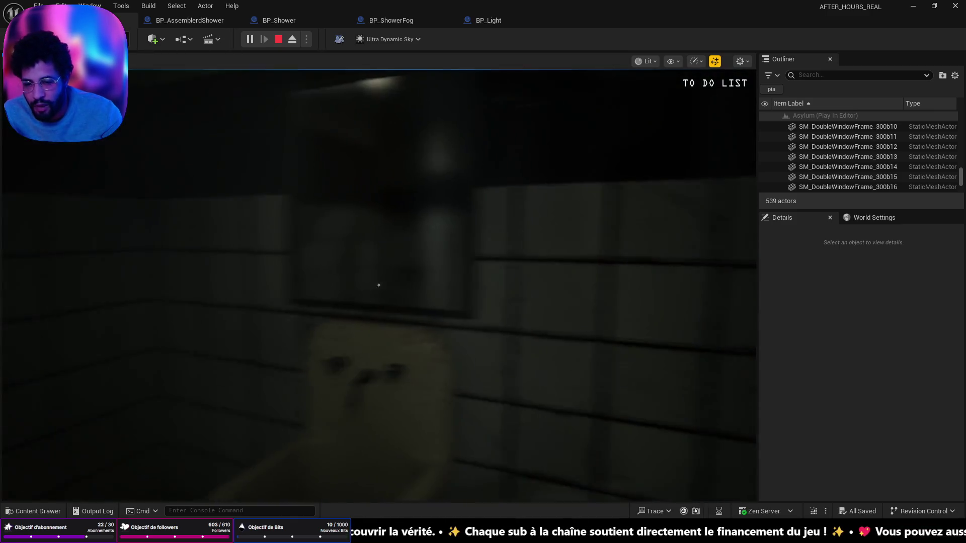
{"action": "key", "text": "s"}
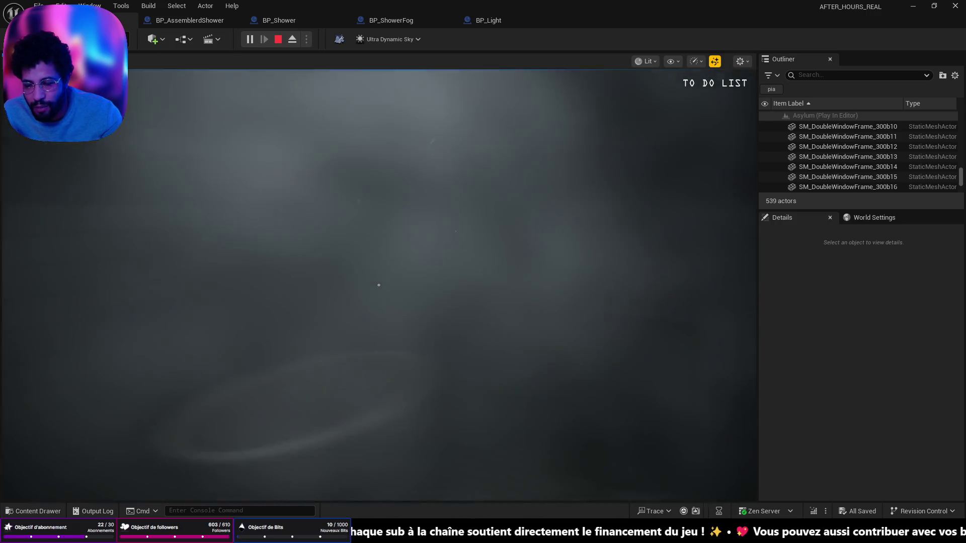
{"action": "key", "text": "w"}
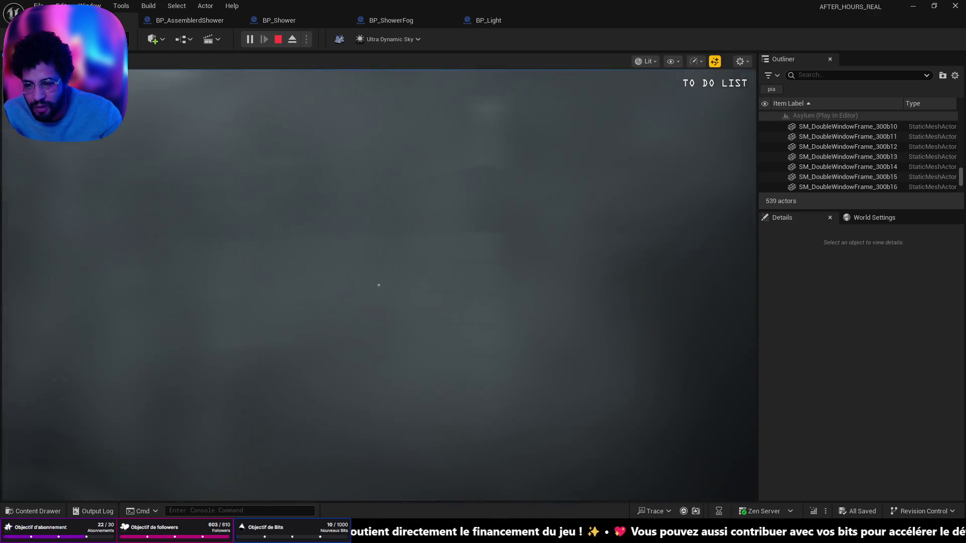
{"action": "key", "text": "w"}
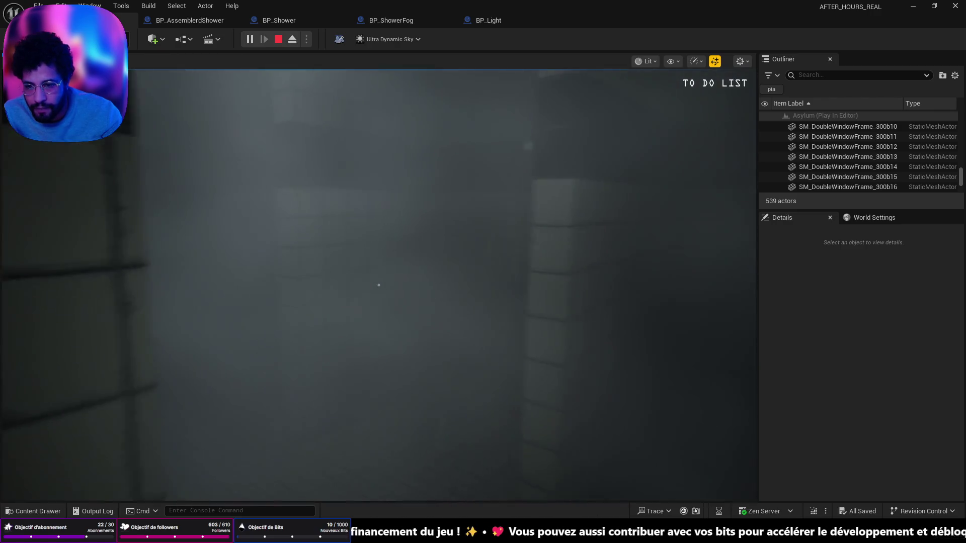
{"action": "key", "text": "s"}
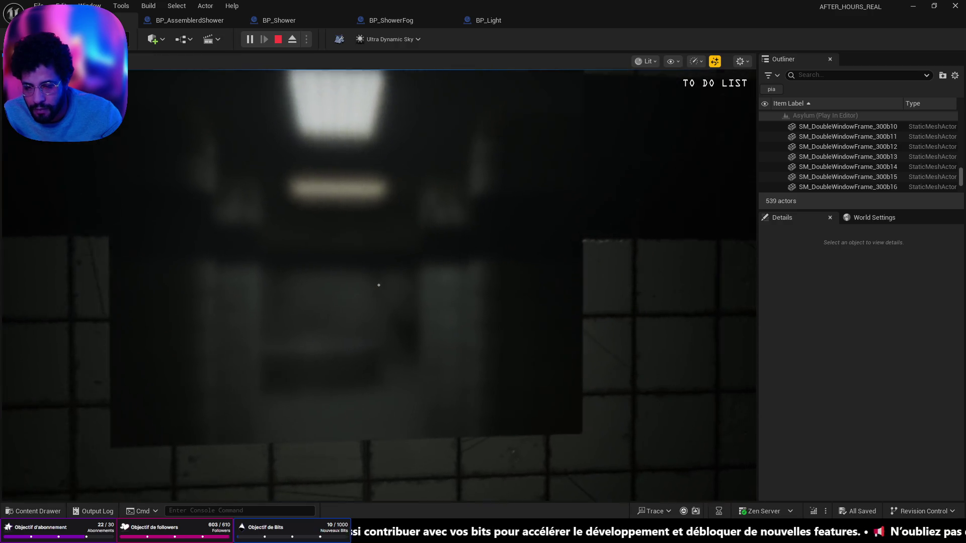
{"action": "key", "text": "Escape"}
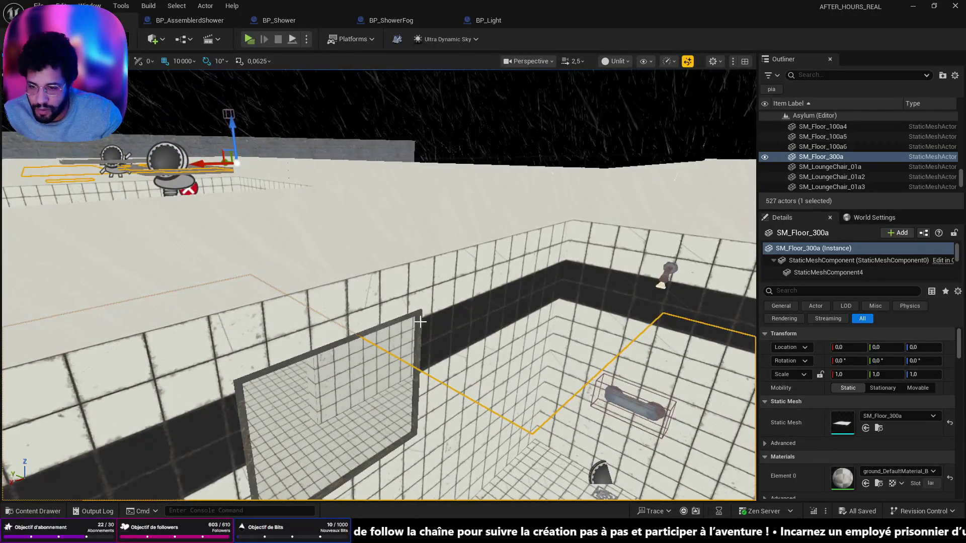
Duplicate the FrameMirror16 and FrameMirror17 mirror frames with Ctrl+D.
{"action": "left_click", "coordinate": [419, 314]}
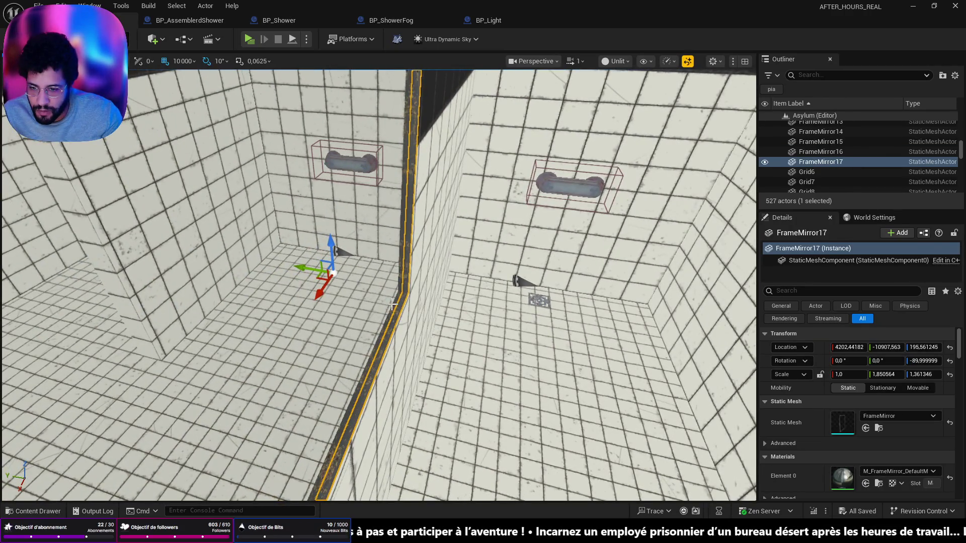
{"action": "left_click", "coordinate": [391, 305], "text": "ctrl"}
{"action": "key", "text": "ctrl+z"}
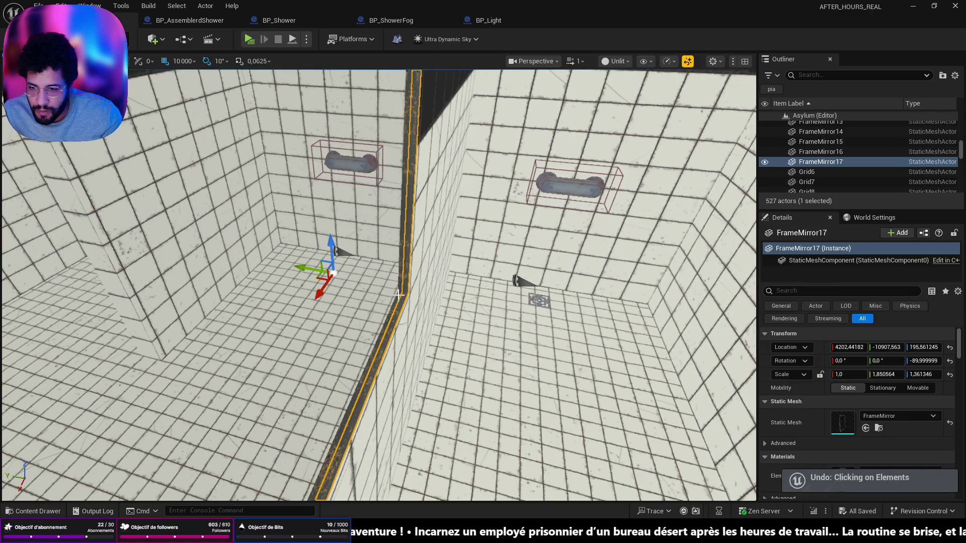
{"action": "left_click", "coordinate": [399, 296], "text": "ctrl"}
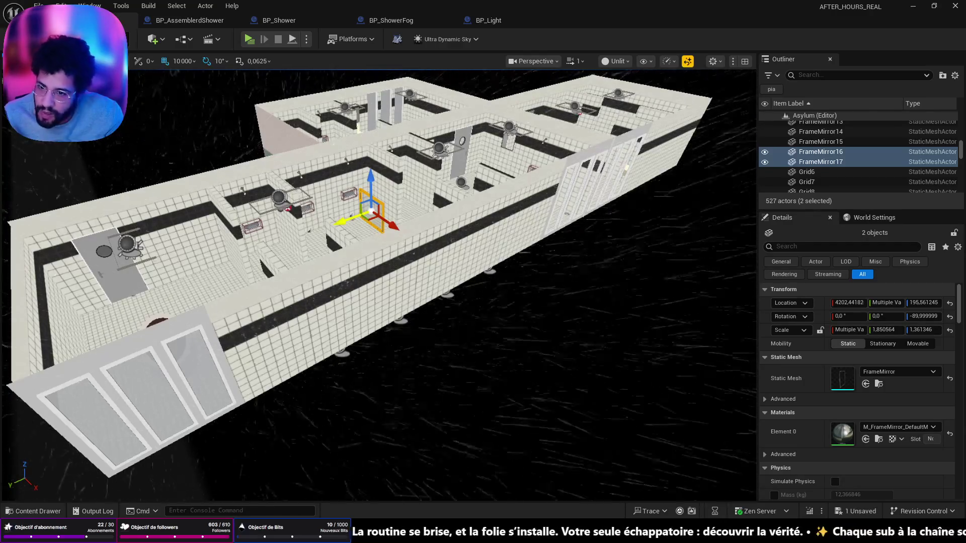
{"action": "key", "text": "ctrl+d"}
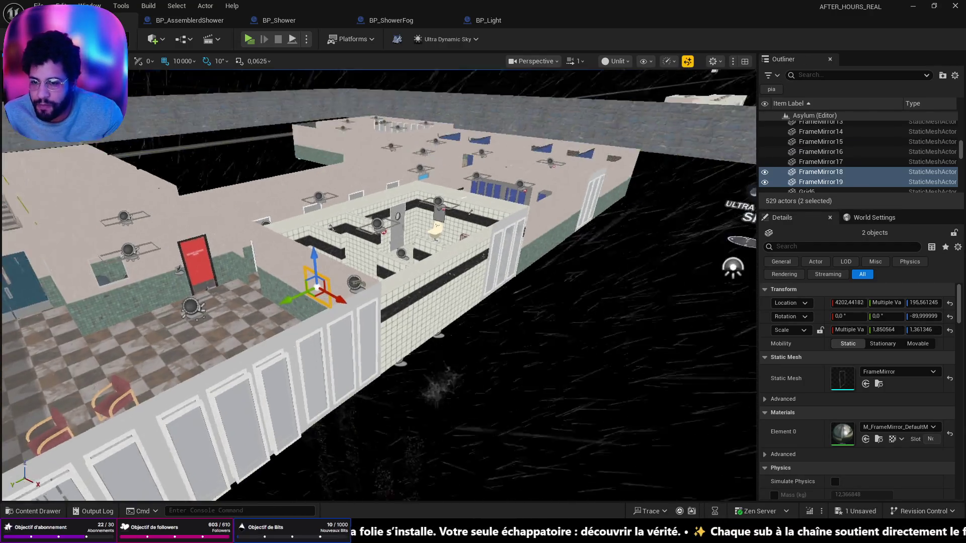
Delete the chrome Cube15 piece and save the level.
{"action": "scroll", "coordinate": [72, 375], "scroll_direction": "up", "scroll_amount": 10}
{"action": "scroll", "coordinate": [72, 375], "scroll_direction": "up", "scroll_amount": 10}
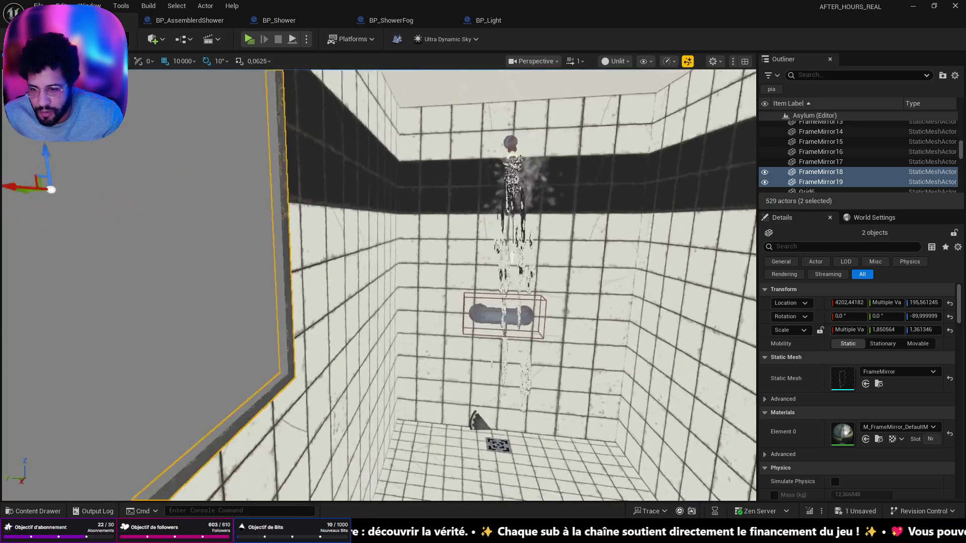
{"action": "mouse_move", "coordinate": [398, 312]}
{"action": "left_mouse_down"}
{"action": "mouse_move", "coordinate": [382, 302]}
{"action": "mouse_move", "coordinate": [398, 312]}
{"action": "mouse_move", "coordinate": [424, 278]}
{"action": "mouse_move", "coordinate": [453, 266]}
{"action": "mouse_move", "coordinate": [453, 241]}
{"action": "mouse_move", "coordinate": [465, 324]}
{"action": "mouse_move", "coordinate": [440, 329]}
{"action": "left_mouse_up"}
{"action": "left_click", "coordinate": [402, 325]}
{"action": "key", "text": "ctrl+s"}
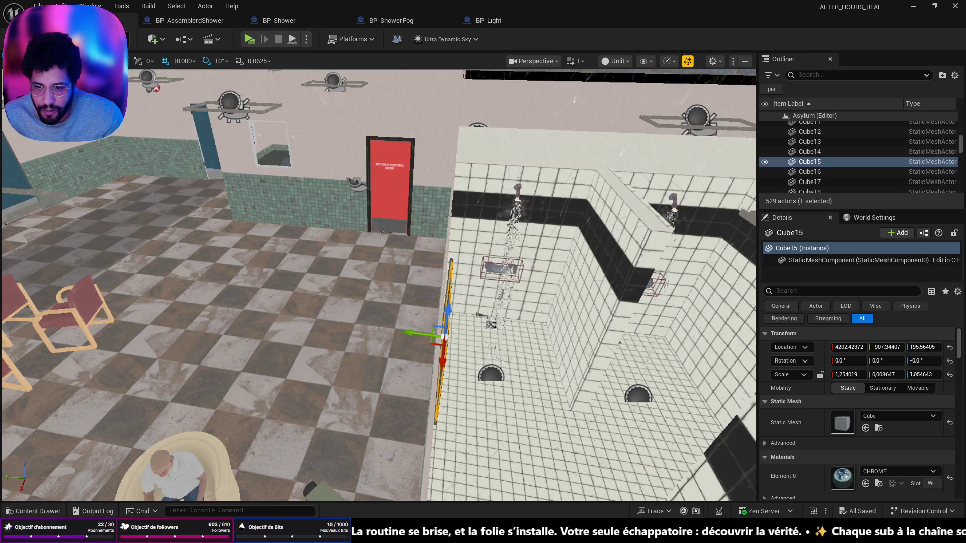
{"action": "left_click_drag", "start_coordinate": [441, 330], "coordinate": [433, 322]}
{"action": "key", "text": "Delete"}
{"action": "key", "text": "ctrl+s"}
Start a Play From Here session at this spot in the bathroom.
{"action": "left_click_drag", "start_coordinate": [463, 268], "coordinate": [460, 271]}
{"action": "right_click", "coordinate": [529, 457]}
{"action": "left_click", "coordinate": [536, 451]}
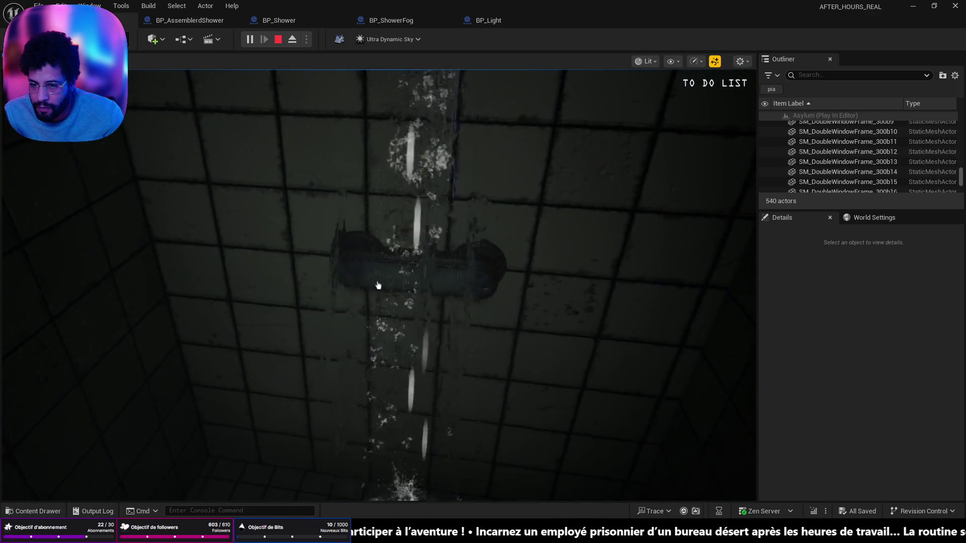
Click the running shower in-game to turn it off and trigger the fog, flicker and teleport.
{"action": "left_click", "coordinate": [378, 285]}
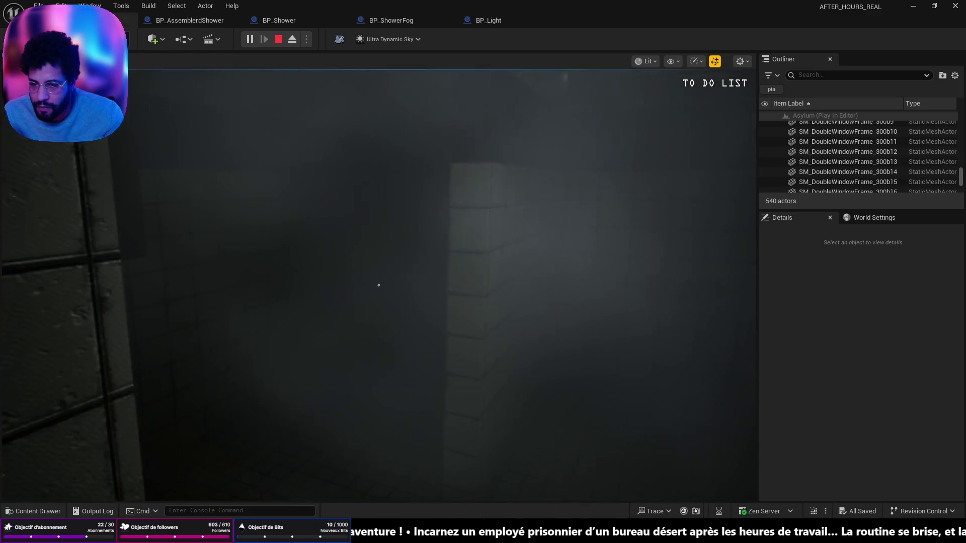
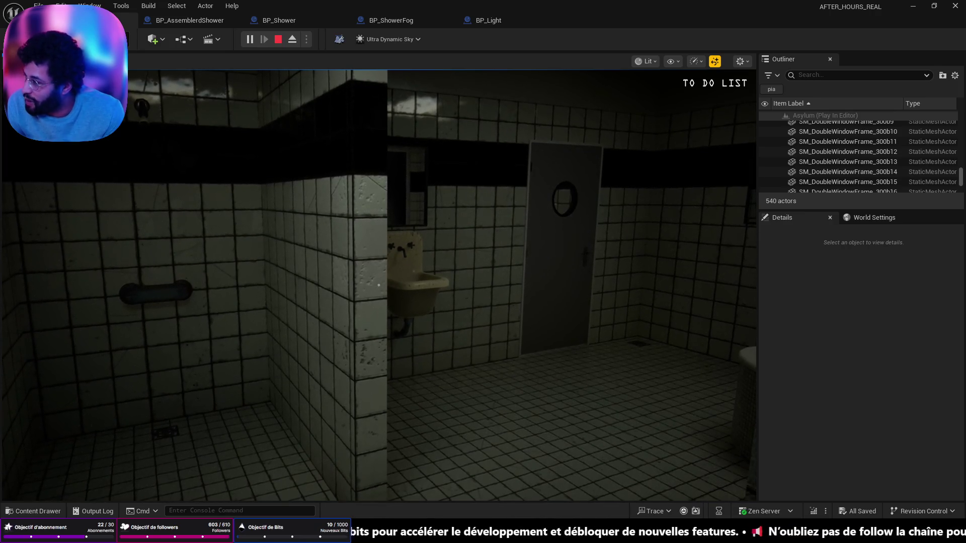
Walk past the door and sink into the round-bathtub room, then end the play test.
{"action": "key", "text": "w"}
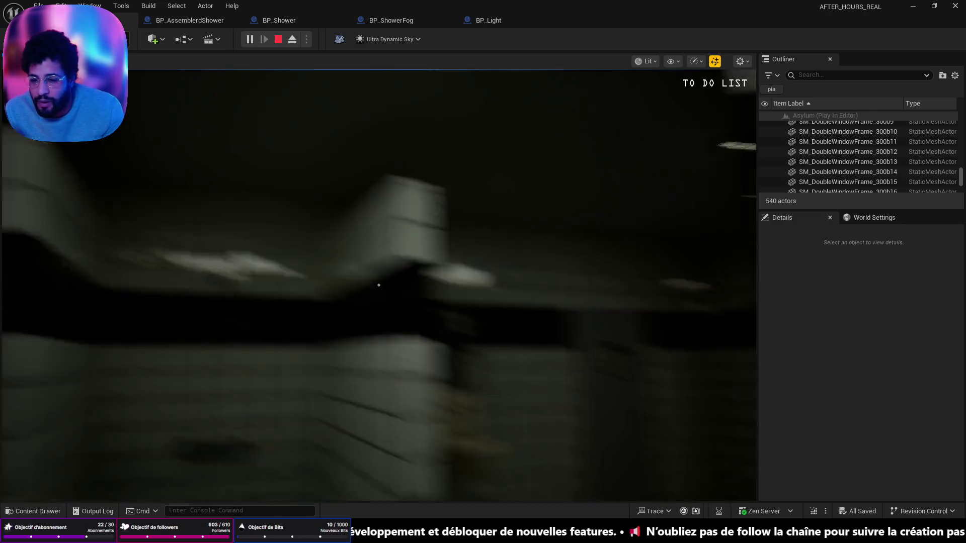
{"action": "key", "text": "w"}
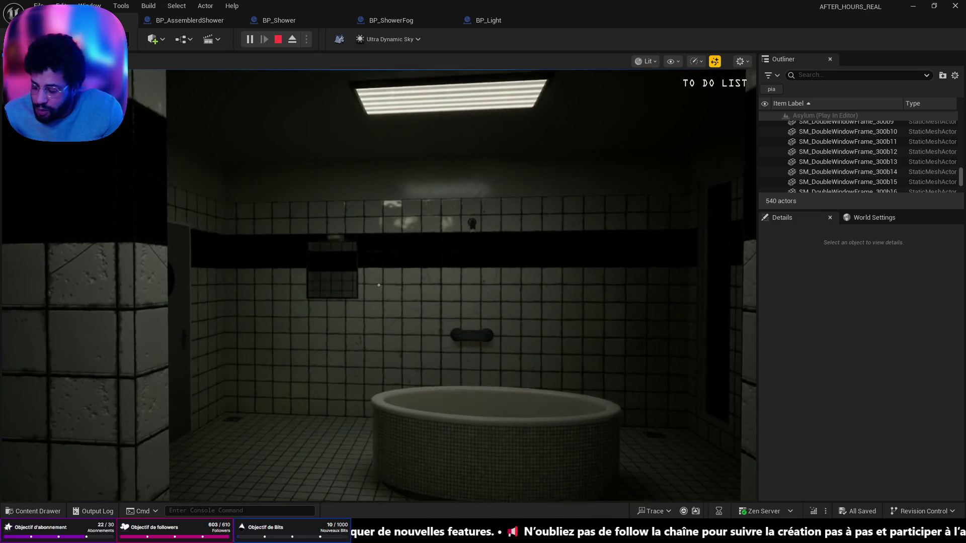
{"action": "key", "text": "Escape"}
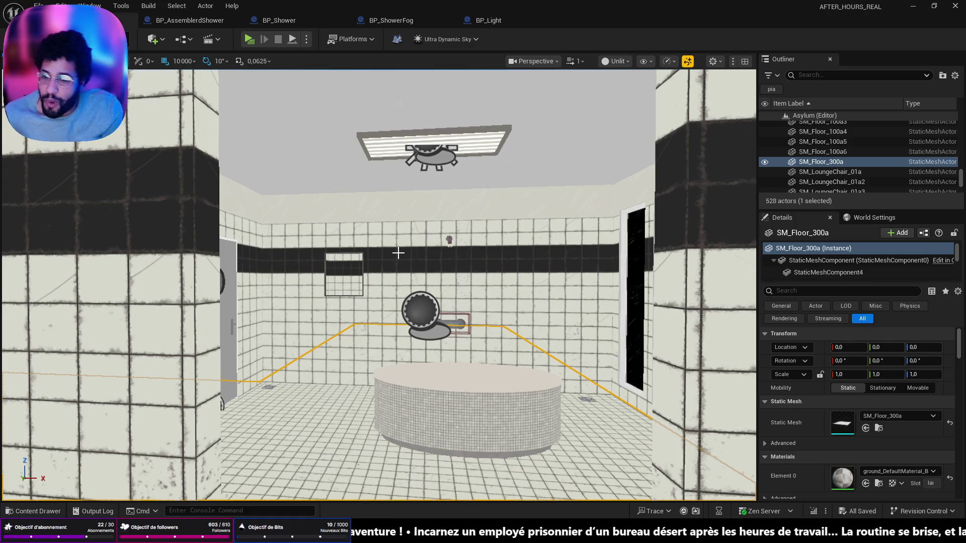
Fly up to an overhead view of the bathroom wing and select drain grid Grid20.
{"action": "mouse_move", "coordinate": [395, 356]}
{"action": "left_mouse_down"}
{"action": "mouse_move", "coordinate": [332, 347]}
{"action": "mouse_move", "coordinate": [312, 322]}
{"action": "mouse_move", "coordinate": [297, 337]}
{"action": "mouse_move", "coordinate": [296, 377]}
{"action": "left_mouse_up"}
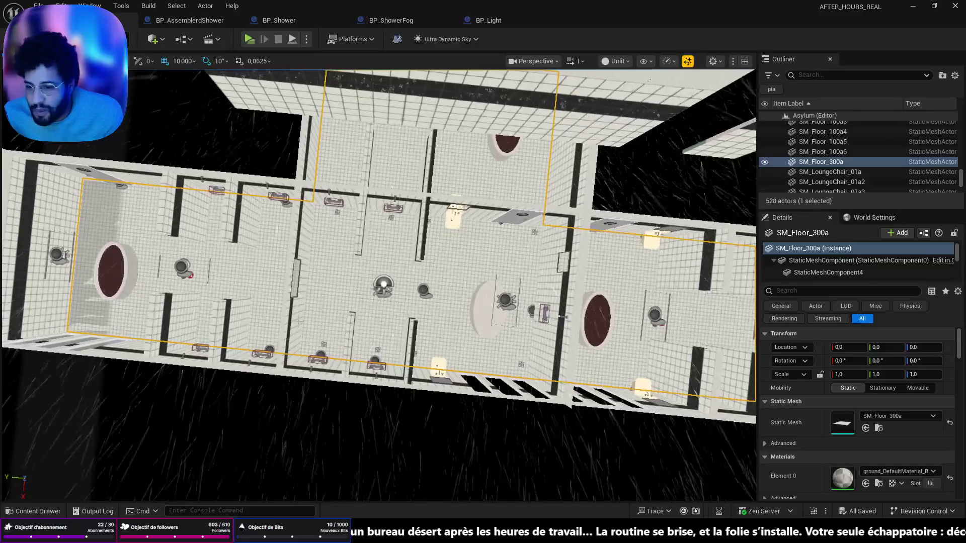
{"action": "left_click", "coordinate": [324, 345]}
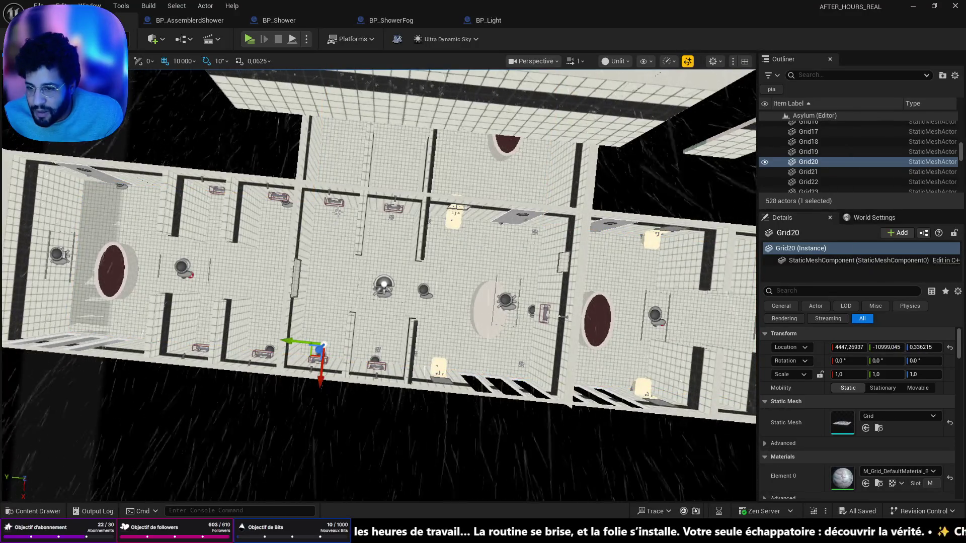
Pick drain grids Grid19 and Grid20, undoing stray bathroom floor selections.
{"action": "left_click", "coordinate": [324, 345], "text": "ctrl"}
{"action": "left_click", "coordinate": [333, 211]}
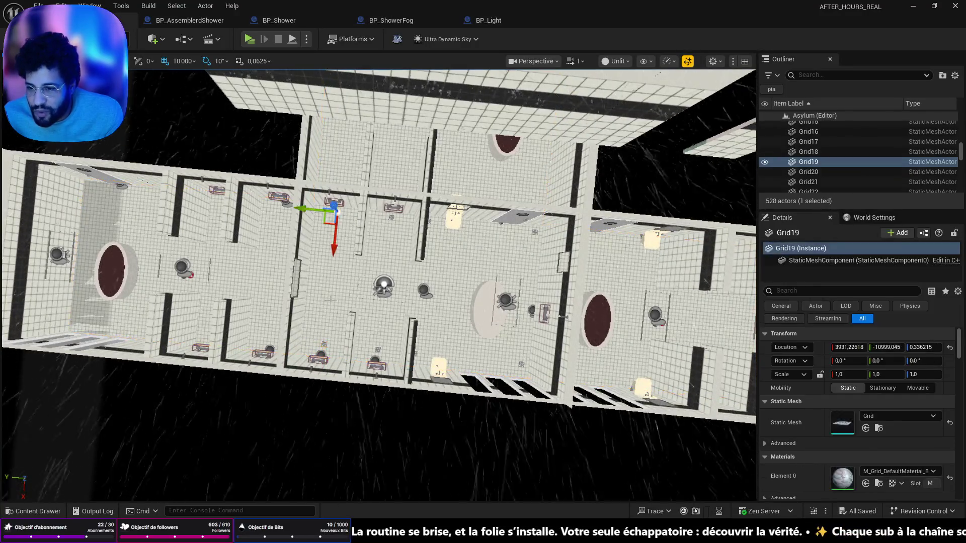
{"action": "left_click", "coordinate": [334, 211], "text": "ctrl"}
{"action": "left_click_drag", "start_coordinate": [335, 211], "coordinate": [367, 156]}
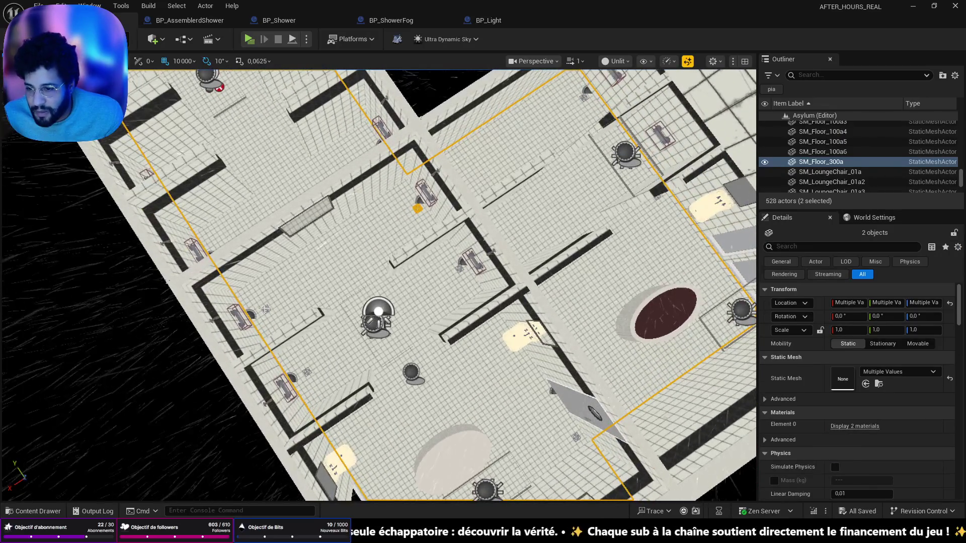
{"action": "left_click", "coordinate": [333, 280]}
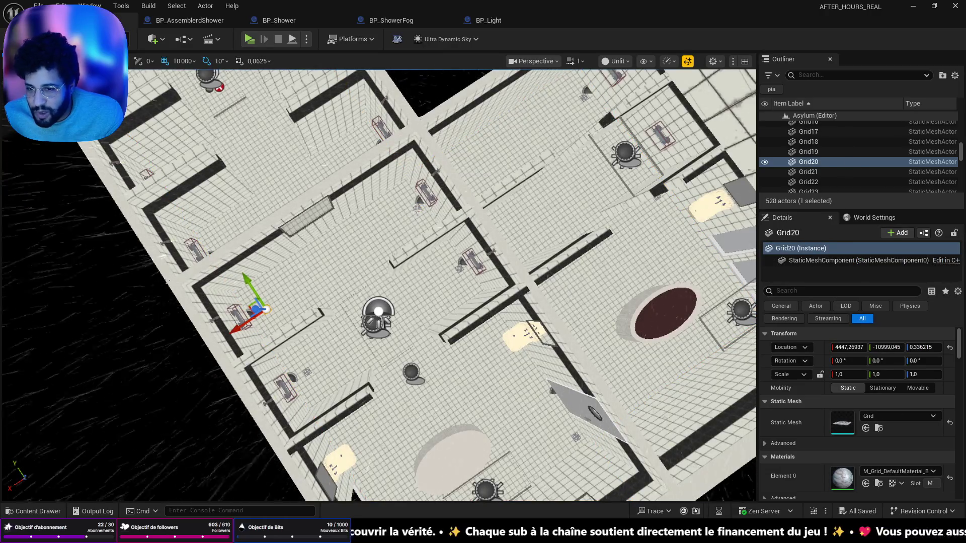
{"action": "key", "text": "ctrl+z"}
{"action": "left_click_drag", "start_coordinate": [378, 282], "coordinate": [392, 261]}
{"action": "scroll", "coordinate": [378, 281], "scroll_direction": "up", "scroll_amount": 3}
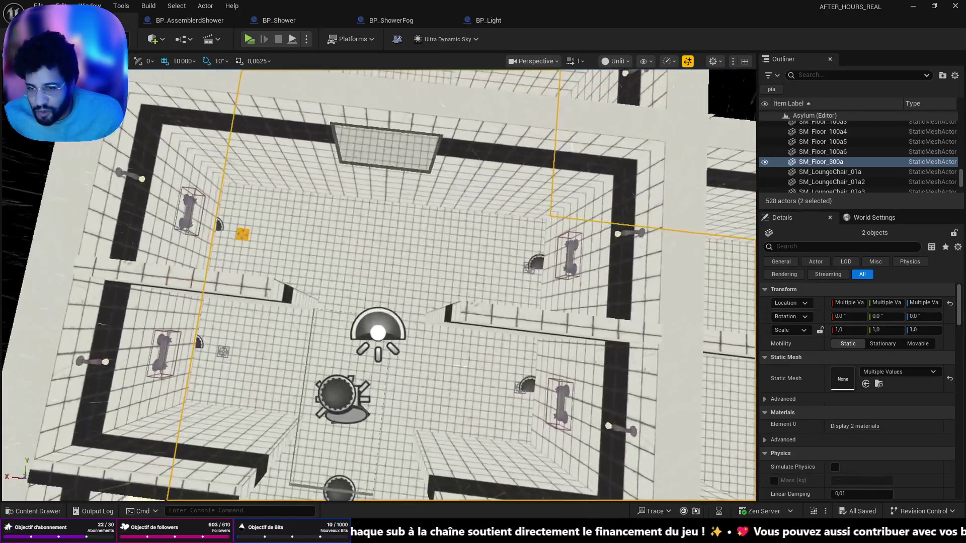
{"action": "left_click", "coordinate": [528, 262]}
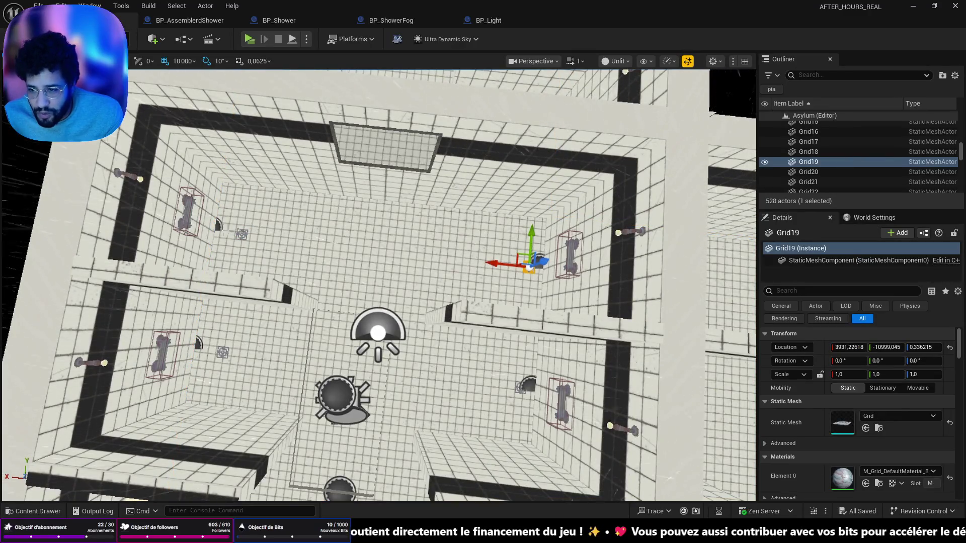
{"action": "key", "text": "ctrl+z"}
{"action": "key", "text": "ctrl+z"}
{"action": "key", "text": "ctrl+z"}
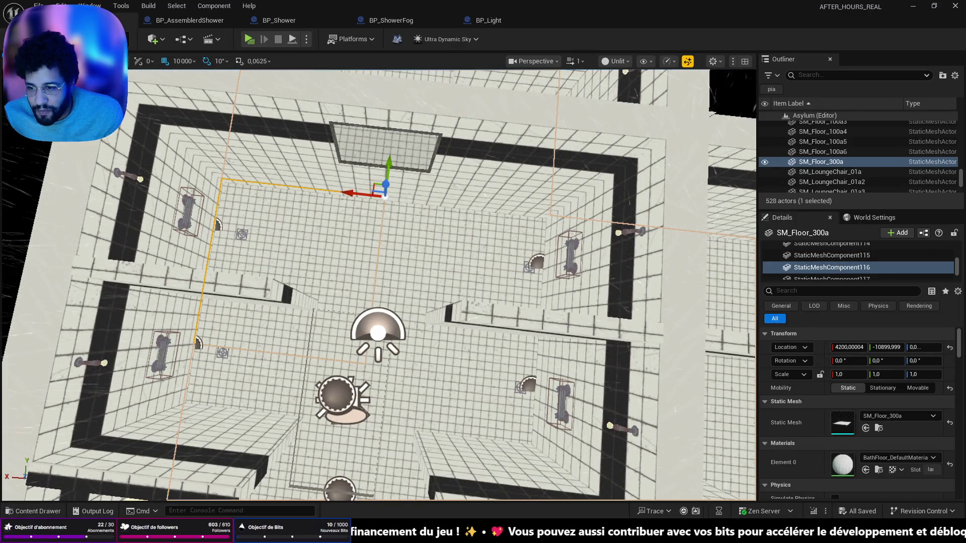
{"action": "key", "text": "ctrl+z"}
{"action": "key", "text": "ctrl+z"}
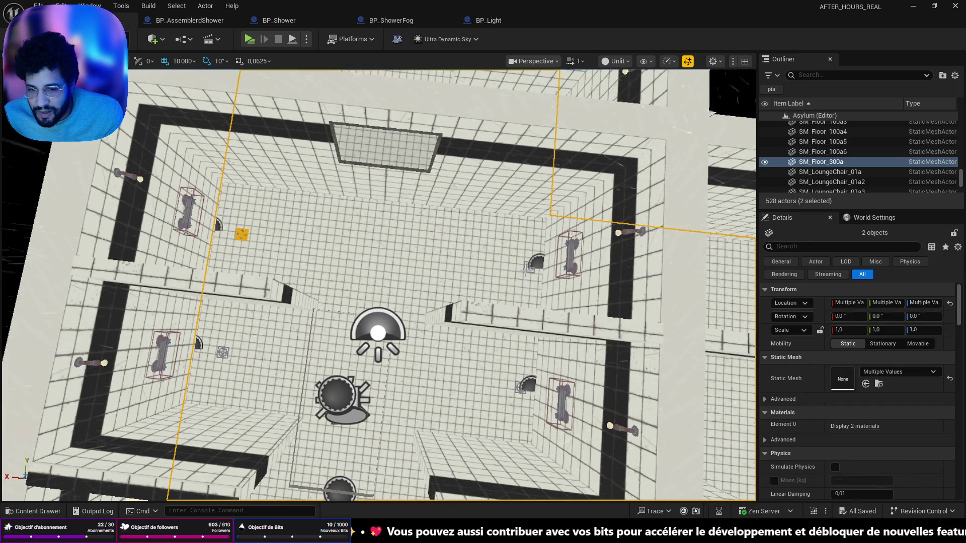
{"action": "key", "text": "ctrl+z"}
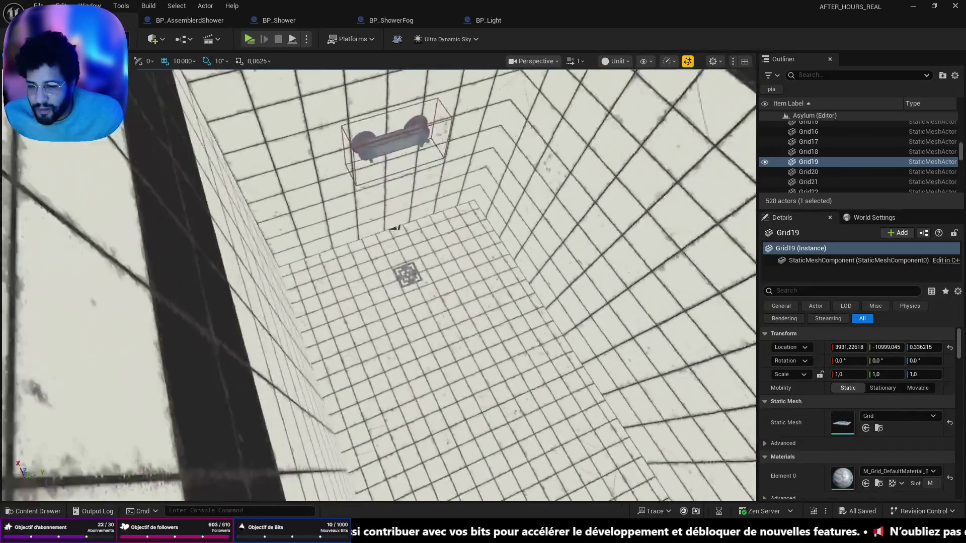
{"action": "key", "text": "ctrl+z"}
{"action": "key", "text": "ctrl+z"}
{"action": "key", "text": "ctrl+z"}
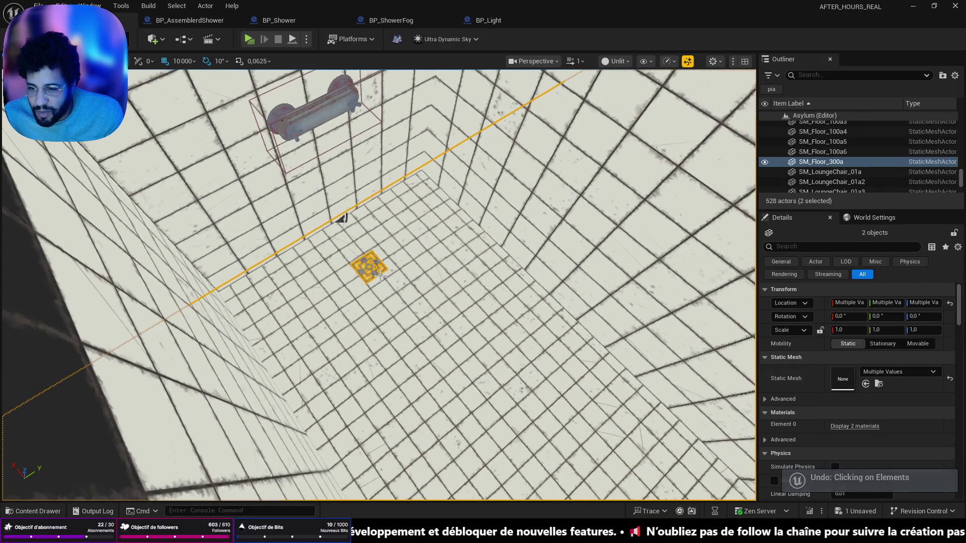
{"action": "key", "text": "f"}
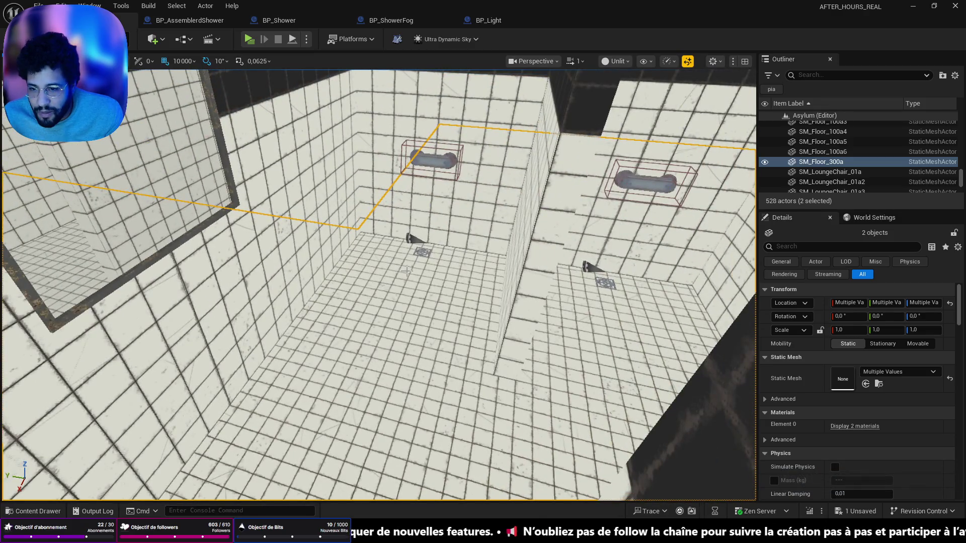
Select drain grid Grid19 and add a second drain grid, framing both in view.
{"action": "left_click", "coordinate": [420, 261]}
{"action": "key", "text": "f"}
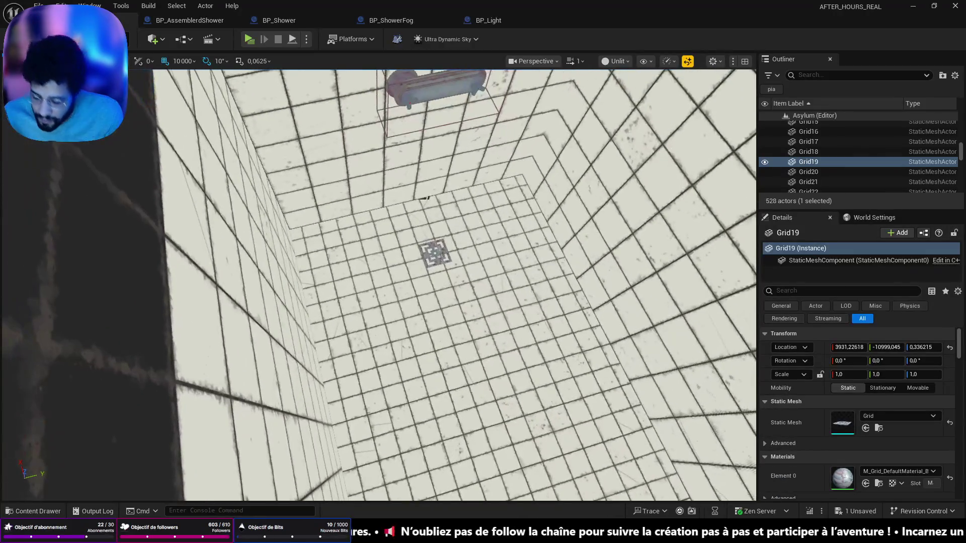
{"action": "scroll", "coordinate": [443, 257], "scroll_direction": "up", "scroll_amount": 3}
{"action": "left_click", "coordinate": [426, 261]}
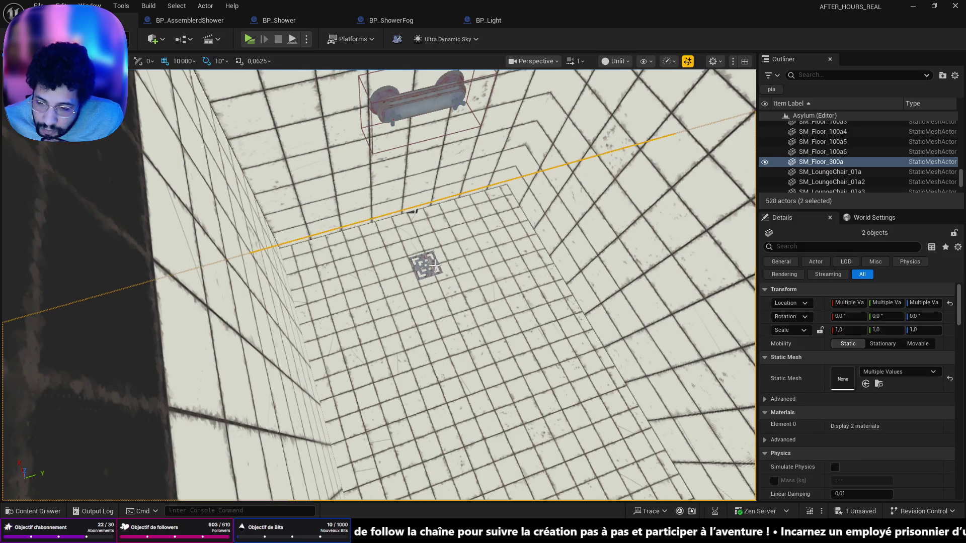
{"action": "key", "text": "ctrl+z"}
{"action": "left_click", "coordinate": [424, 263], "text": "ctrl"}
{"action": "key", "text": "f"}
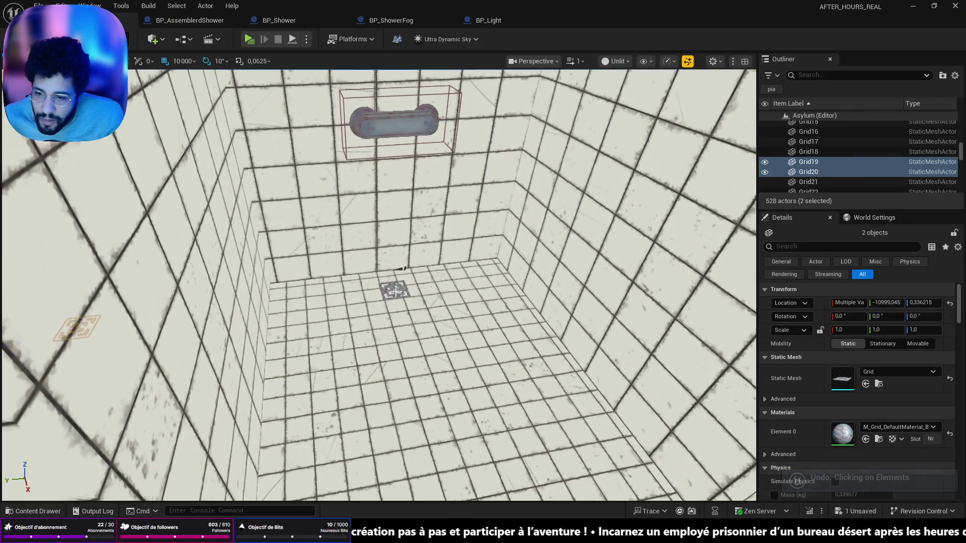
Add drain grid Grid18, undoing the floor pick so only four grids stay selected.
{"action": "left_click", "coordinate": [400, 286], "text": "ctrl"}
{"action": "left_click_drag", "start_coordinate": [400, 286], "coordinate": [436, 364]}
{"action": "left_click", "coordinate": [442, 336], "text": "ctrl"}
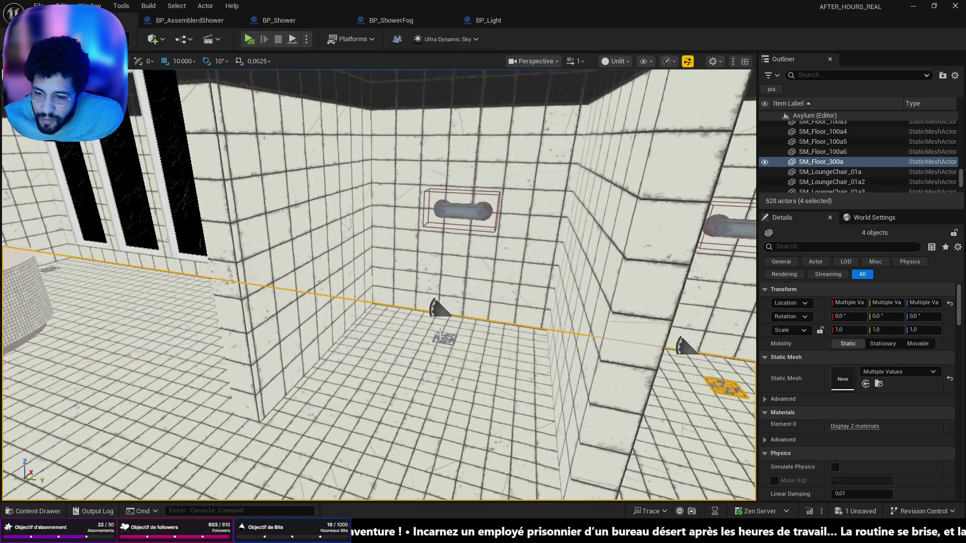
{"action": "key", "text": "ctrl+z"}
{"action": "mouse_move", "coordinate": [440, 335]}
{"action": "left_mouse_down"}
{"action": "mouse_move", "coordinate": [322, 332]}
{"action": "mouse_move", "coordinate": [440, 335]}
{"action": "left_mouse_up"}
{"action": "key", "text": "ctrl+y"}
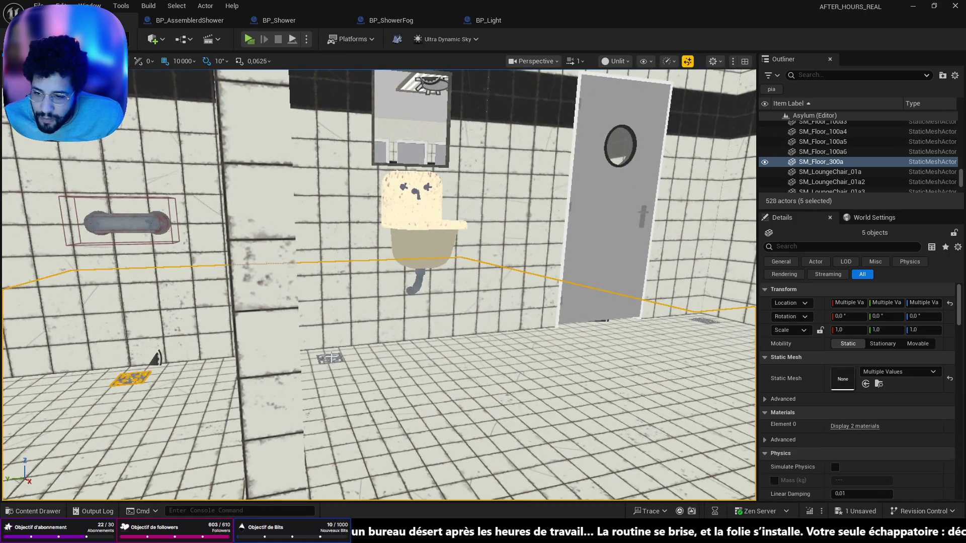
{"action": "key", "text": "ctrl+z"}
{"action": "key", "text": "ctrl+y"}
{"action": "key", "text": "ctrl+z"}
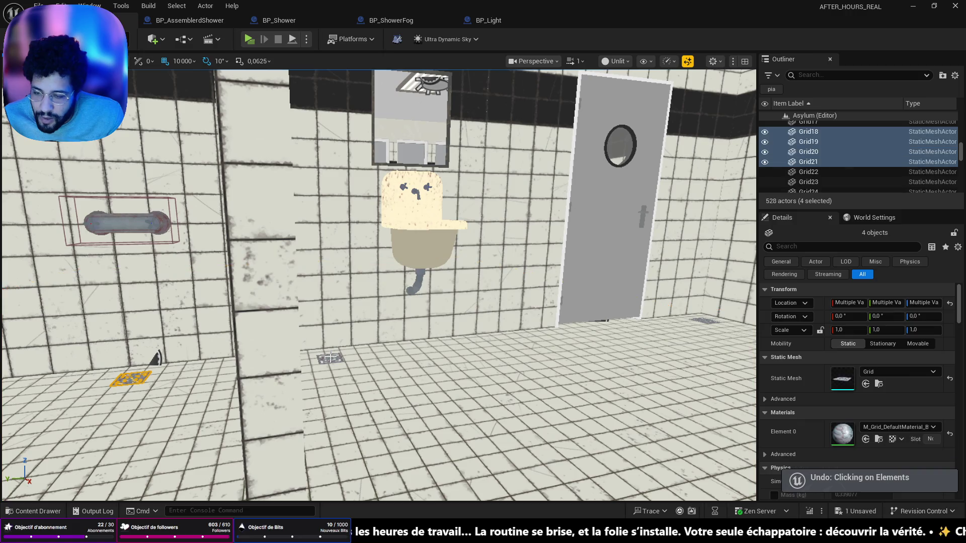
{"action": "key", "text": "f"}
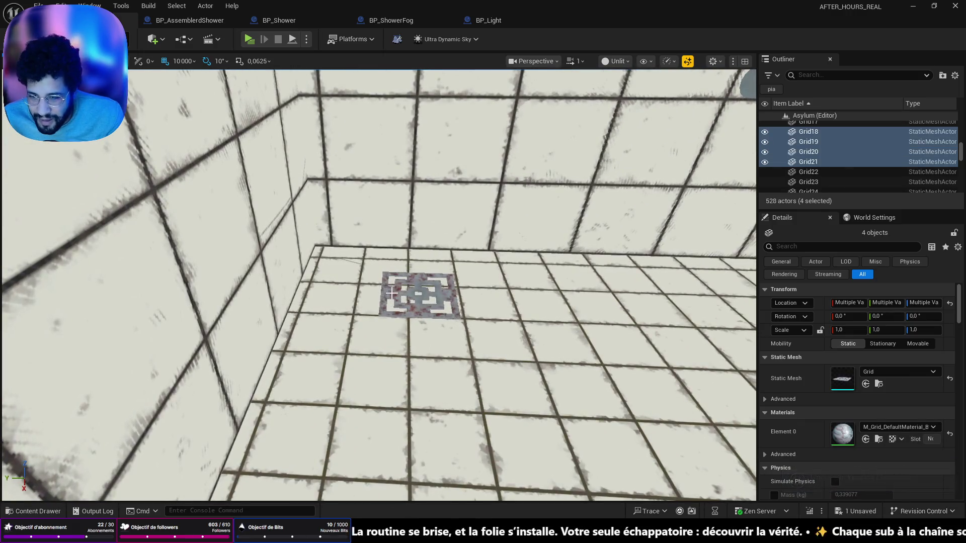
Add drain grids Grid14, Grid16, Grid15 and one more to reach eight selected grids.
{"action": "left_click", "coordinate": [391, 293], "text": "ctrl"}
{"action": "key", "text": "f"}
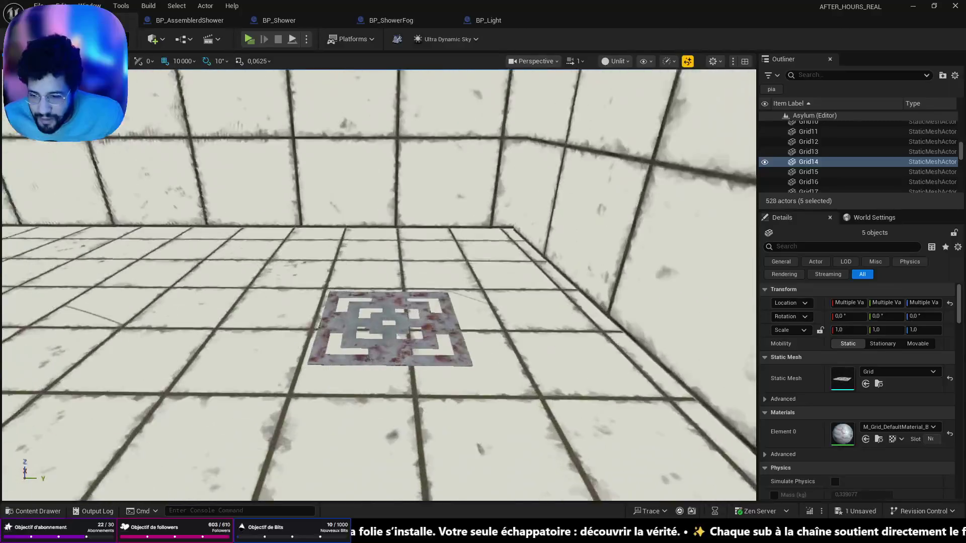
{"action": "left_click", "coordinate": [376, 320], "text": "ctrl"}
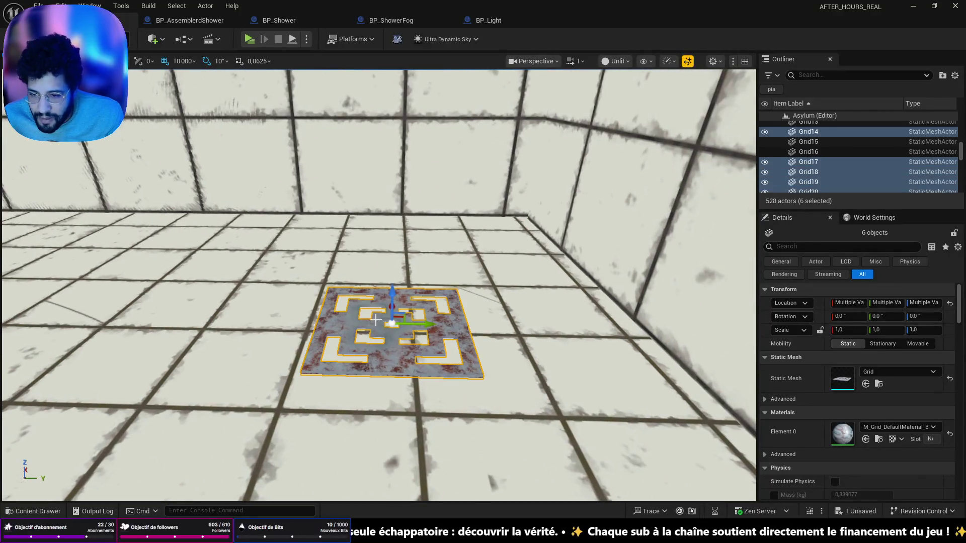
{"action": "key", "text": "f"}
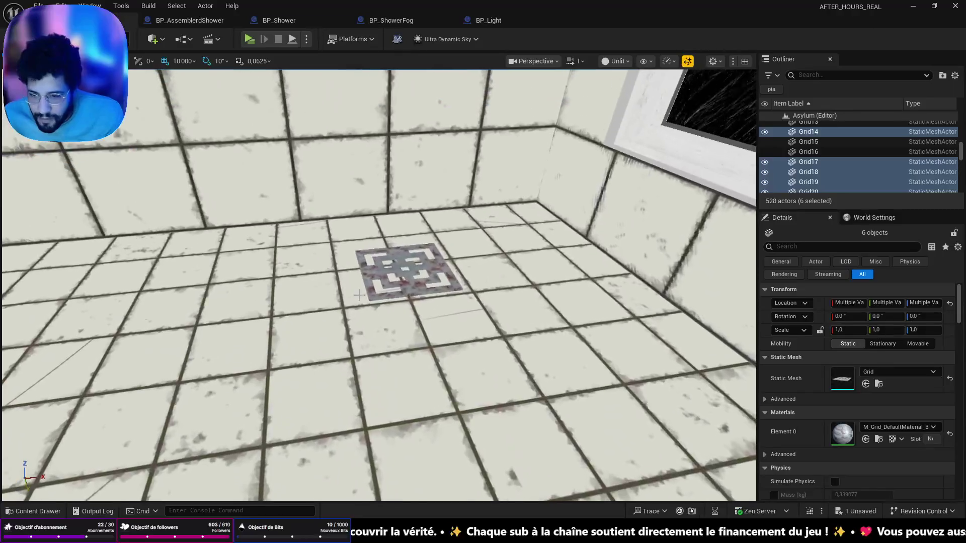
{"action": "left_click", "coordinate": [399, 258], "text": "ctrl"}
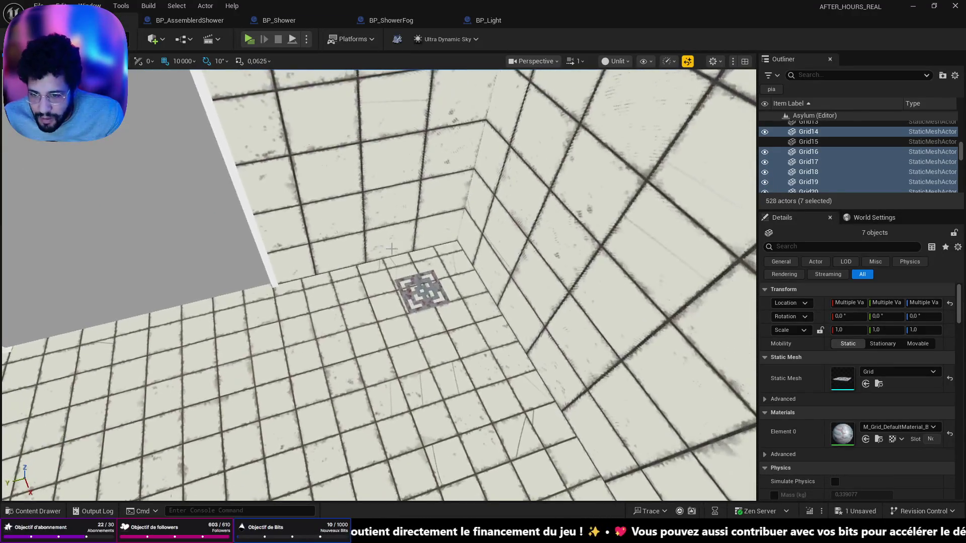
{"action": "left_click", "coordinate": [416, 278], "text": "ctrl"}
{"action": "scroll", "coordinate": [416, 278], "scroll_direction": "down", "scroll_amount": 15}
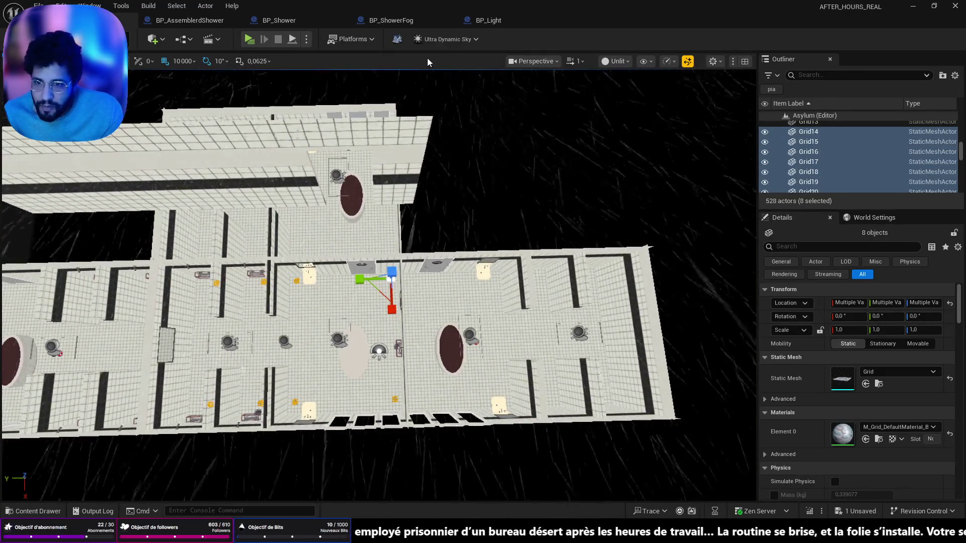
Duplicate the eight drain grids (copies from Grid33) and slide the copies aside.
{"action": "key", "text": "w"}
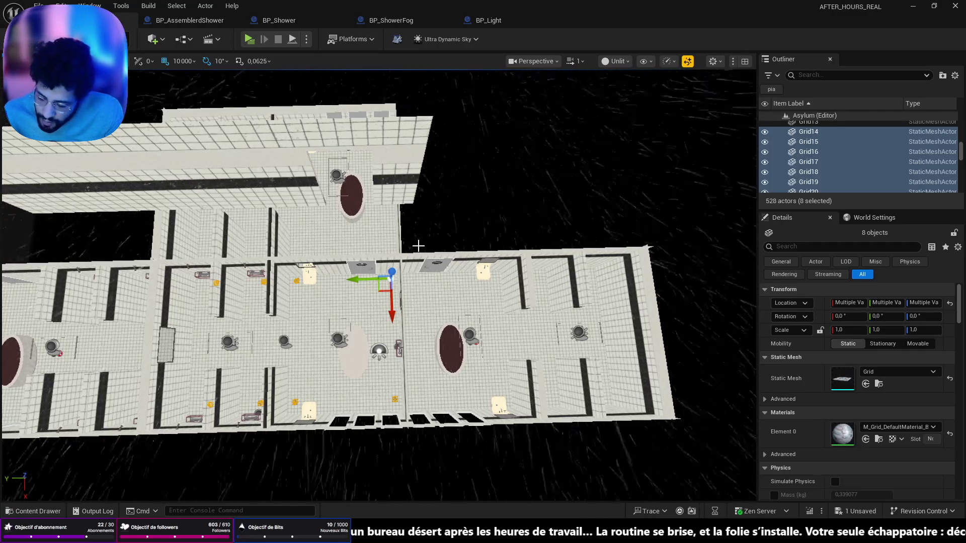
{"action": "key", "text": "ctrl+d"}
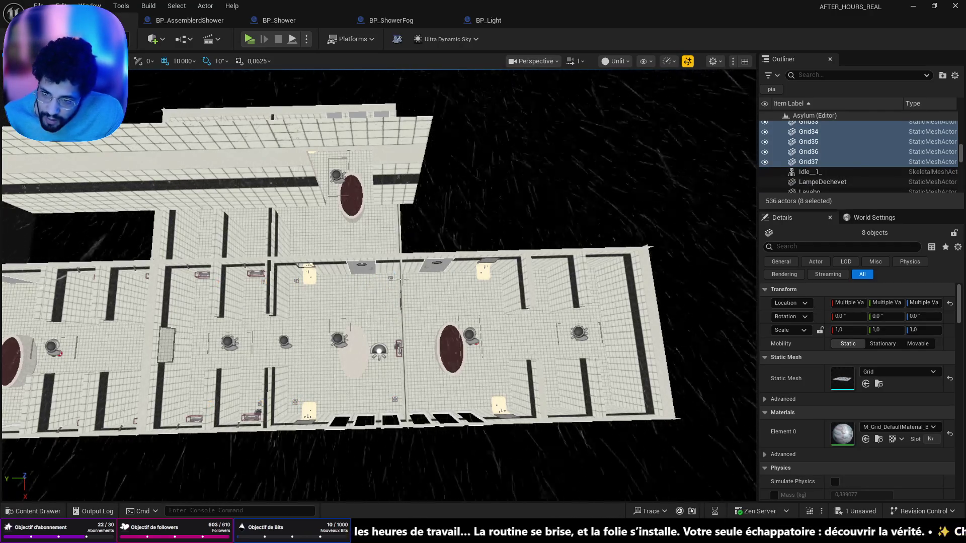
{"action": "left_click", "coordinate": [808, 123]}
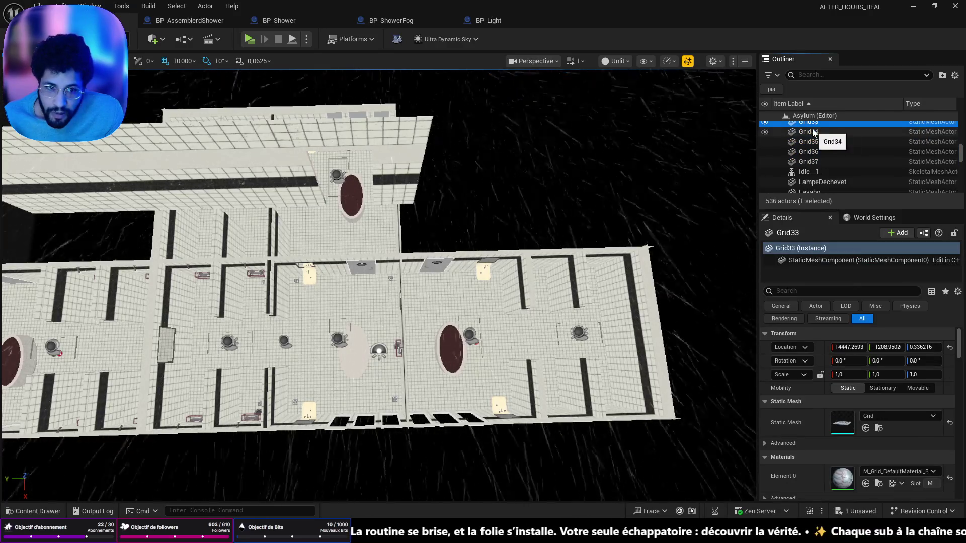
{"action": "left_click", "coordinate": [808, 161], "text": "shift"}
{"action": "mouse_move", "coordinate": [627, 262]}
{"action": "left_mouse_down"}
{"action": "mouse_move", "coordinate": [594, 271]}
{"action": "mouse_move", "coordinate": [626, 262]}
{"action": "left_mouse_up"}
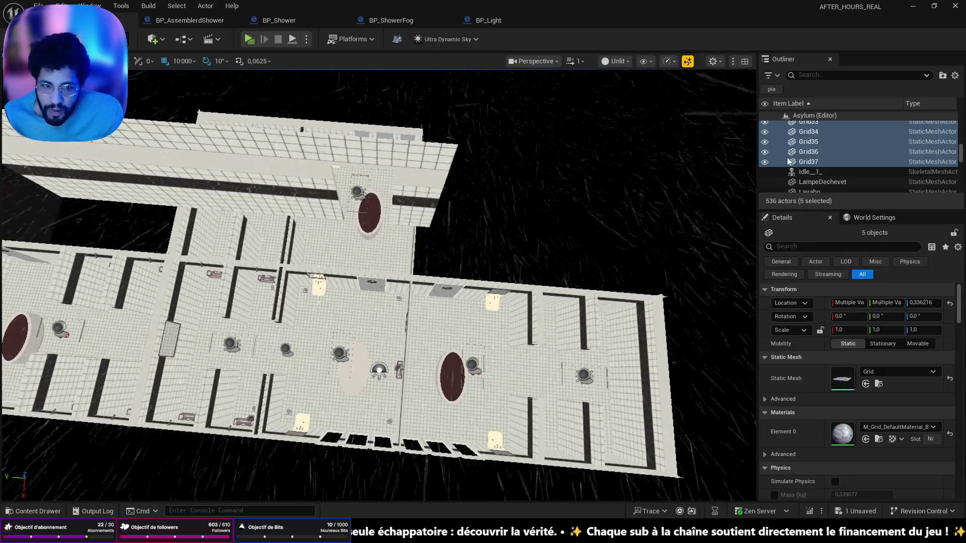
{"action": "scroll", "coordinate": [814, 157], "scroll_direction": "up", "scroll_amount": 2}
{"action": "left_click", "coordinate": [807, 157]}
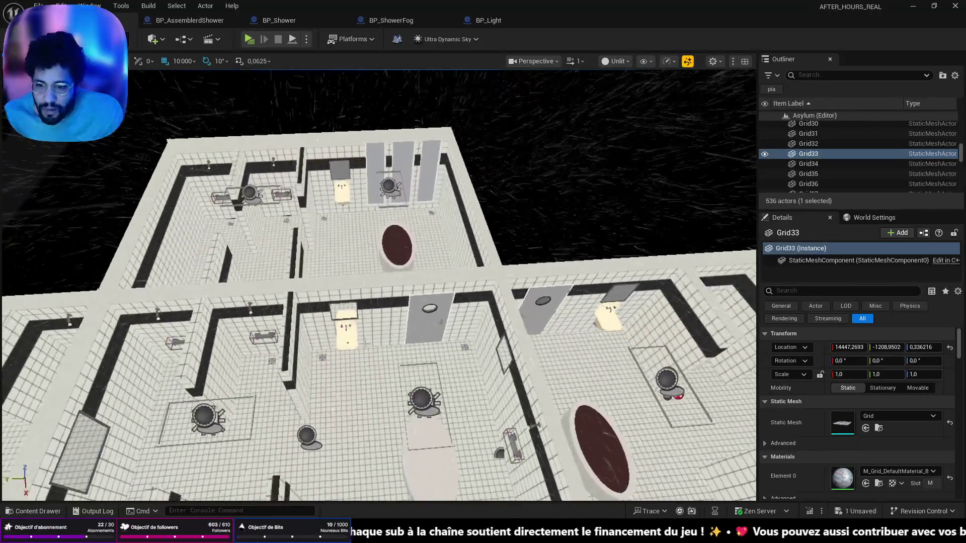
{"action": "key", "text": "ctrl+z"}
{"action": "key", "text": "ctrl+z"}
{"action": "key", "text": "ctrl+z"}
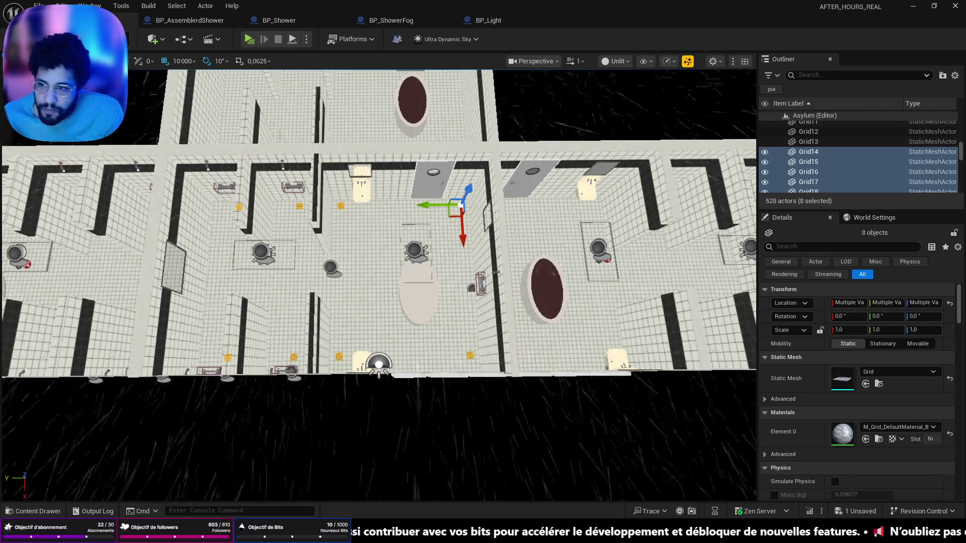
{"action": "left_click_drag", "start_coordinate": [430, 206], "coordinate": [407, 209]}
{"action": "key", "text": "ctrl+z"}
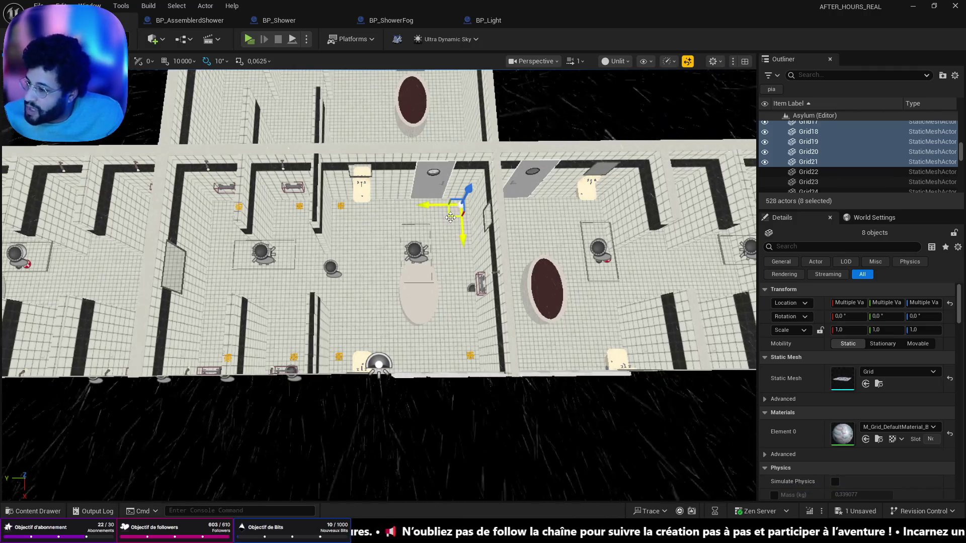
{"action": "key", "text": "a"}
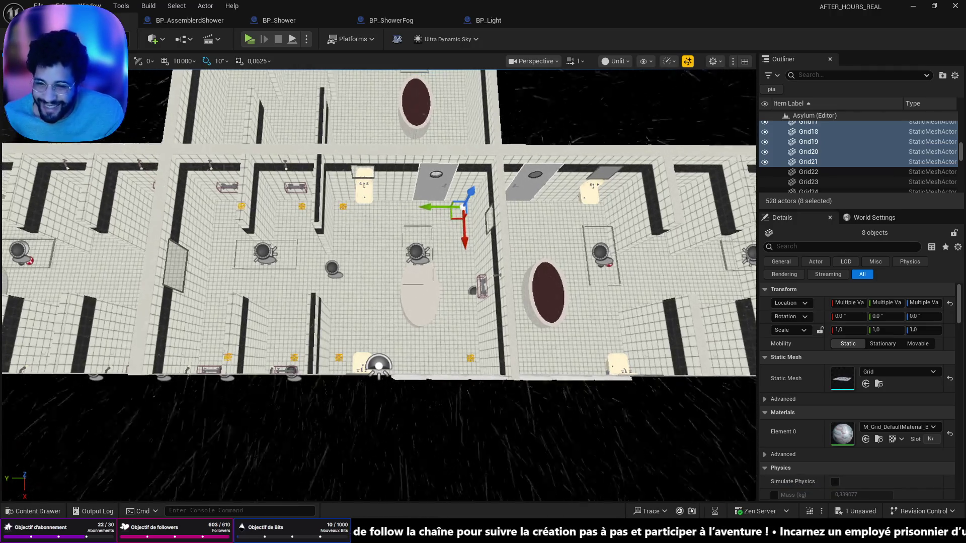
{"action": "left_click_drag", "start_coordinate": [334, 214], "coordinate": [359, 226]}
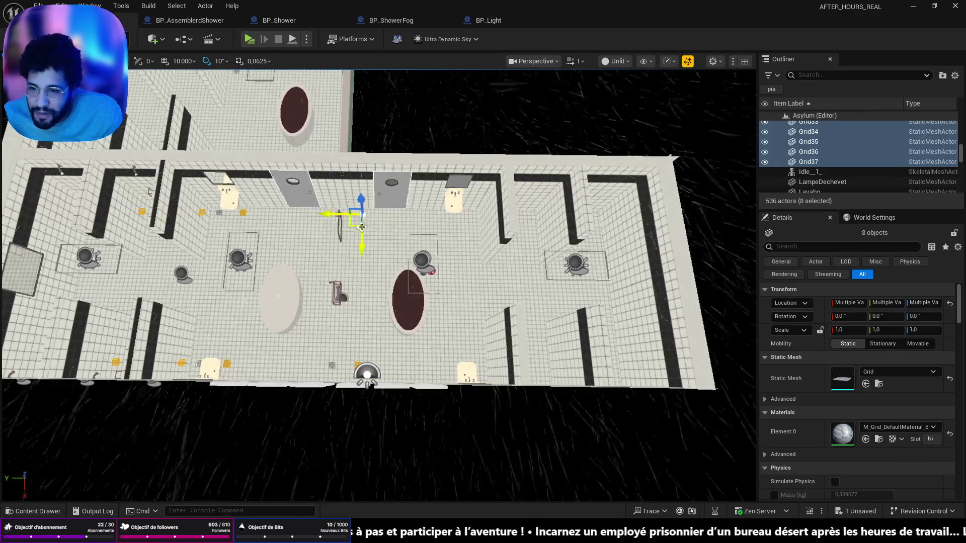
Rotate the copied grids 180 degrees about Z.
{"action": "key", "text": "e"}
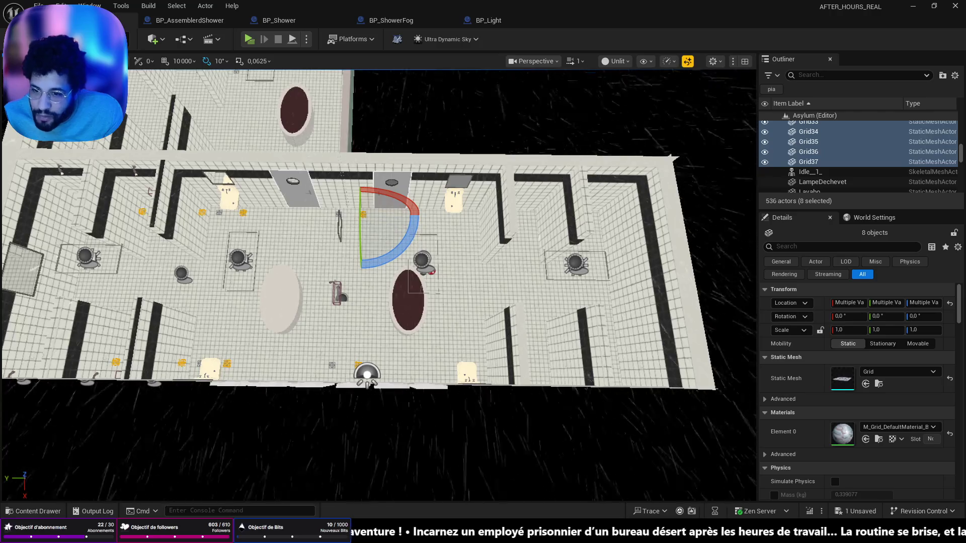
{"action": "mouse_move", "coordinate": [402, 237]}
{"action": "left_mouse_down"}
{"action": "mouse_move", "coordinate": [352, 266]}
{"action": "mouse_move", "coordinate": [295, 195]}
{"action": "mouse_move", "coordinate": [351, 248]}
{"action": "mouse_move", "coordinate": [329, 415]}
{"action": "left_mouse_up"}
{"action": "key", "text": "w"}
{"action": "key", "text": "ctrl+z"}
Set grid snapping to 10 and lower the copied grids into position.
{"action": "left_click", "coordinate": [183, 61]}
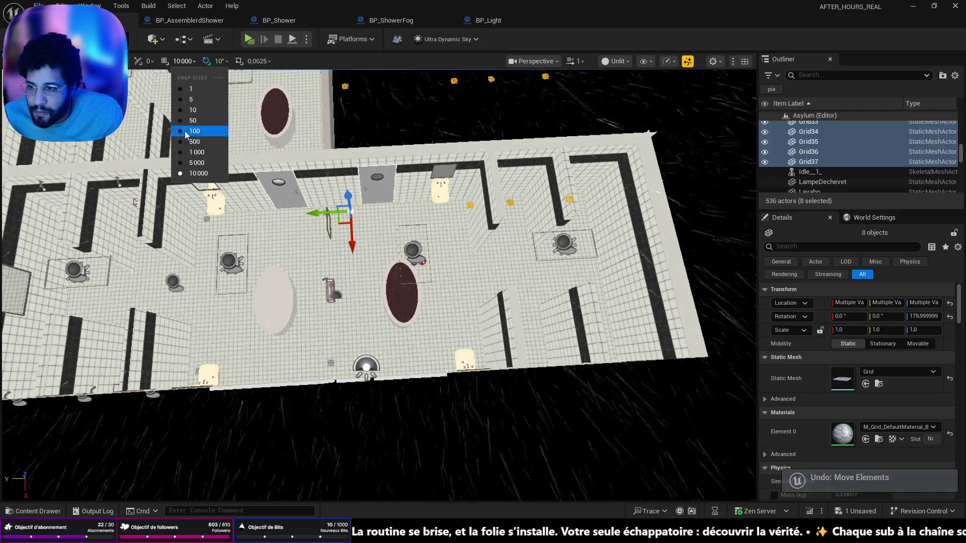
{"action": "left_click", "coordinate": [193, 110]}
{"action": "left_click_drag", "start_coordinate": [351, 242], "coordinate": [364, 398]}
{"action": "scroll", "coordinate": [438, 389], "scroll_direction": "up", "scroll_amount": 6}
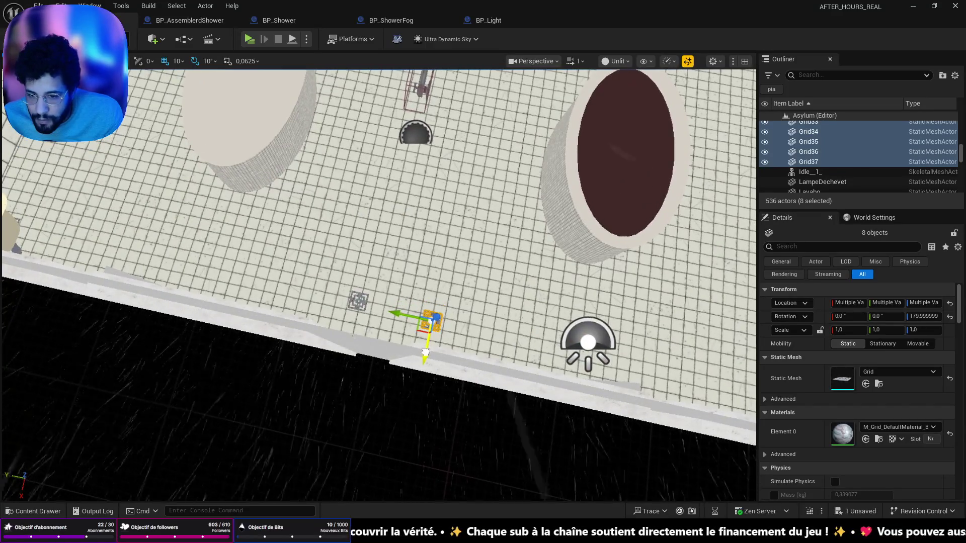
{"action": "left_click_drag", "start_coordinate": [489, 327], "coordinate": [428, 333]}
Inspect the placed grids across the rooms and save the Asylum level.
{"action": "key", "text": "e"}
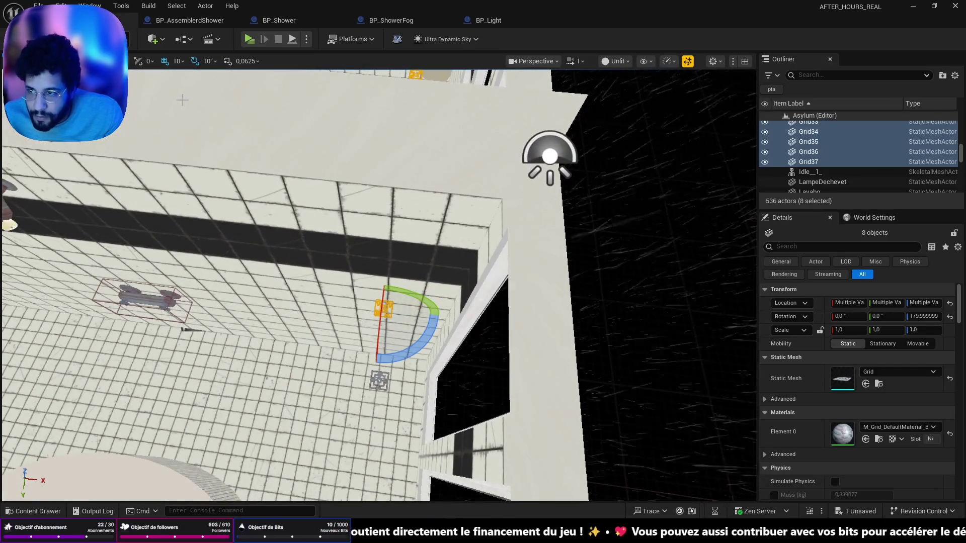
{"action": "key", "text": "w"}
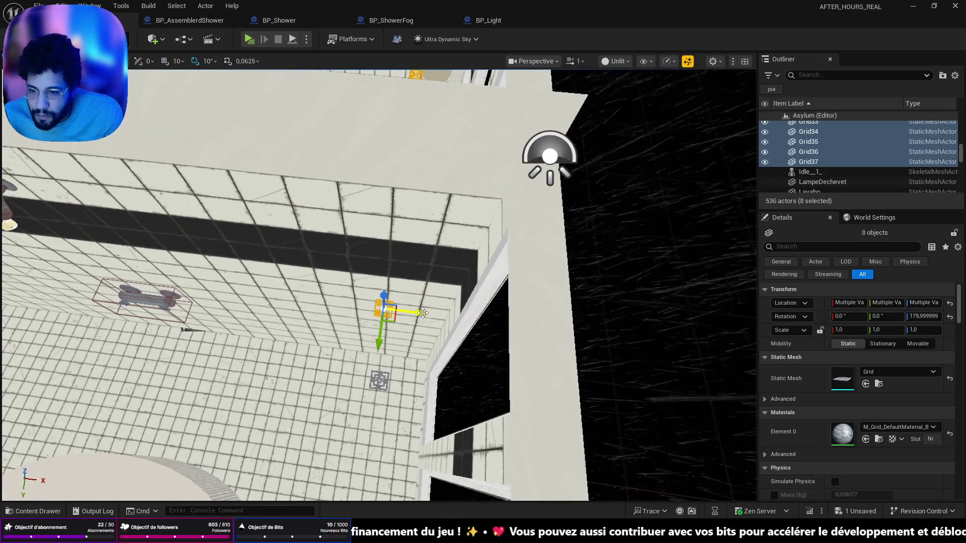
{"action": "left_click_drag", "start_coordinate": [423, 313], "coordinate": [383, 332]}
{"action": "scroll", "coordinate": [378, 281], "scroll_direction": "up", "scroll_amount": 10}
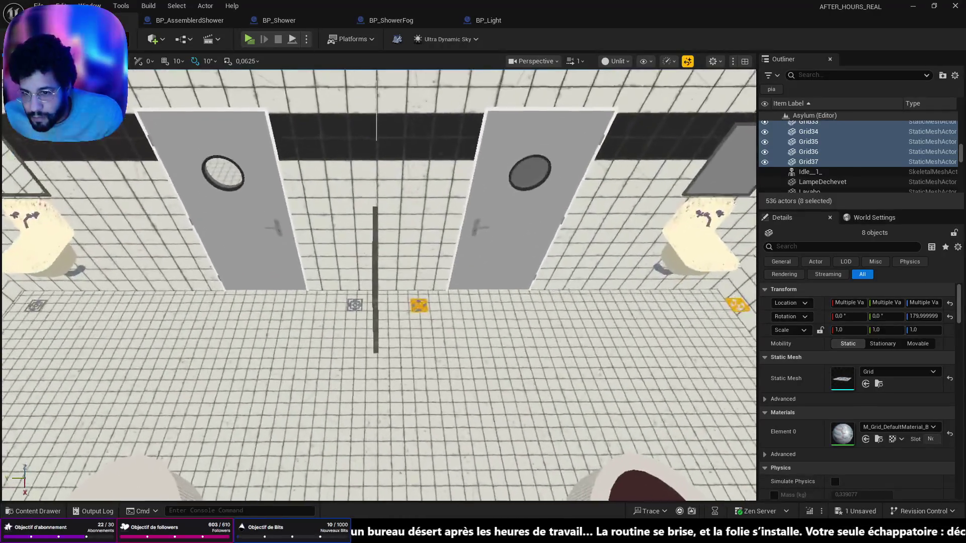
{"action": "scroll", "coordinate": [393, 371], "scroll_direction": "up", "scroll_amount": 2}
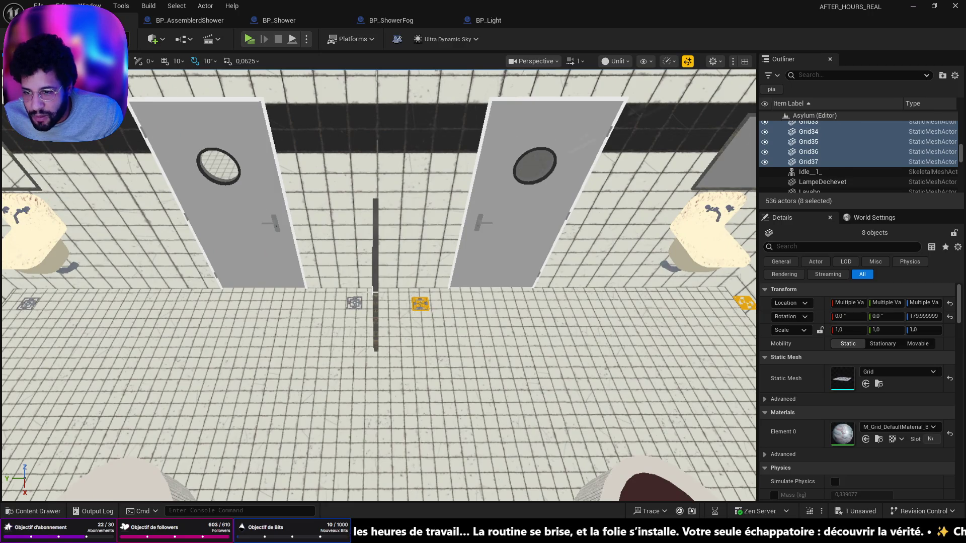
{"action": "scroll", "coordinate": [384, 390], "scroll_direction": "down", "scroll_amount": 10}
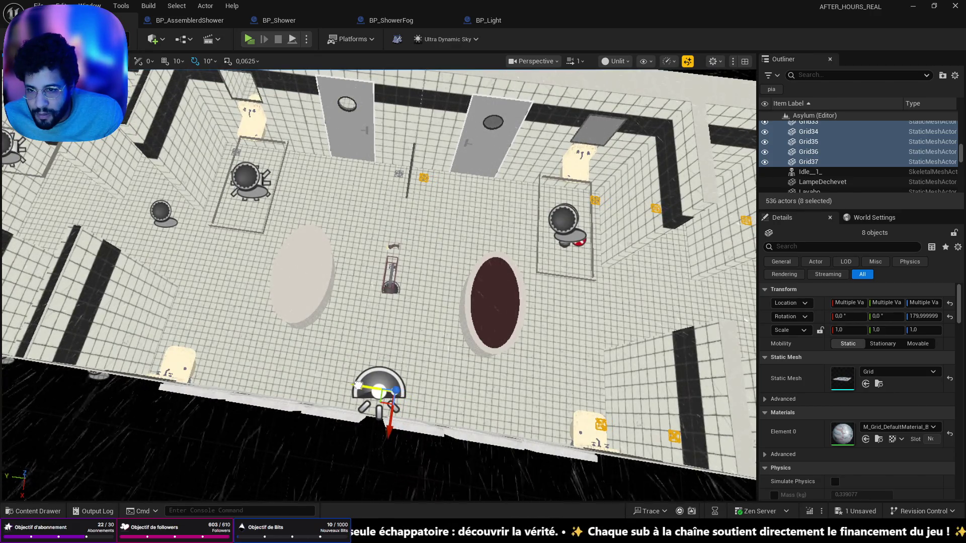
{"action": "left_click_drag", "start_coordinate": [358, 383], "coordinate": [322, 423]}
{"action": "key", "text": "a"}
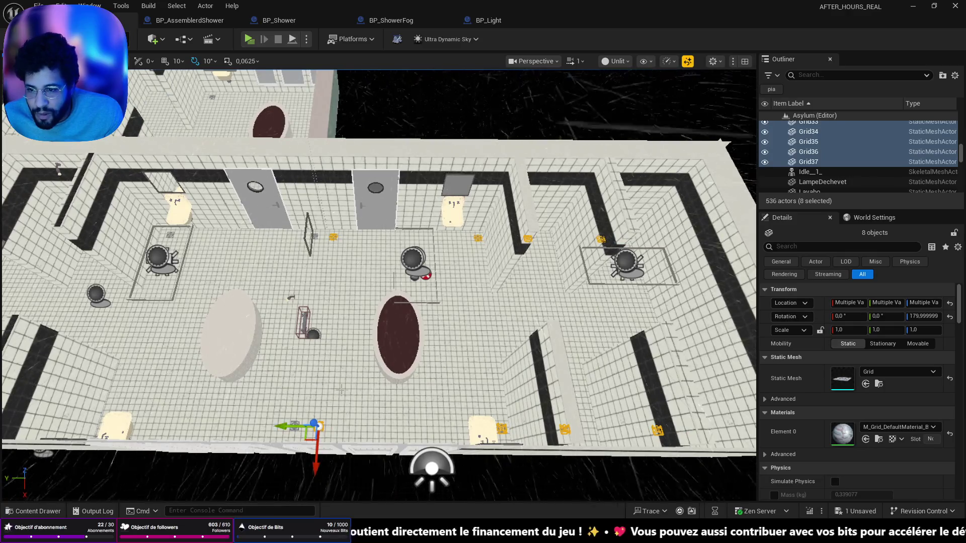
{"action": "key", "text": "a"}
{"action": "key", "text": "a"}
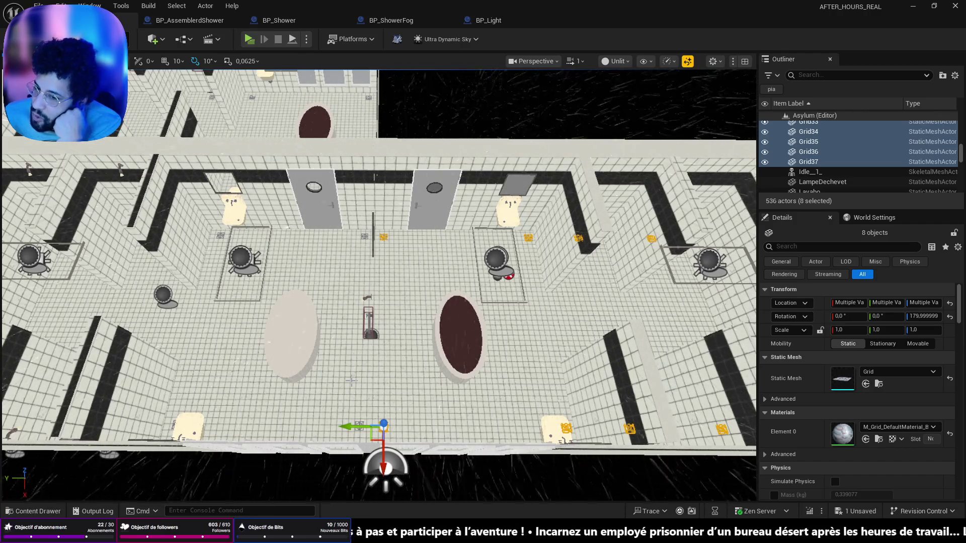
{"action": "key", "text": "ctrl+s"}
{"action": "mouse_move", "coordinate": [351, 379]}
{"action": "left_mouse_down"}
{"action": "mouse_move", "coordinate": [413, 367]}
{"action": "mouse_move", "coordinate": [413, 171]}
{"action": "mouse_move", "coordinate": [392, 171]}
{"action": "mouse_move", "coordinate": [437, 156]}
{"action": "mouse_move", "coordinate": [437, 141]}
{"action": "mouse_move", "coordinate": [413, 171]}
{"action": "mouse_move", "coordinate": [418, 191]}
{"action": "mouse_move", "coordinate": [417, 169]}
{"action": "left_mouse_up"}
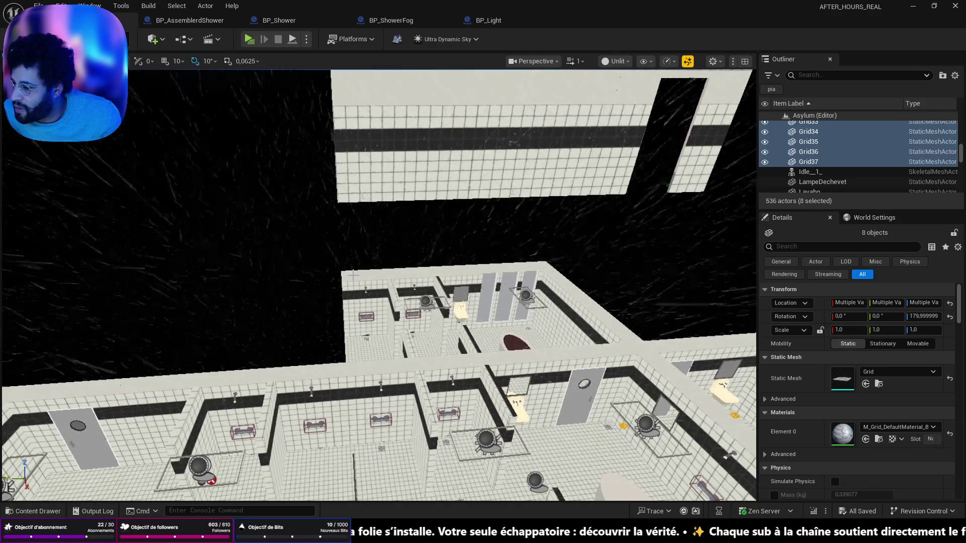
Review the whole building and ceiling panels from above, then save the 544-actor level.
{"action": "left_click_drag", "start_coordinate": [332, 279], "coordinate": [312, 347]}
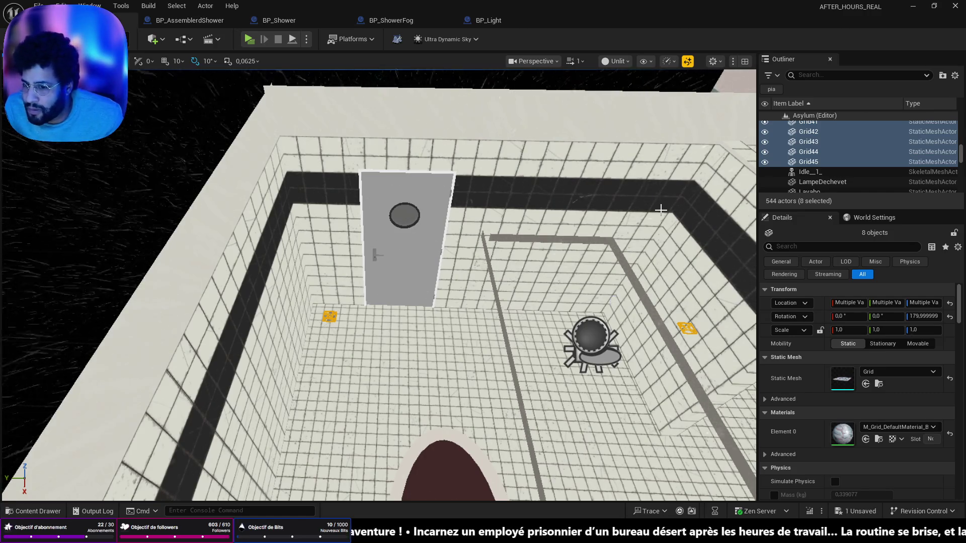
{"action": "mouse_move", "coordinate": [711, 362]}
{"action": "left_mouse_down"}
{"action": "mouse_move", "coordinate": [422, 352]}
{"action": "mouse_move", "coordinate": [416, 361]}
{"action": "left_mouse_up"}
{"action": "key", "text": "ctrl+s"}
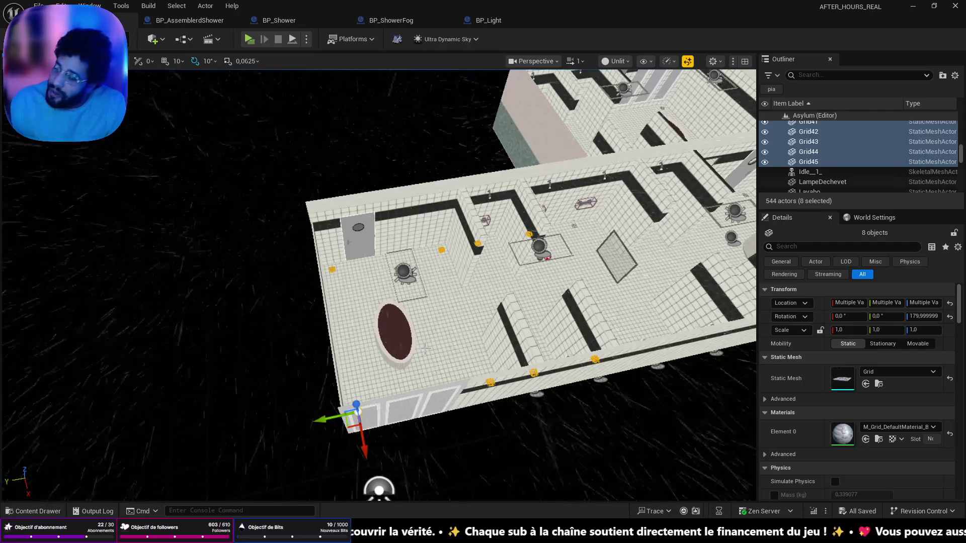
{"action": "scroll", "coordinate": [425, 348], "scroll_direction": "up", "scroll_amount": 3}
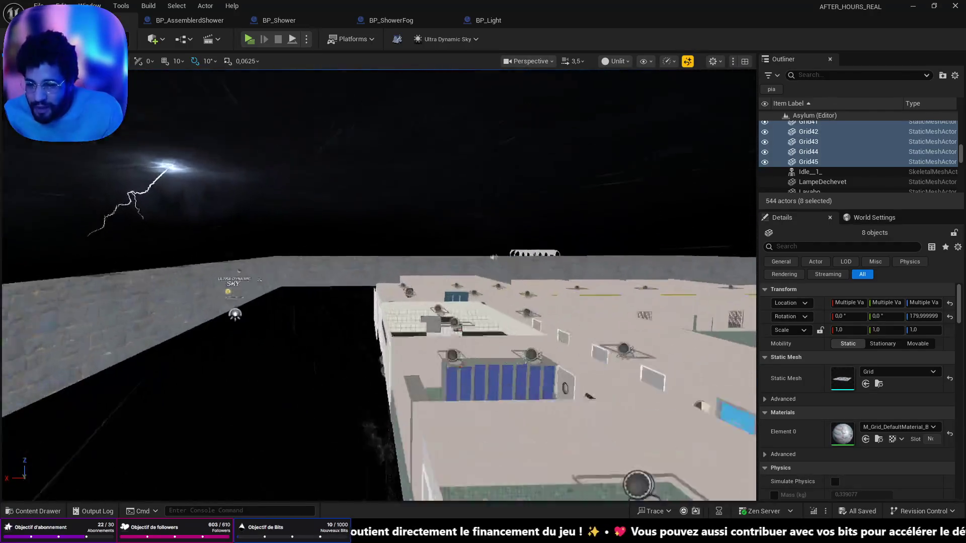
Fly into the tiled bathroom and start Play From Here on its floor.
{"action": "key", "text": "w"}
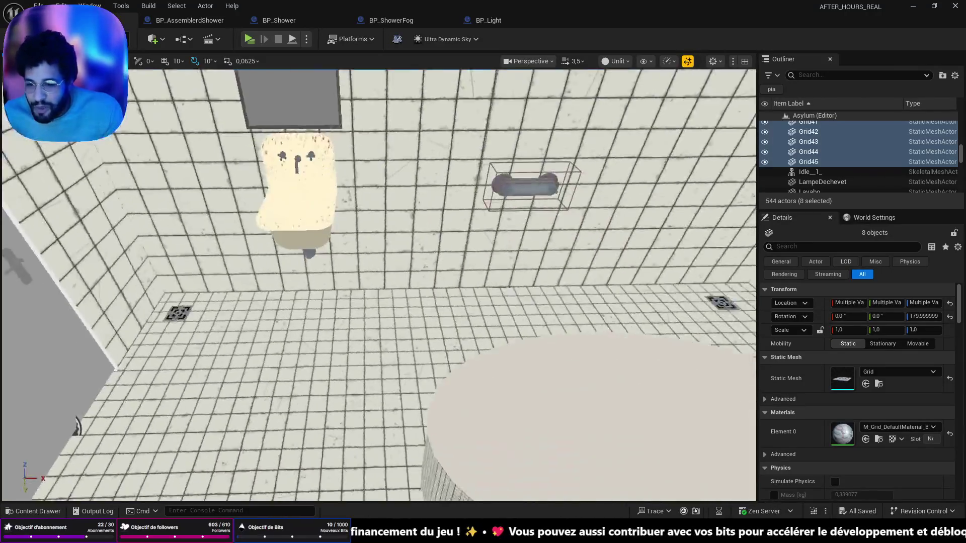
{"action": "left_click_drag", "start_coordinate": [486, 442], "coordinate": [486, 487]}
{"action": "right_click", "coordinate": [204, 399]}
{"action": "left_click", "coordinate": [257, 396]}
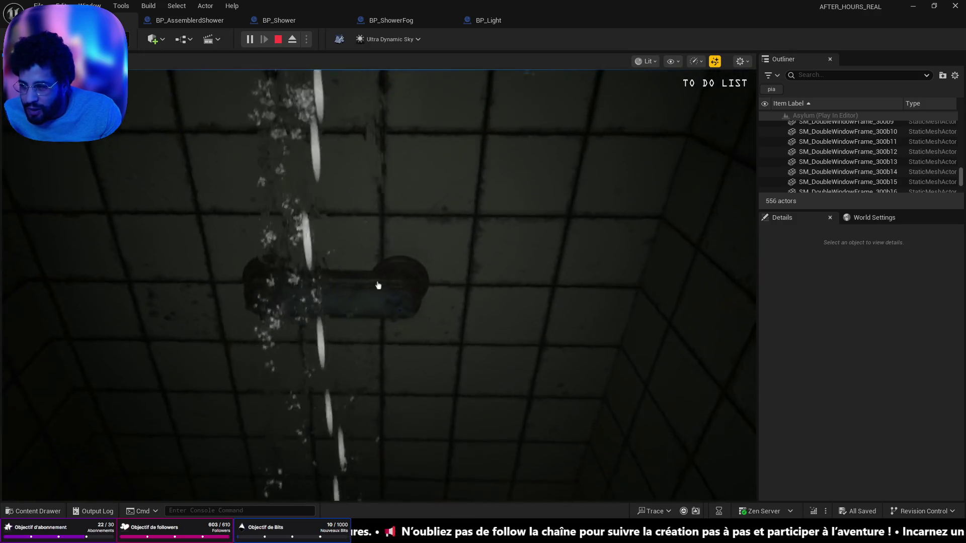
Switch the in-game shower off and back on, stop the session, and switch to Apple Music.
{"action": "left_click", "coordinate": [379, 285]}
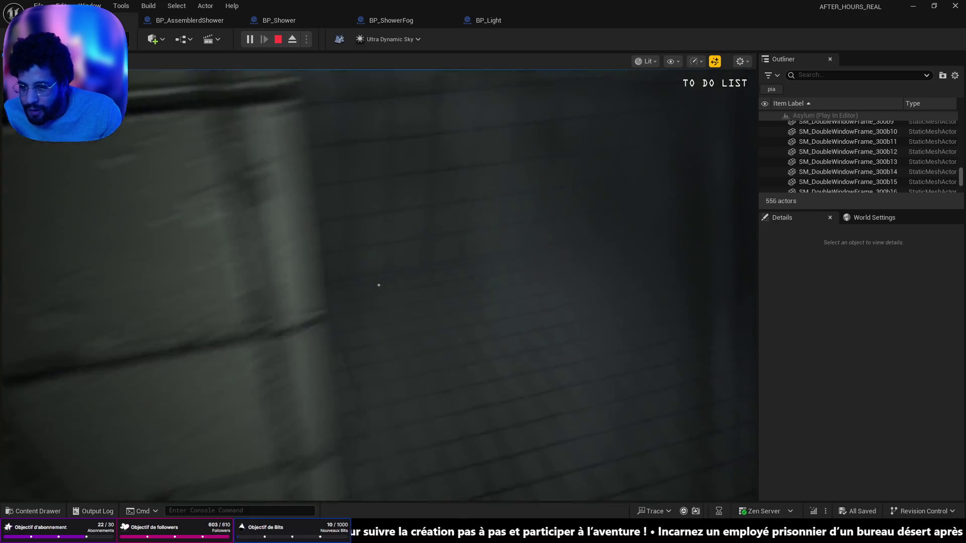
{"action": "left_click", "coordinate": [378, 285]}
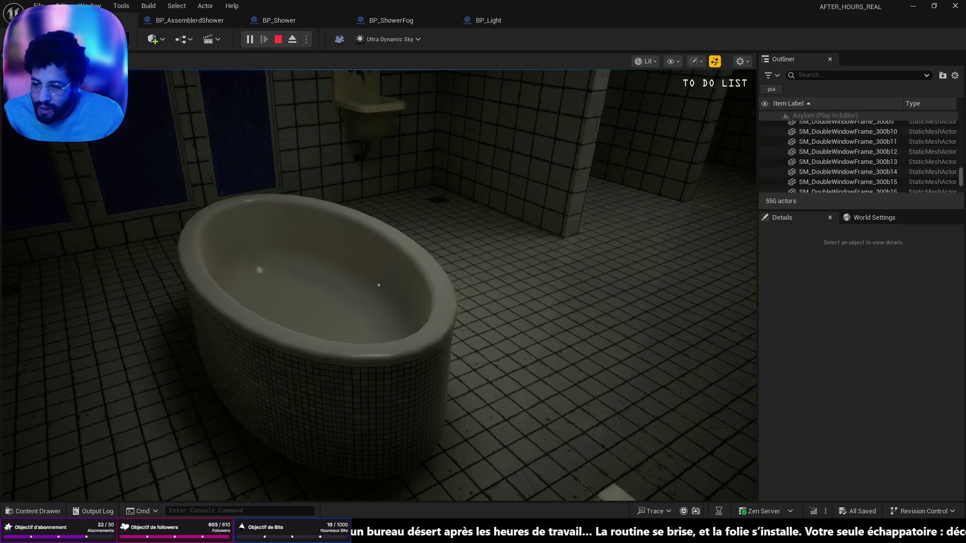
{"action": "key", "text": "Escape"}
{"action": "key", "text": "alt+Tab"}
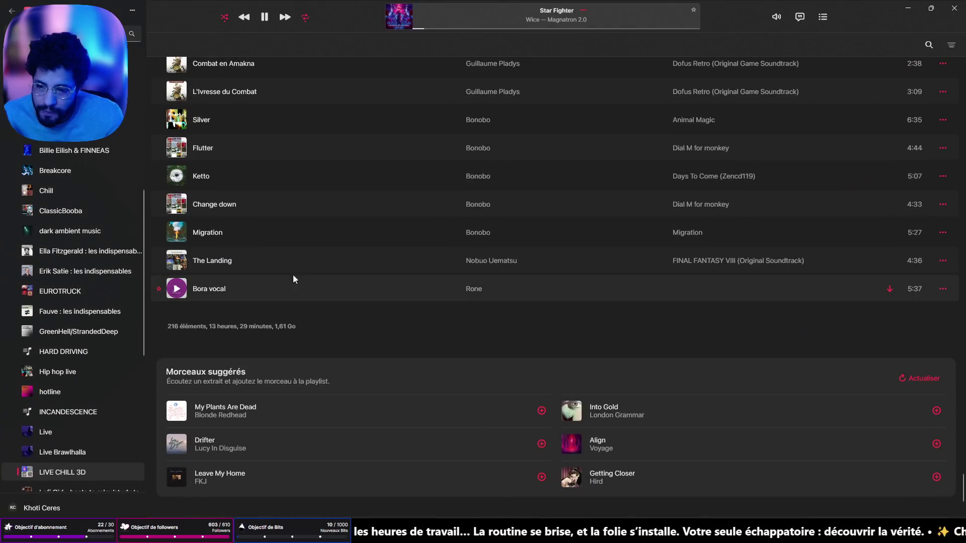
Play Rone's 'Bora vocal' from 0:37, adjust the volume, and minimize Apple Music.
{"action": "left_click", "coordinate": [176, 288]}
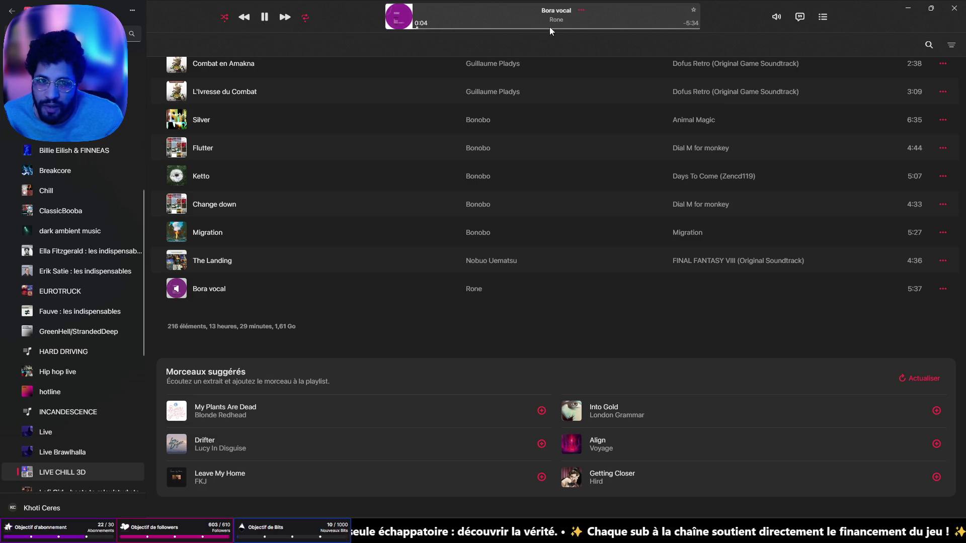
{"action": "left_click", "coordinate": [445, 28]}
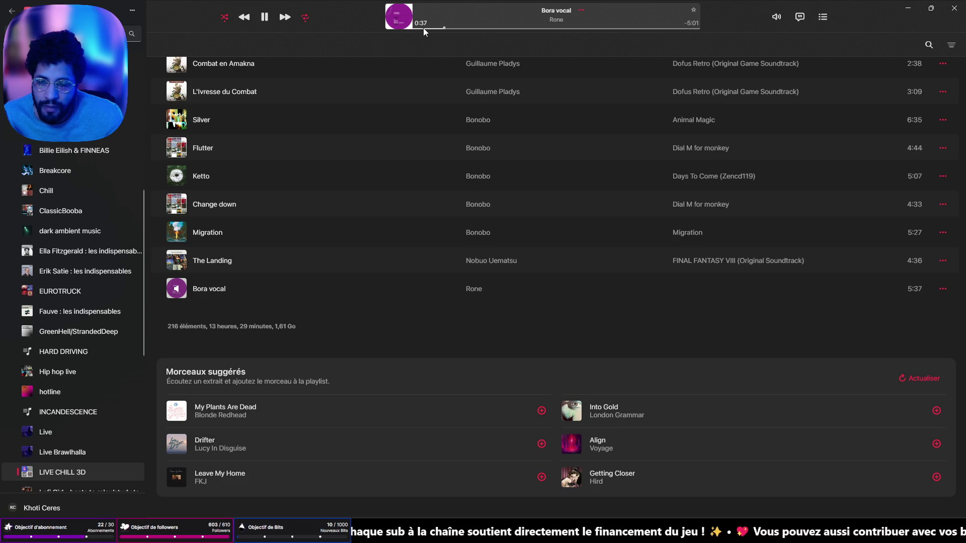
{"action": "left_click", "coordinate": [776, 16]}
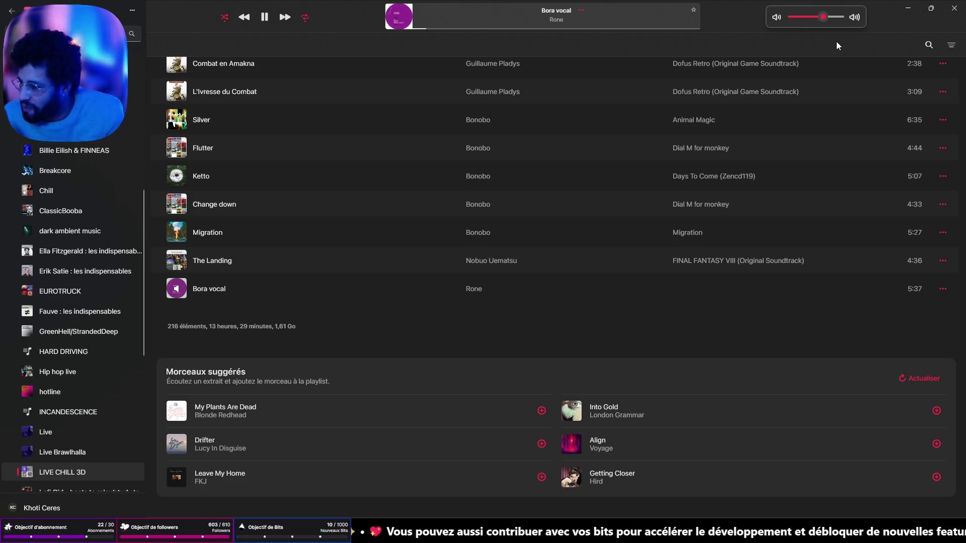
{"action": "left_click", "coordinate": [931, 8]}
{"action": "left_click", "coordinate": [912, 8]}
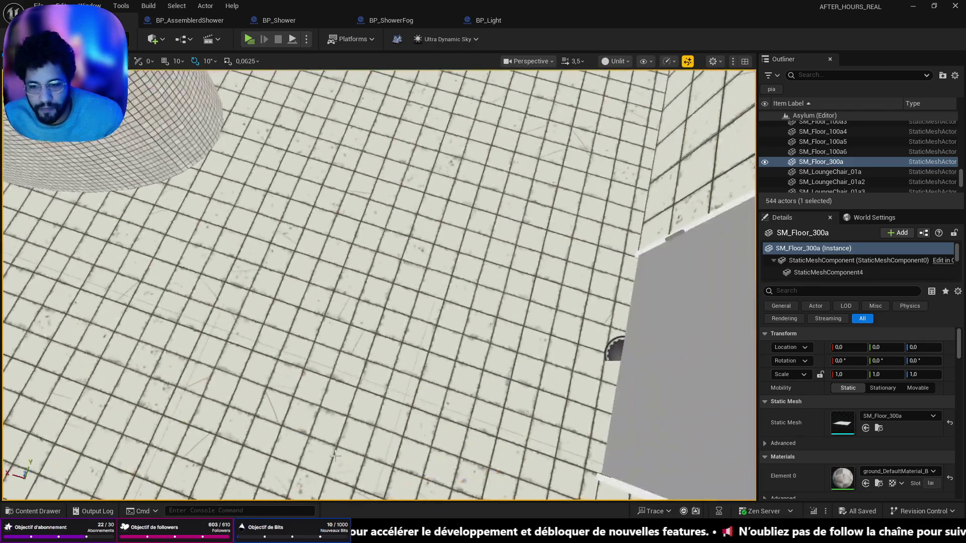
{"action": "right_click", "coordinate": [344, 91]}
{"action": "left_click", "coordinate": [367, 436]}
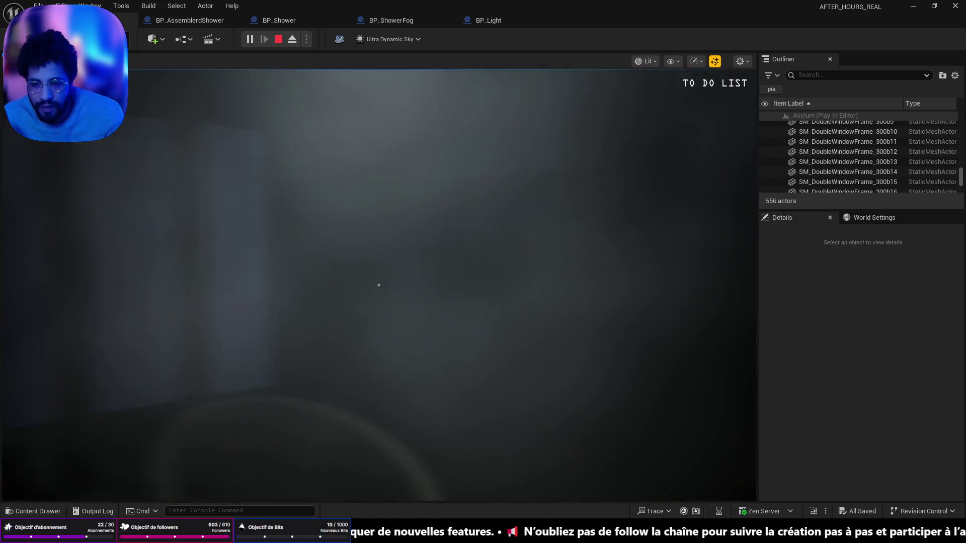
{"action": "key", "text": "Escape"}
{"action": "key", "text": "f"}
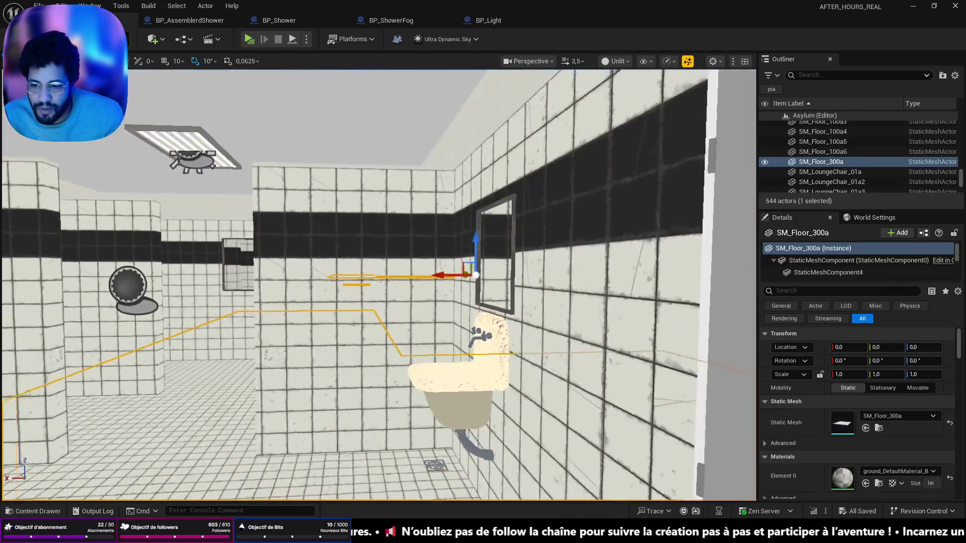
{"action": "key", "text": "w"}
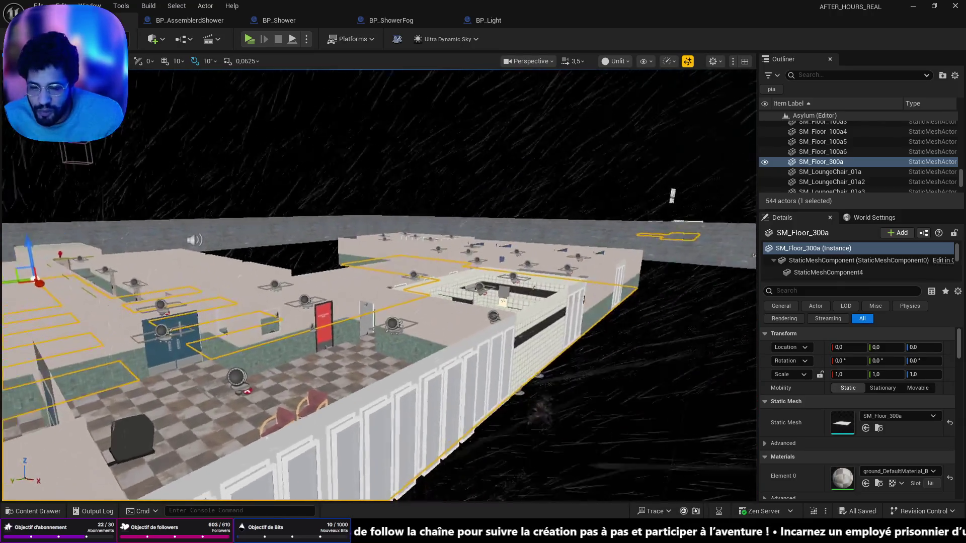
{"action": "scroll", "coordinate": [212, 311], "scroll_direction": "down", "scroll_amount": 3}
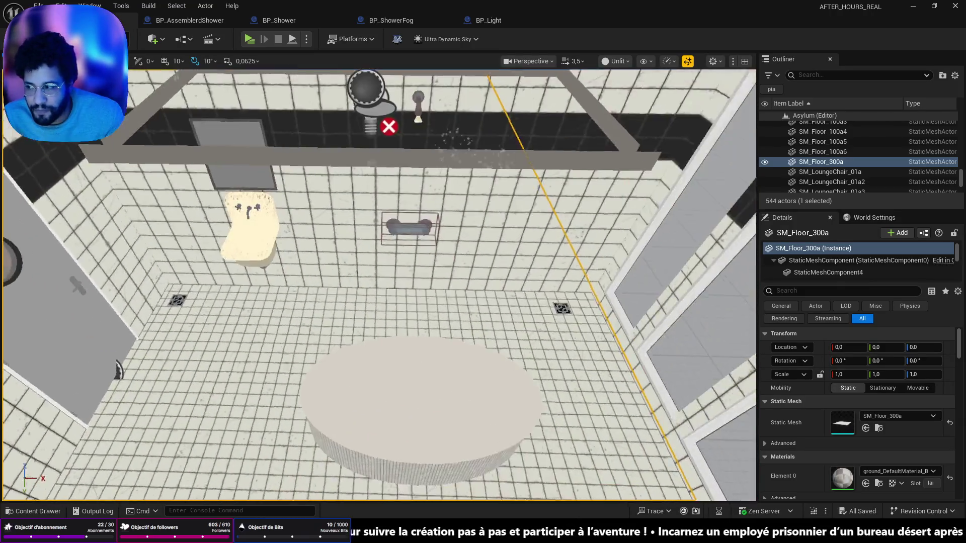
{"action": "scroll", "coordinate": [268, 321], "scroll_direction": "down", "scroll_amount": 2}
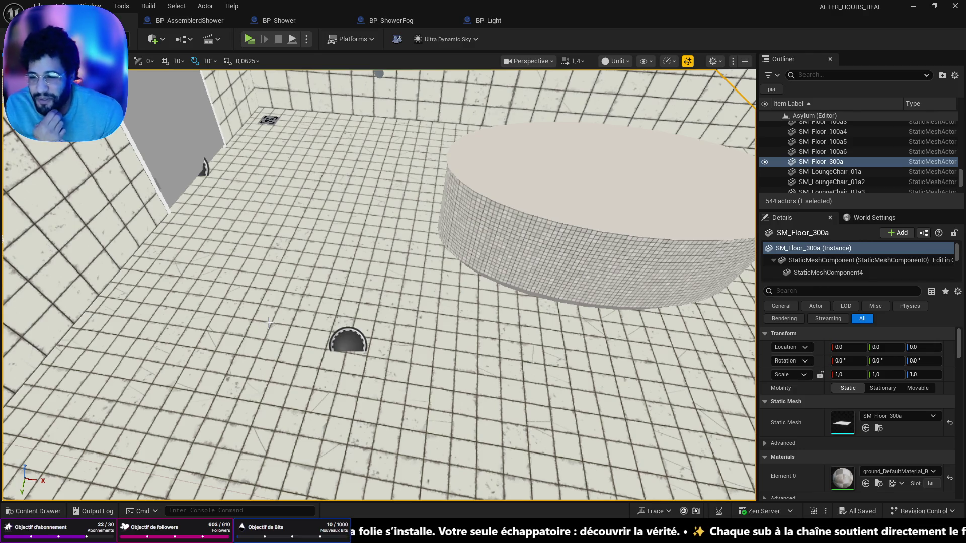
Face the tiled shower wall and start Play In Editor with Alt+P, taking control of the game view.
{"action": "mouse_move", "coordinate": [269, 323]}
{"action": "left_mouse_down"}
{"action": "mouse_move", "coordinate": [269, 302]}
{"action": "mouse_move", "coordinate": [241, 266]}
{"action": "mouse_move", "coordinate": [241, 297]}
{"action": "left_mouse_up"}
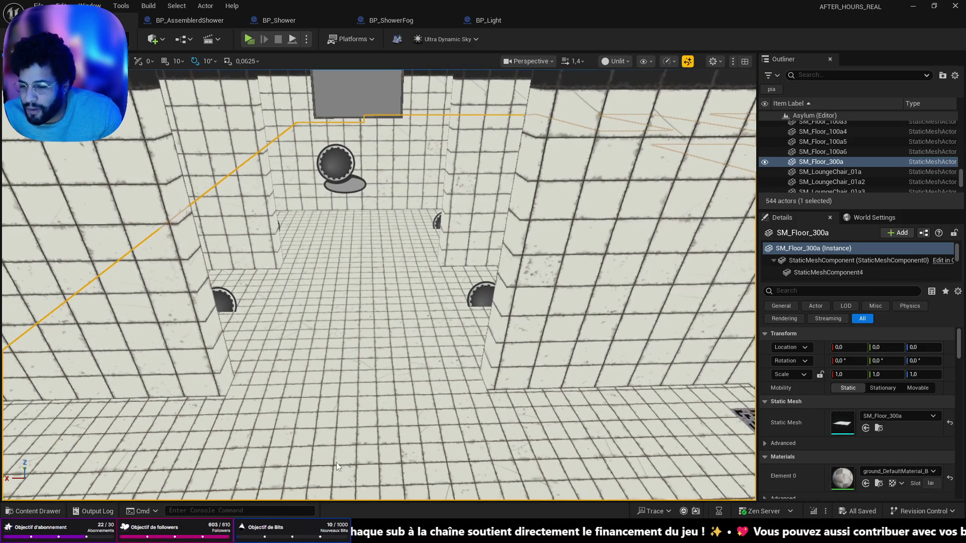
{"action": "key", "text": "alt+p"}
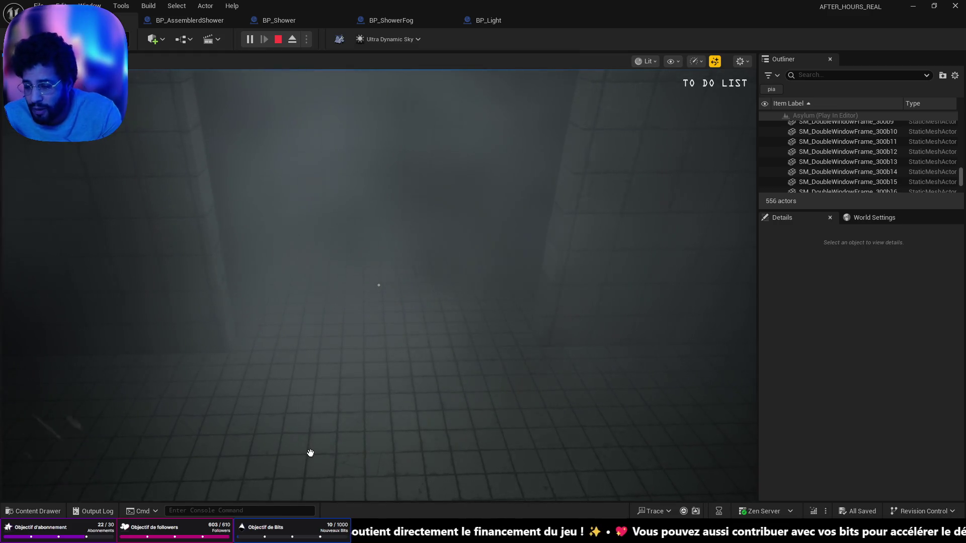
{"action": "left_click", "coordinate": [454, 199]}
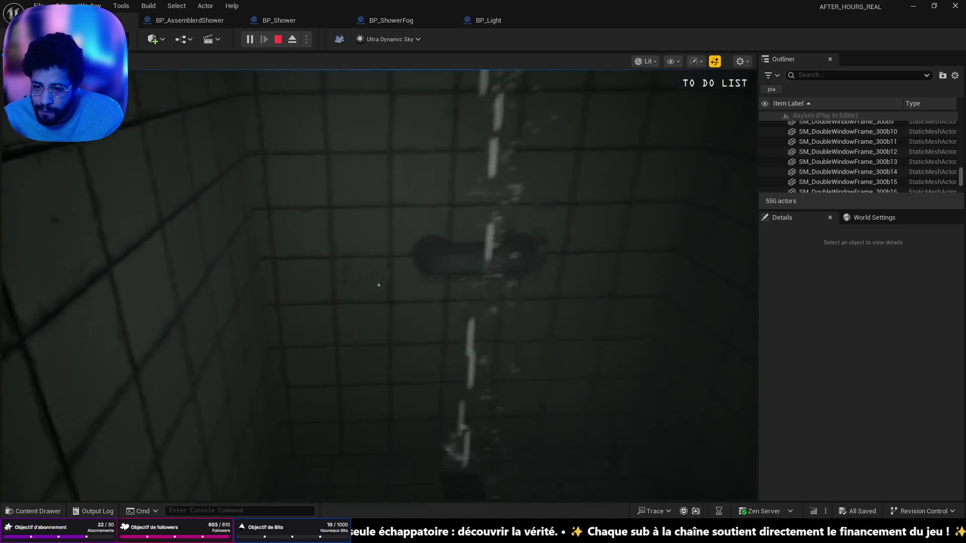
Turn on the shower to check the pouring water, then end the playtest.
{"action": "left_click", "coordinate": [378, 285]}
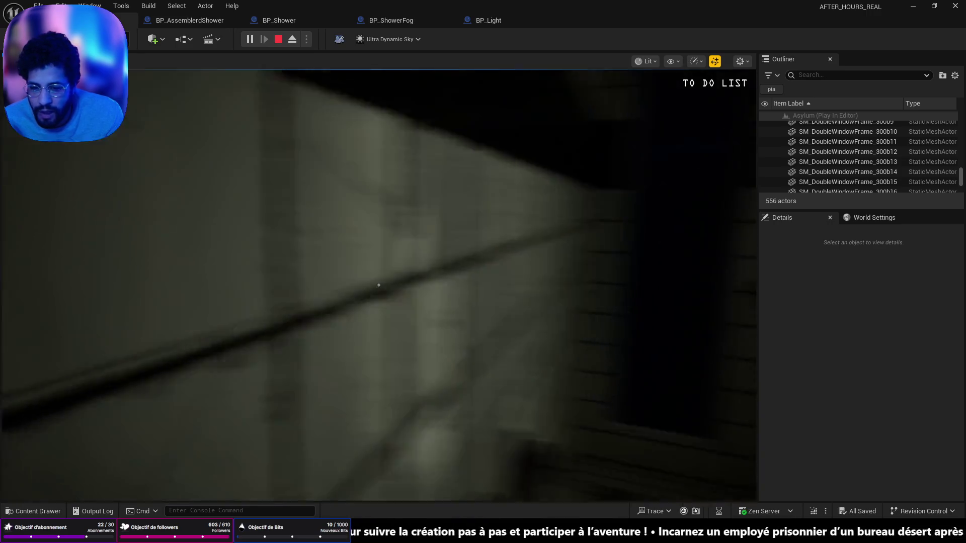
{"action": "key", "text": "Escape"}
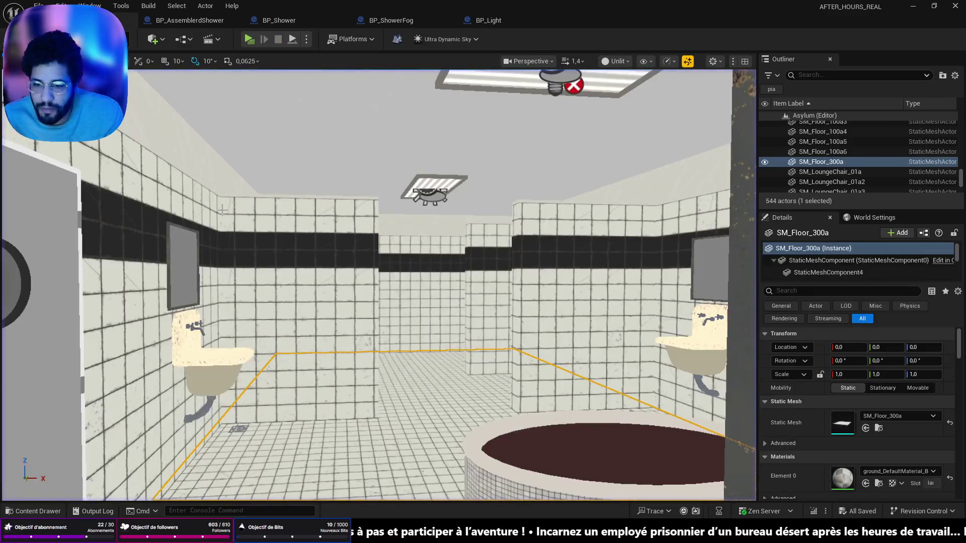
Select and frame wall panel Cube15, then set the grid snap size to 10000.
{"action": "key", "text": "f"}
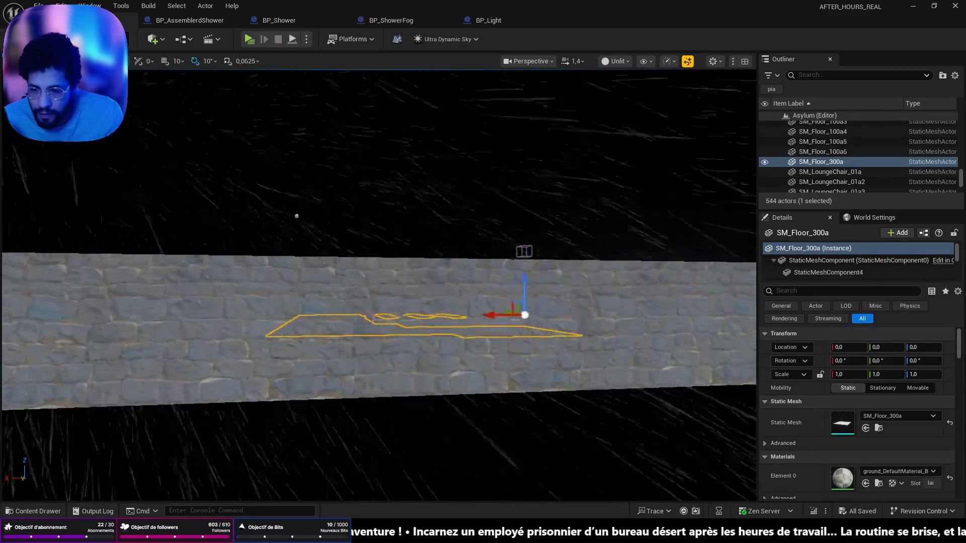
{"action": "scroll", "coordinate": [378, 281], "scroll_direction": "down", "scroll_amount": 5}
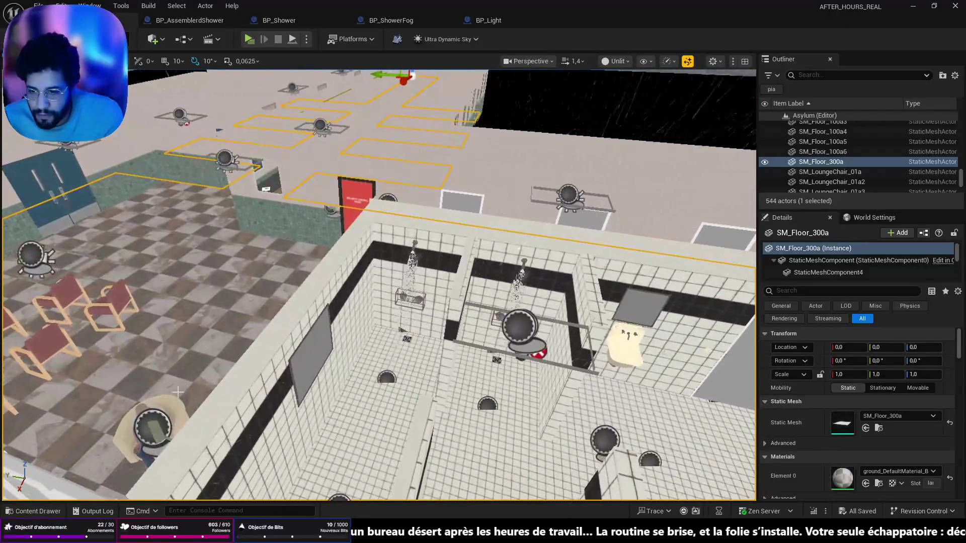
{"action": "left_click", "coordinate": [317, 337]}
{"action": "key", "text": "f"}
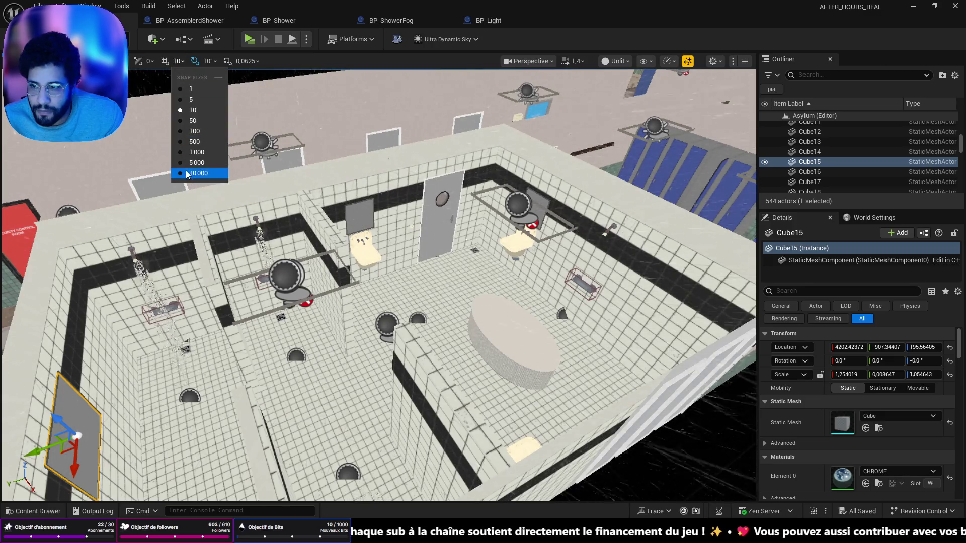
{"action": "left_click", "coordinate": [196, 173]}
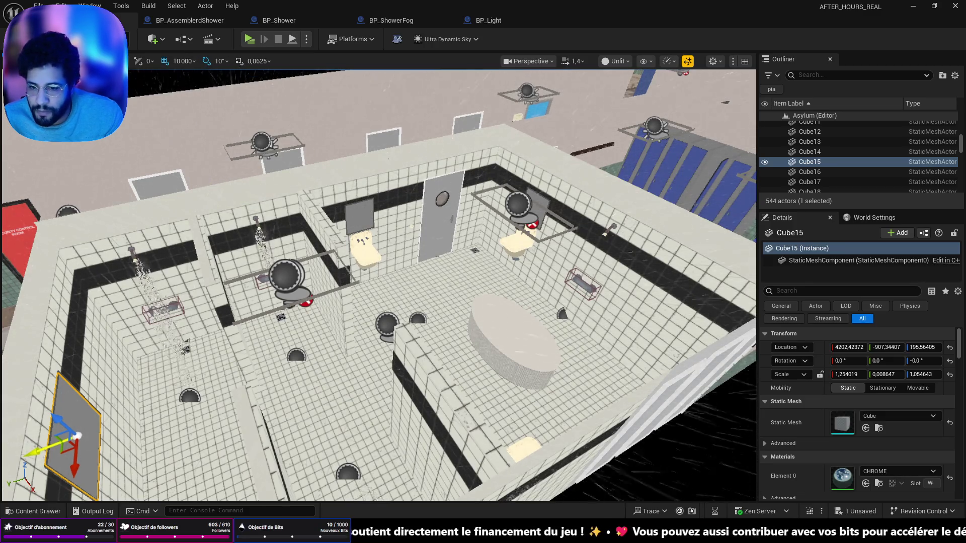
Duplicate the panel as Cube32 10 000 units away, frame it, and add the mirror frame.
{"action": "key", "text": "ctrl+d"}
{"action": "left_click_drag", "start_coordinate": [67, 449], "coordinate": [165, 428]}
{"action": "key", "text": "f"}
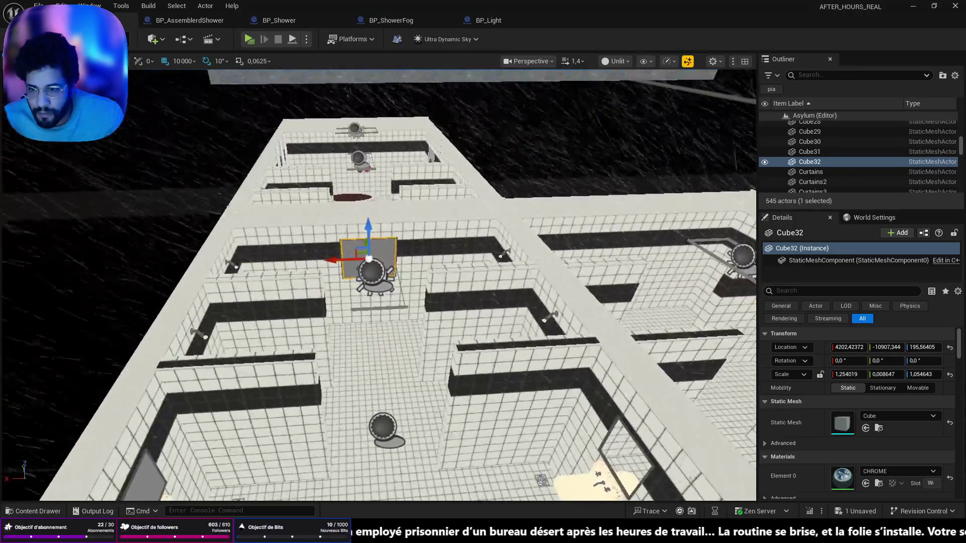
{"action": "mouse_move", "coordinate": [377, 282]}
{"action": "left_mouse_down"}
{"action": "mouse_move", "coordinate": [352, 301]}
{"action": "mouse_move", "coordinate": [402, 282]}
{"action": "left_mouse_up"}
{"action": "mouse_move", "coordinate": [294, 307]}
{"action": "left_mouse_down"}
{"action": "mouse_move", "coordinate": [281, 312]}
{"action": "mouse_move", "coordinate": [302, 309]}
{"action": "mouse_move", "coordinate": [222, 288]}
{"action": "left_mouse_up"}
{"action": "left_click", "coordinate": [222, 288], "text": "ctrl"}
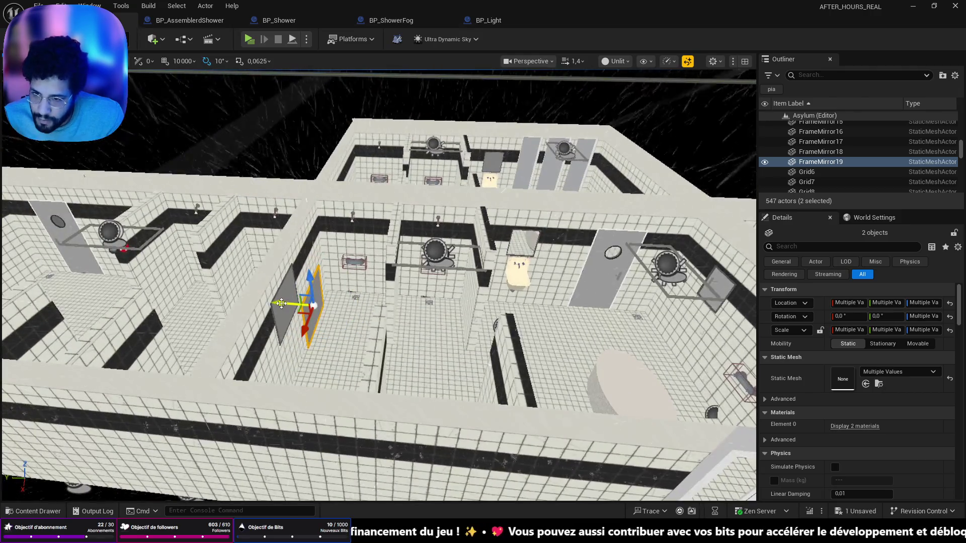
Move the grey panel and FrameMirror to the bathroom wall edge, then Play From Here on the floor.
{"action": "left_click_drag", "start_coordinate": [286, 302], "coordinate": [287, 302]}
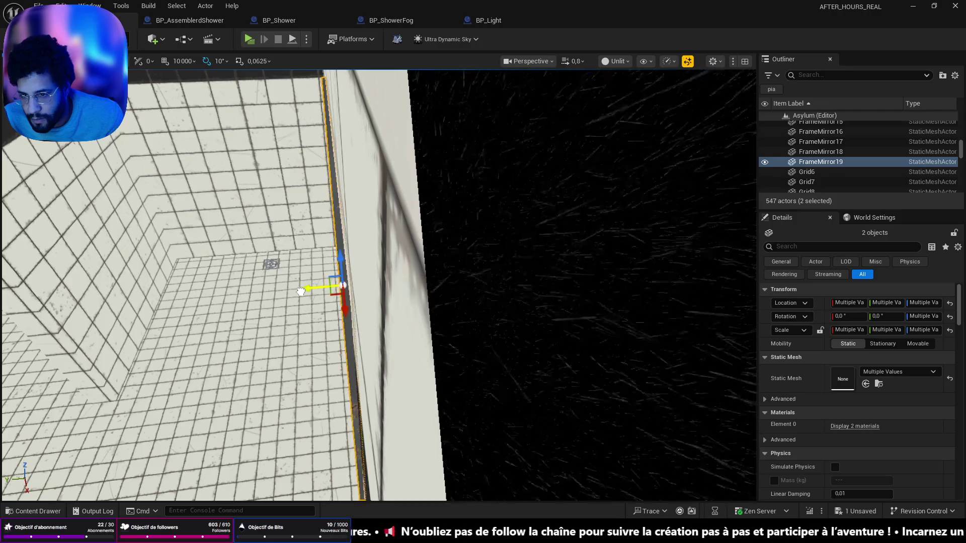
{"action": "key", "text": "f"}
{"action": "left_click_drag", "start_coordinate": [325, 449], "coordinate": [325, 449]}
{"action": "right_click", "coordinate": [325, 449]}
{"action": "left_click", "coordinate": [325, 450]}
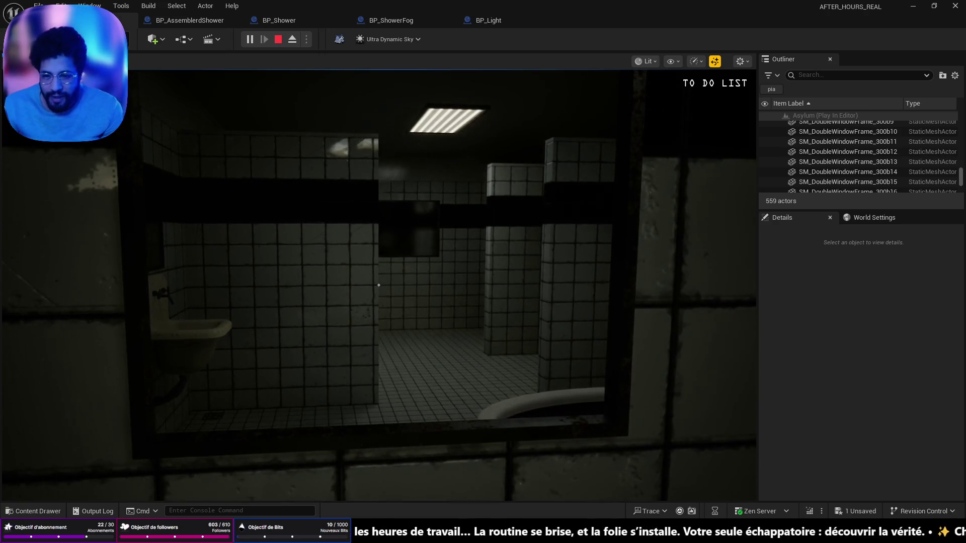
Walk through the fogged bathroom past the shower base, tub and sink, then stop the playtest.
{"action": "key", "text": "w"}
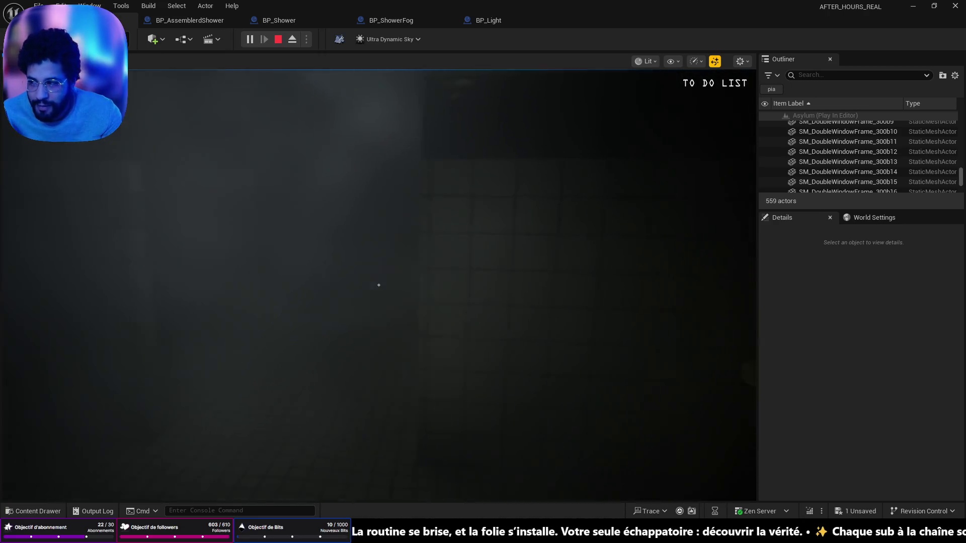
{"action": "key", "text": "w"}
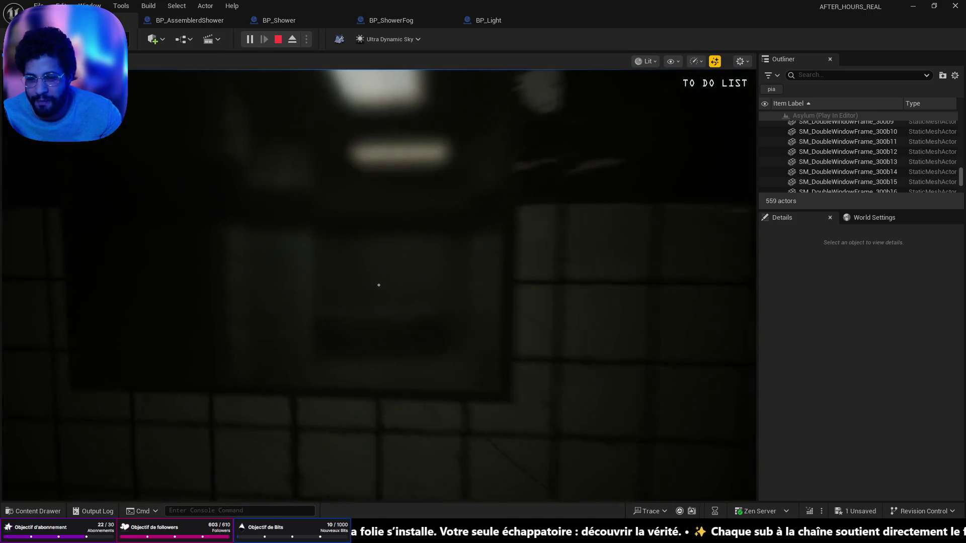
{"action": "key", "text": "w"}
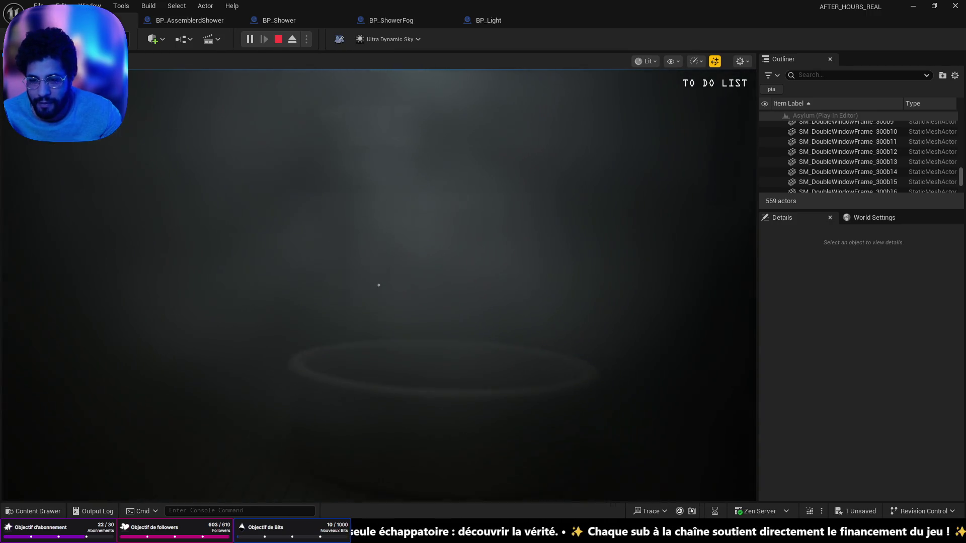
{"action": "key", "text": "w"}
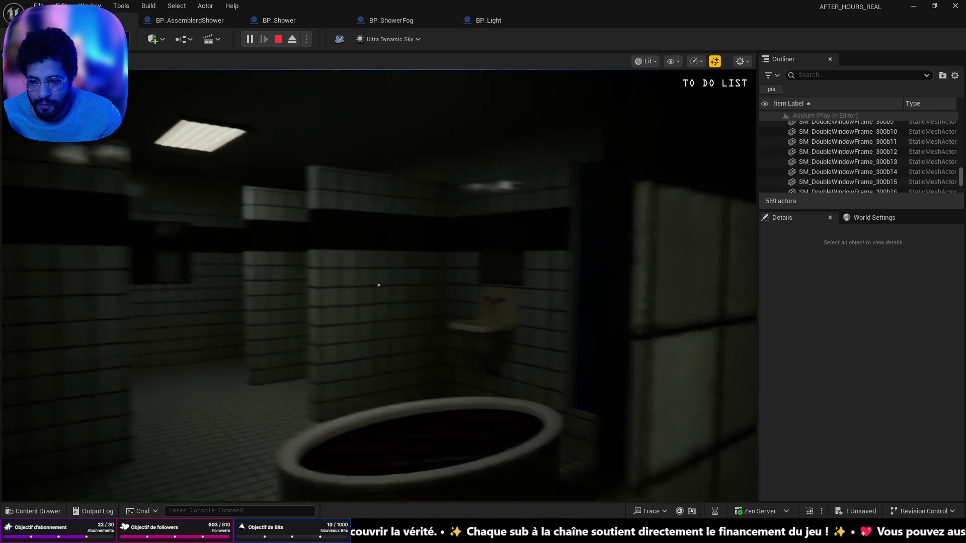
{"action": "key", "text": "w"}
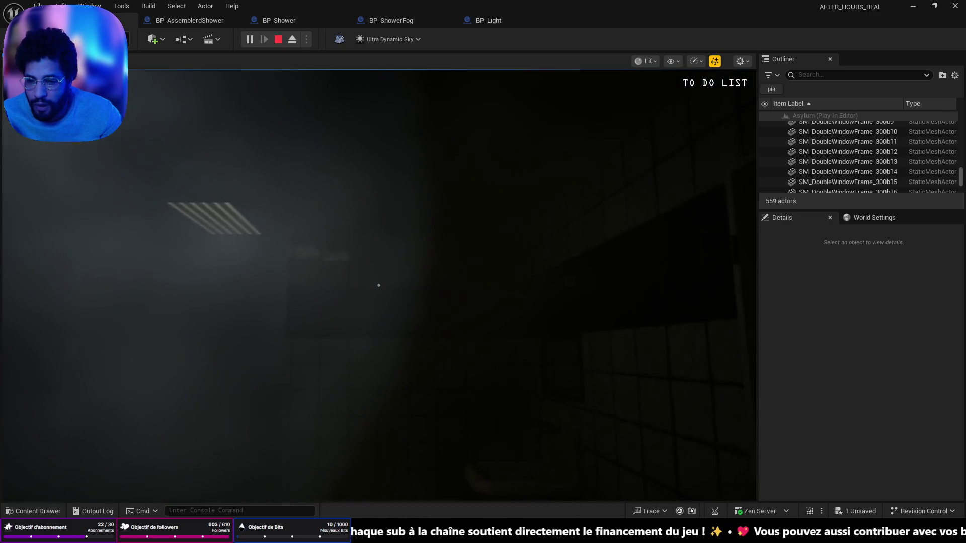
{"action": "key", "text": "w"}
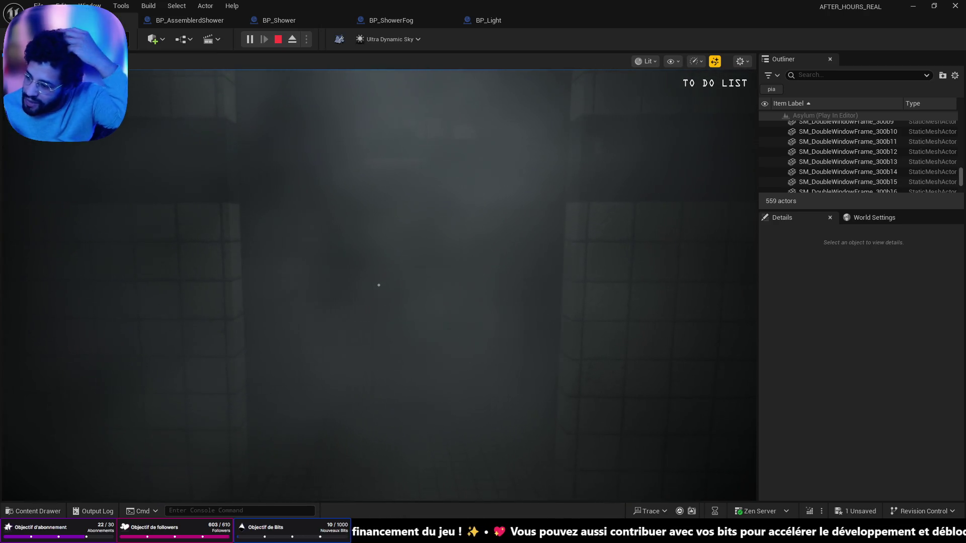
{"action": "key", "text": "Escape"}
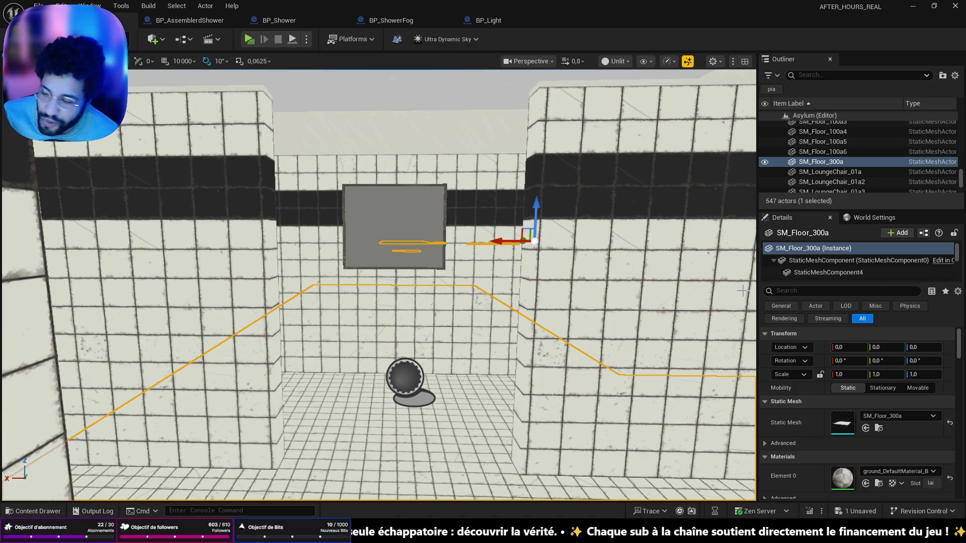
Save the Asylum map and delete the grey Cube32 panel above the mirror.
{"action": "key", "text": "ctrl+s"}
{"action": "left_click_drag", "start_coordinate": [664, 206], "coordinate": [613, 216]}
{"action": "mouse_move", "coordinate": [378, 281]}
{"action": "left_mouse_down"}
{"action": "mouse_move", "coordinate": [378, 252]}
{"action": "mouse_move", "coordinate": [362, 362]}
{"action": "mouse_move", "coordinate": [316, 332]}
{"action": "mouse_move", "coordinate": [302, 302]}
{"action": "mouse_move", "coordinate": [391, 212]}
{"action": "left_mouse_up"}
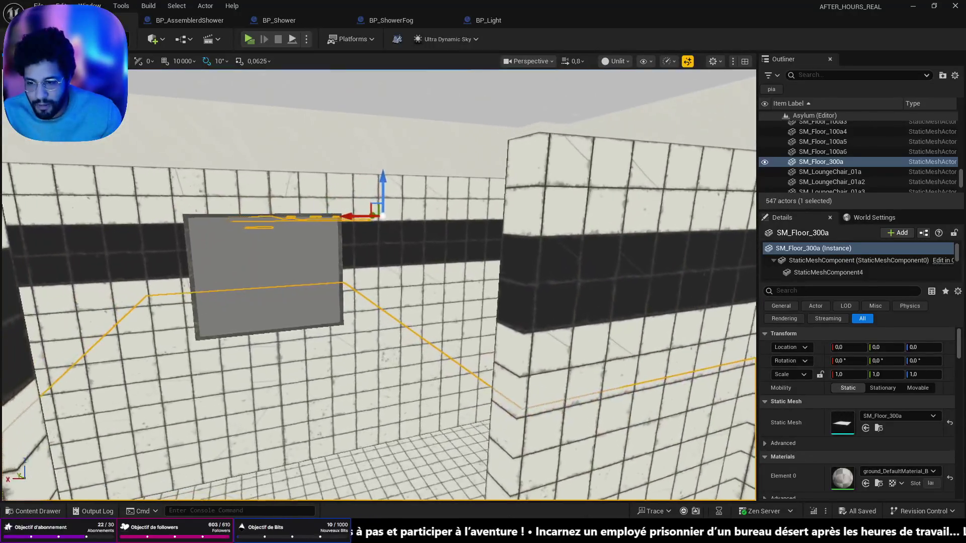
{"action": "left_click", "coordinate": [265, 263]}
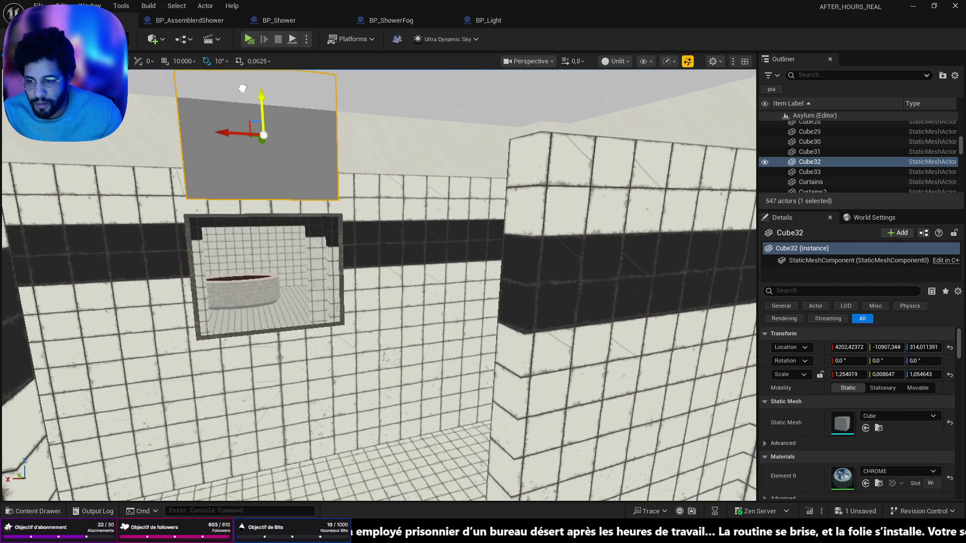
{"action": "left_click_drag", "start_coordinate": [230, 147], "coordinate": [243, 189]}
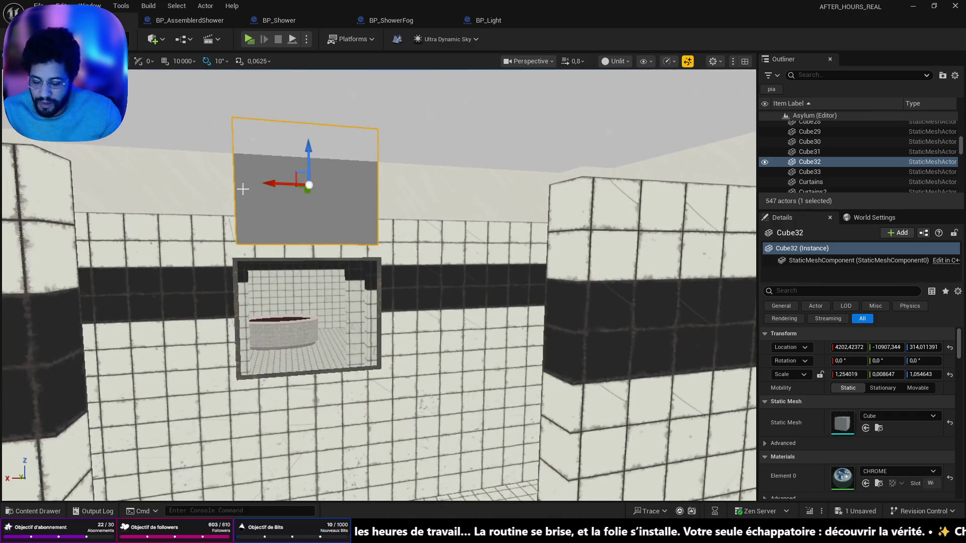
{"action": "key", "text": "Delete"}
Return the view to the mirror and sink and open the Content Drawer at BathRoom/Fake.
{"action": "left_click_drag", "start_coordinate": [257, 258], "coordinate": [277, 293]}
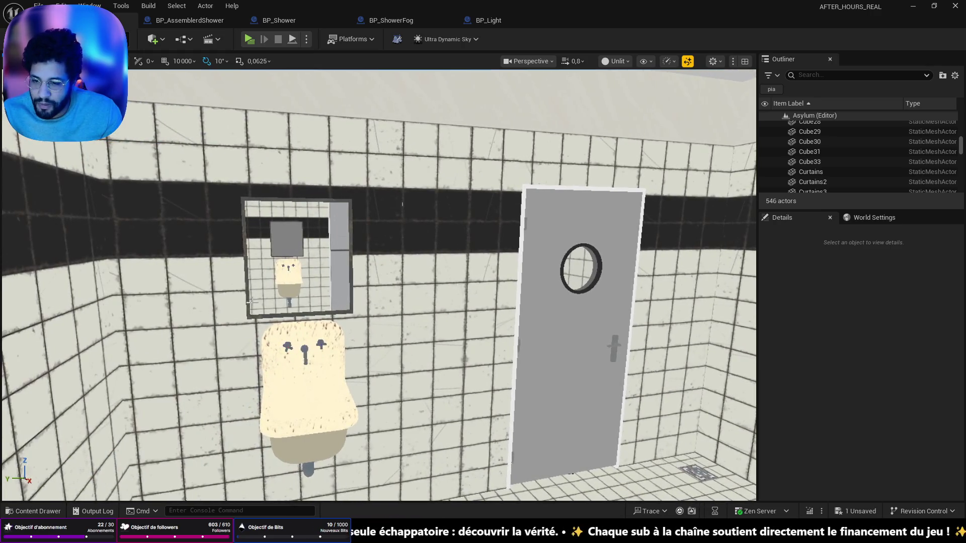
{"action": "left_click_drag", "start_coordinate": [341, 331], "coordinate": [343, 333]}
{"action": "key", "text": "ctrl+space"}
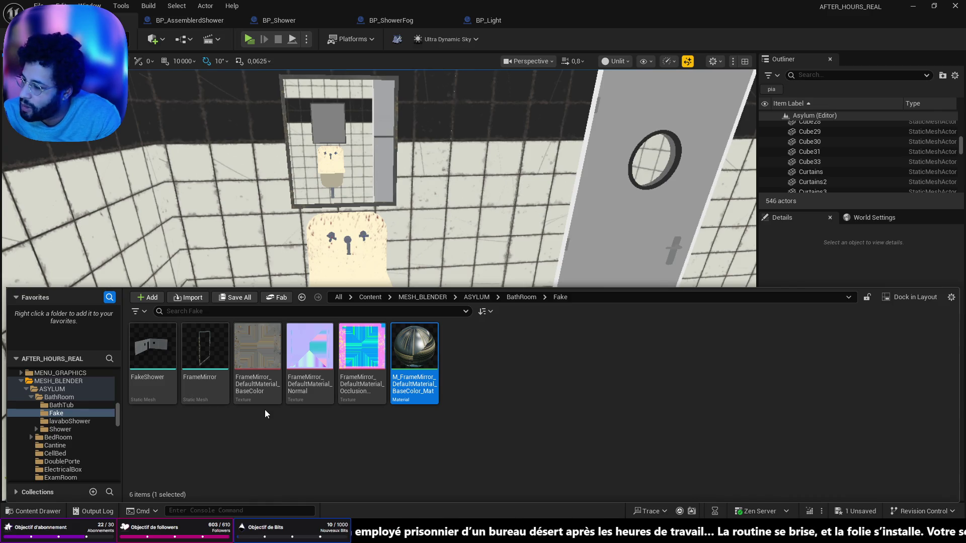
Close the Content Drawer, save all, face the shower wall mirror, then switch to Apple Music.
{"action": "key", "text": "ctrl+space"}
{"action": "key", "text": "ctrl+s"}
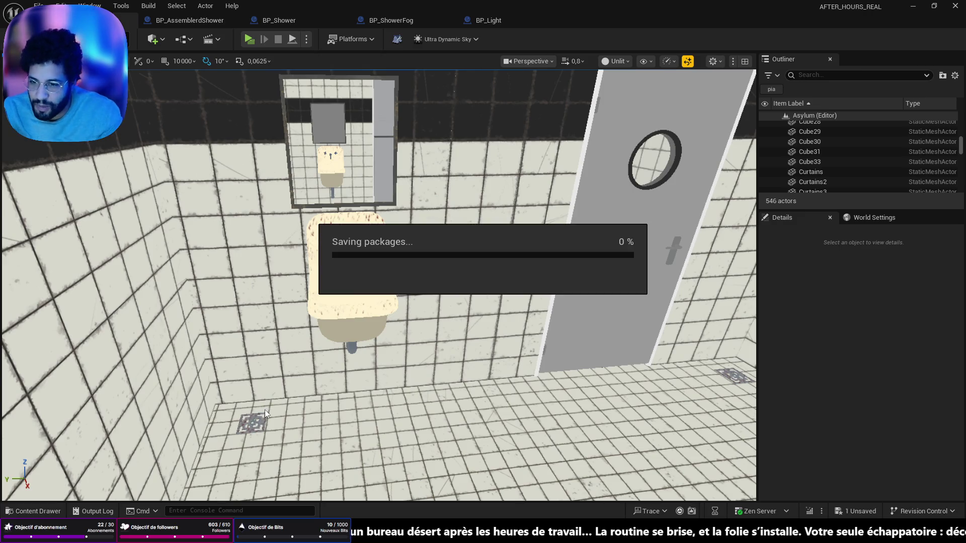
{"action": "left_click_drag", "start_coordinate": [373, 365], "coordinate": [373, 366]}
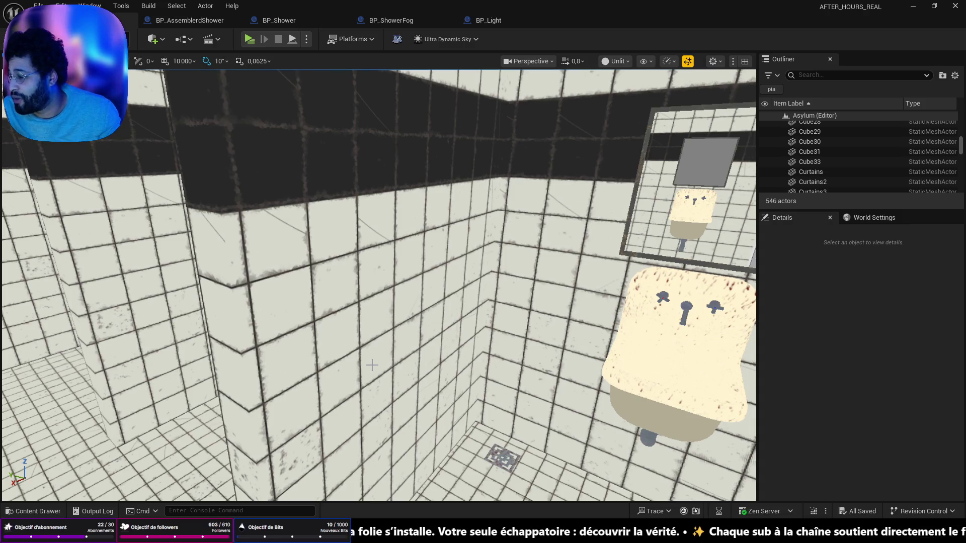
{"action": "left_click_drag", "start_coordinate": [372, 366], "coordinate": [508, 308]}
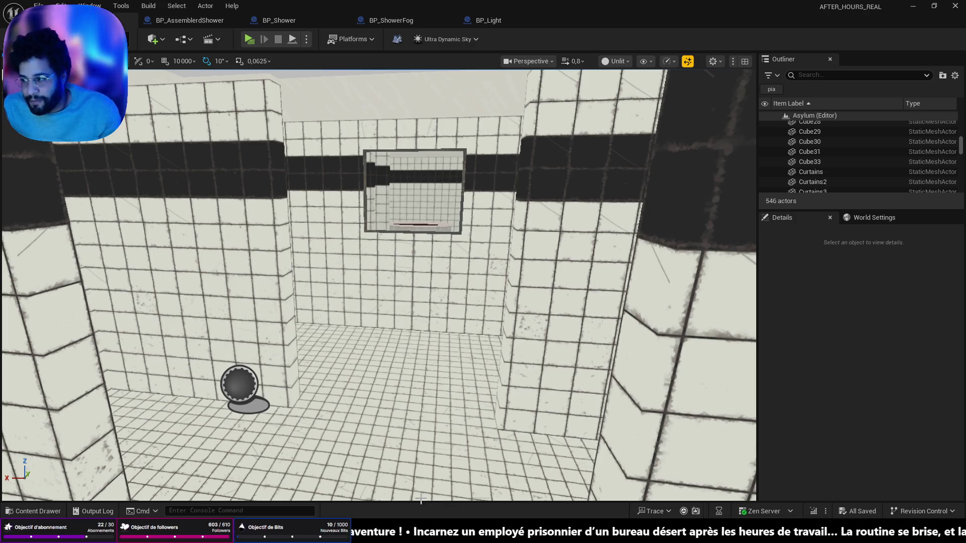
{"action": "key", "text": "alt+Tab"}
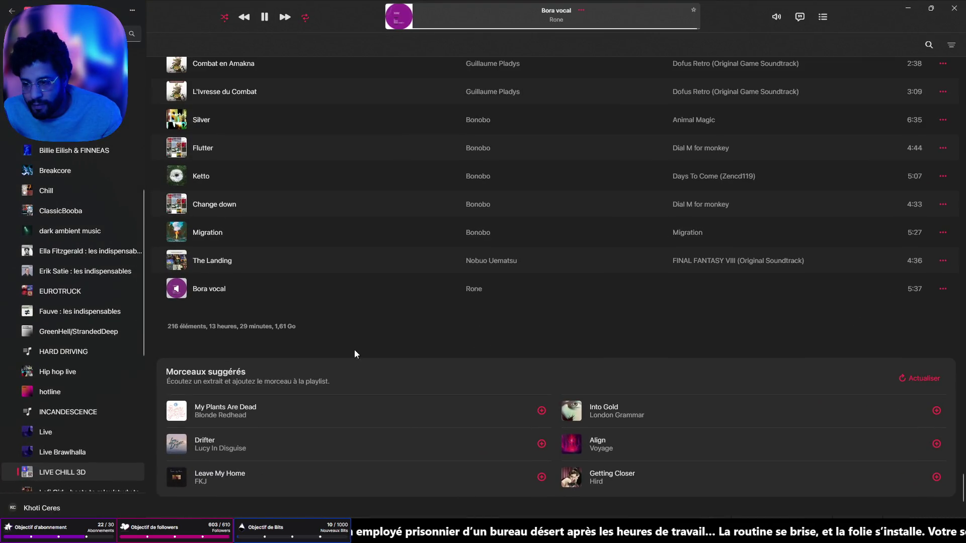
Play Télépopmusik's 'Breathe (feat. Angela McCluskey)' and minimize Apple Music back to Unreal.
{"action": "scroll", "coordinate": [212, 268], "scroll_direction": "up", "scroll_amount": 7}
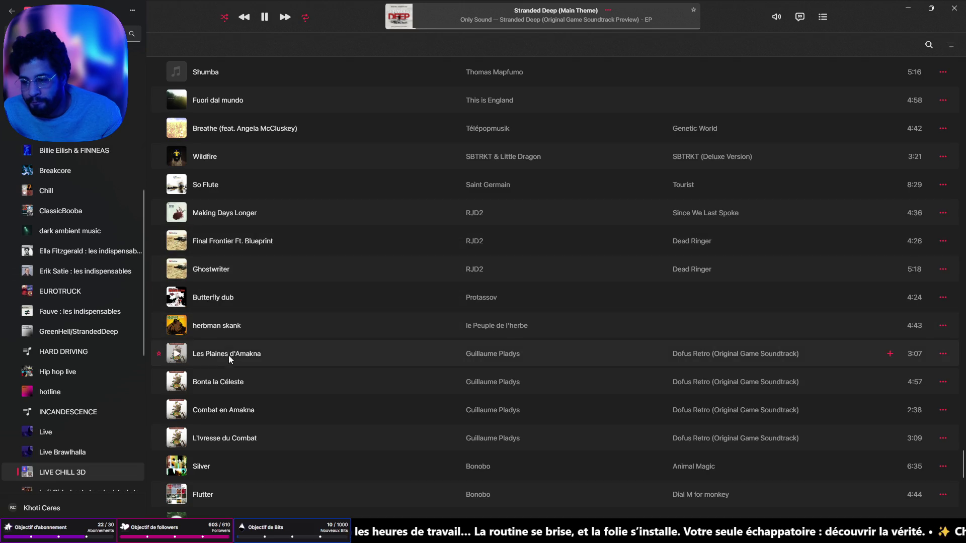
{"action": "scroll", "coordinate": [94, 165], "scroll_direction": "up", "scroll_amount": 10}
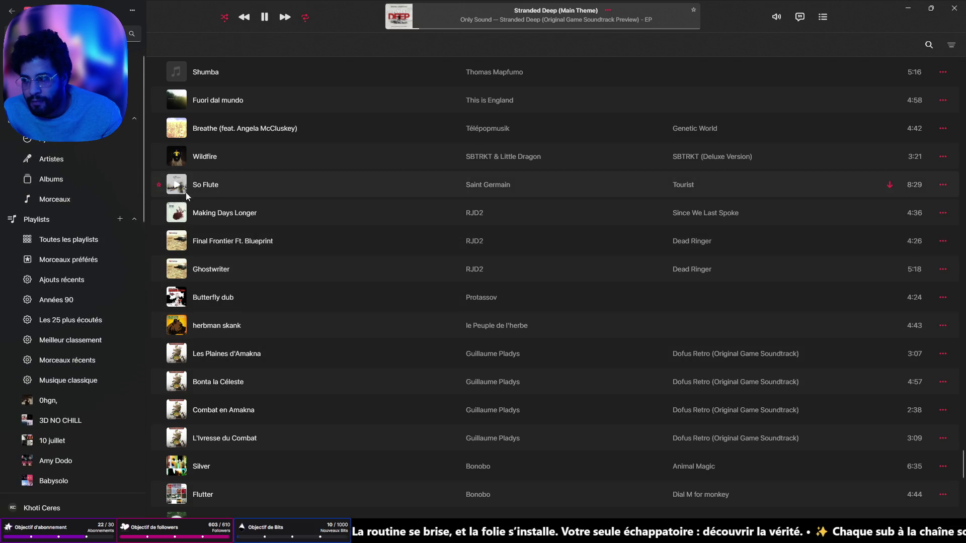
{"action": "double_click", "coordinate": [241, 128]}
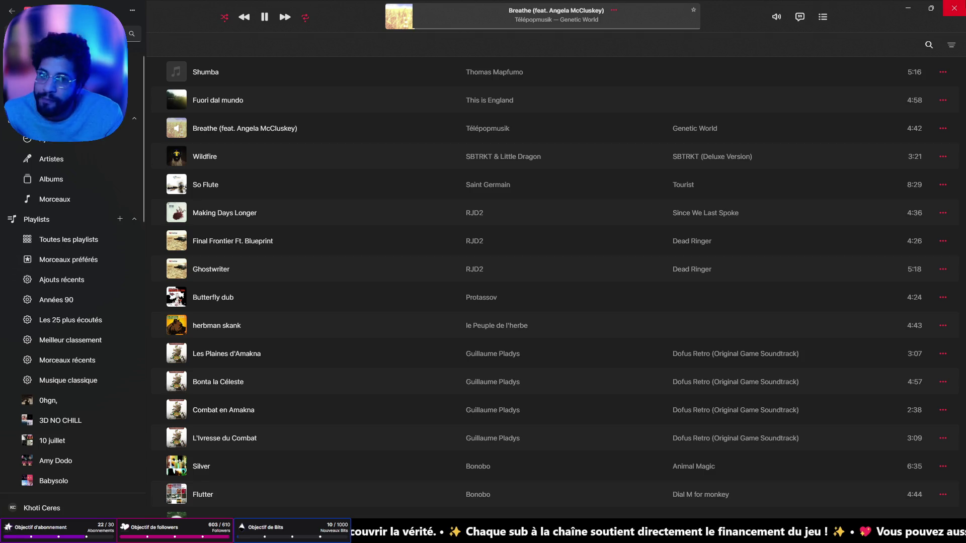
{"action": "left_click", "coordinate": [907, 8]}
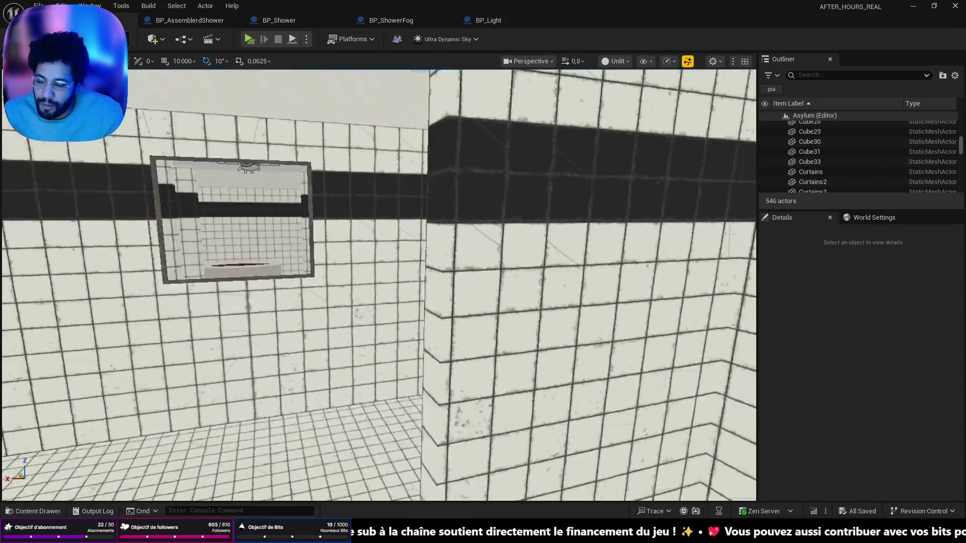
Select the grey mirror cube Cube9 above the sink and locate its mesh asset.
{"action": "left_click_drag", "start_coordinate": [478, 207], "coordinate": [426, 203]}
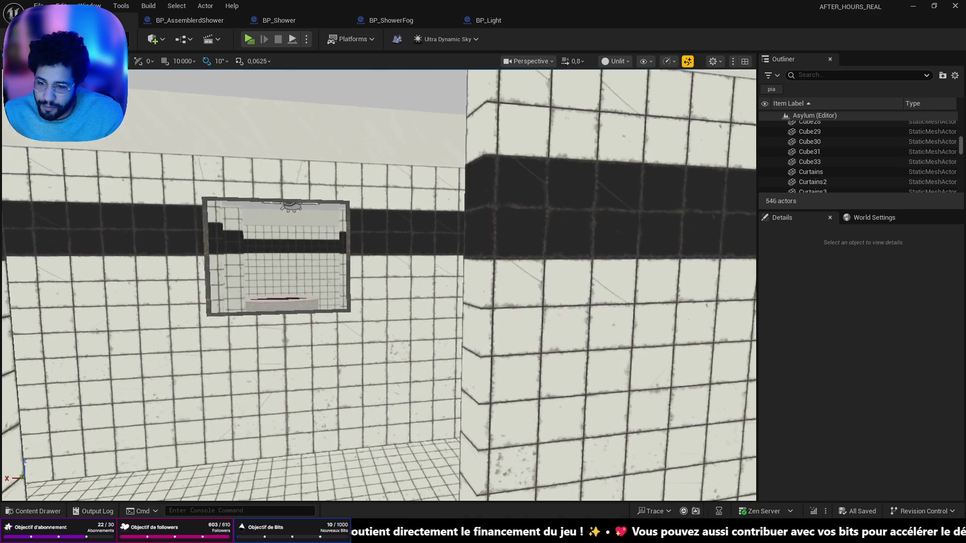
{"action": "left_click_drag", "start_coordinate": [385, 252], "coordinate": [386, 252]}
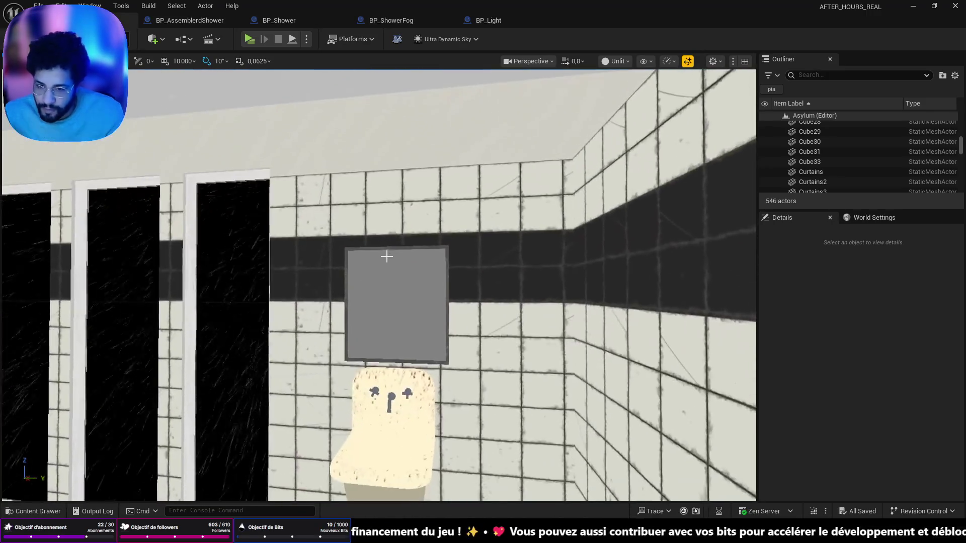
{"action": "left_click", "coordinate": [422, 310]}
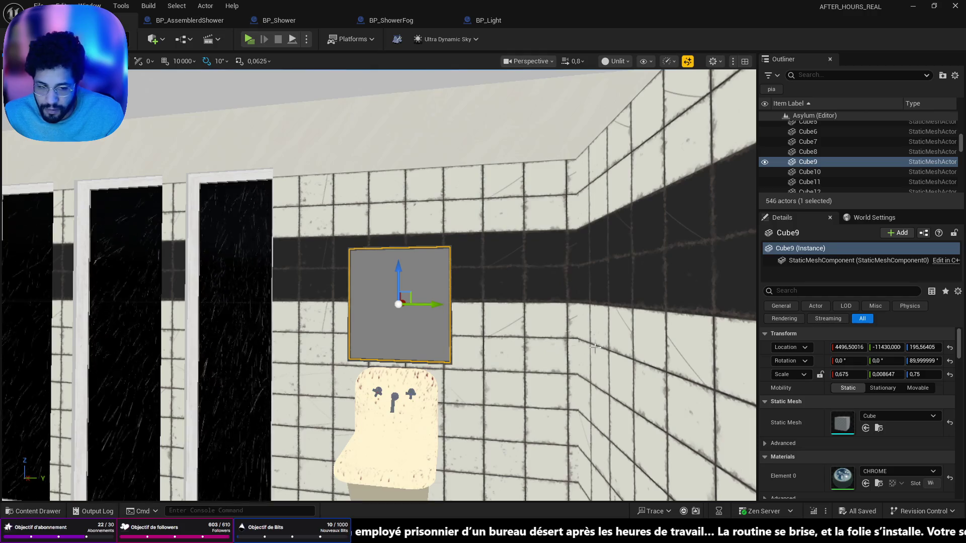
{"action": "left_click", "coordinate": [879, 428]}
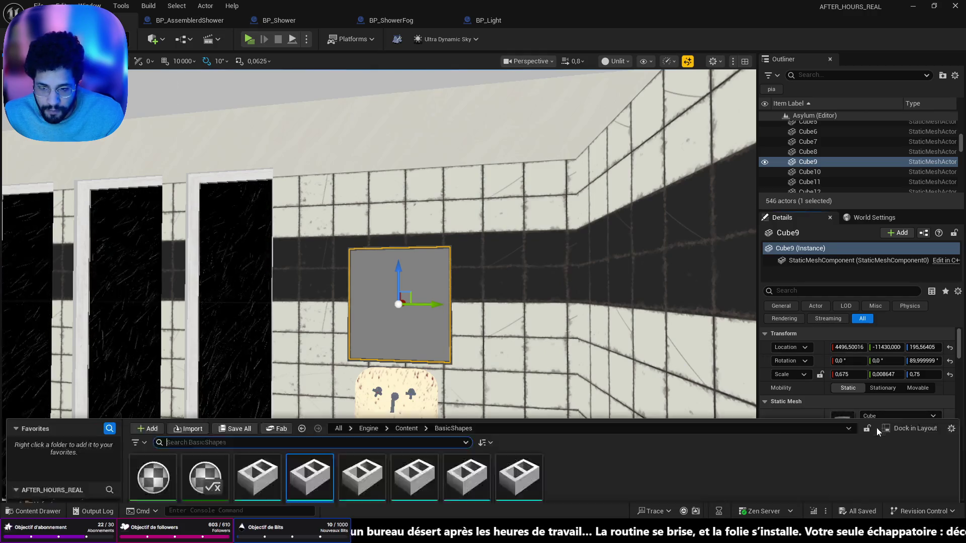
{"action": "key", "text": "ctrl+space"}
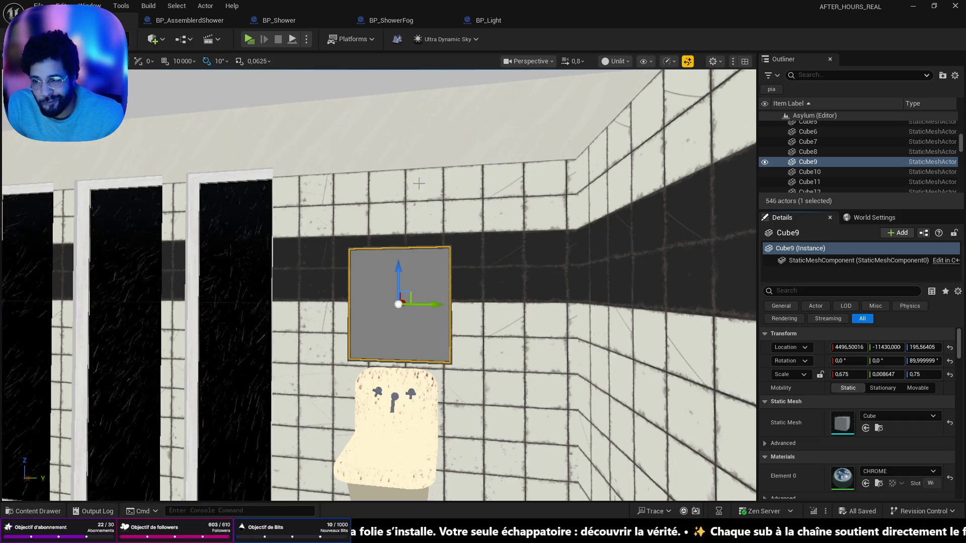
{"action": "left_click", "coordinate": [205, 6]}
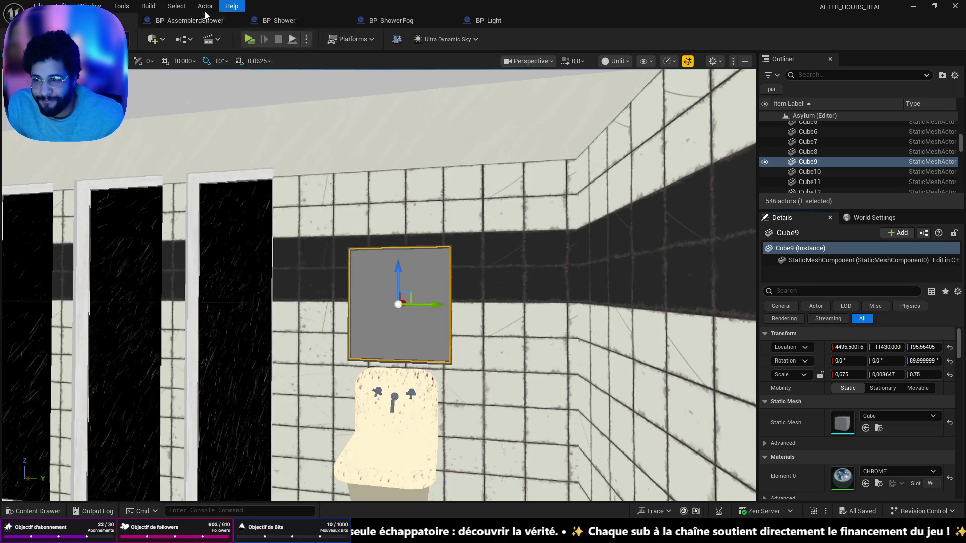
Convert Cube9 to a static mesh named todoMirror, saved in MESH_BLENDER/ASYLUM/BathRoom.
{"action": "mouse_move", "coordinate": [352, 66]}
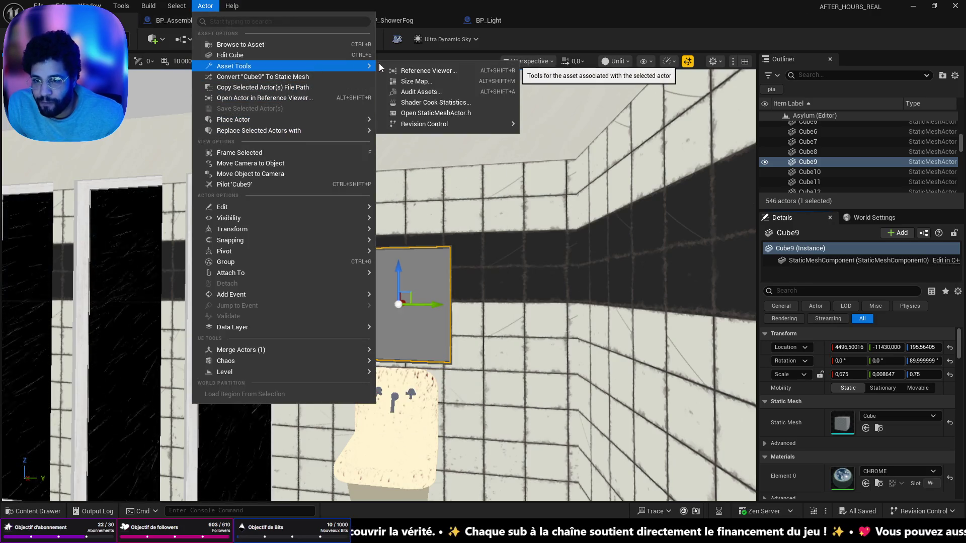
{"action": "mouse_move", "coordinate": [249, 130]}
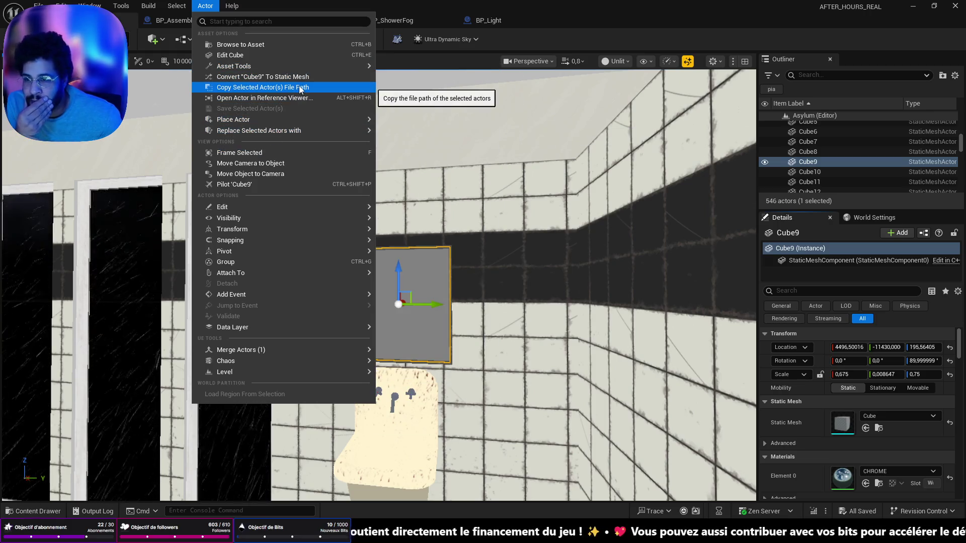
{"action": "left_click", "coordinate": [298, 77]}
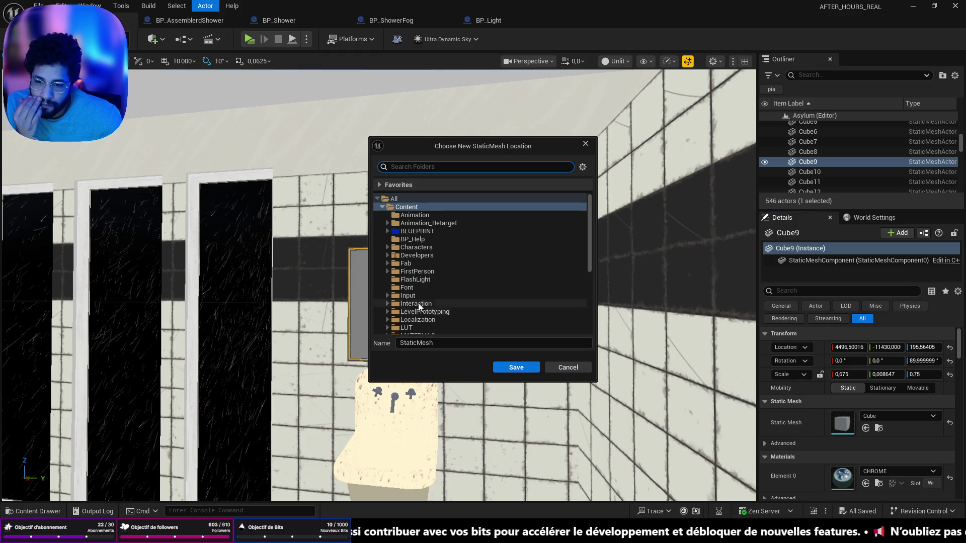
{"action": "scroll", "coordinate": [403, 261], "scroll_direction": "down", "scroll_amount": 4}
{"action": "left_click", "coordinate": [401, 255]}
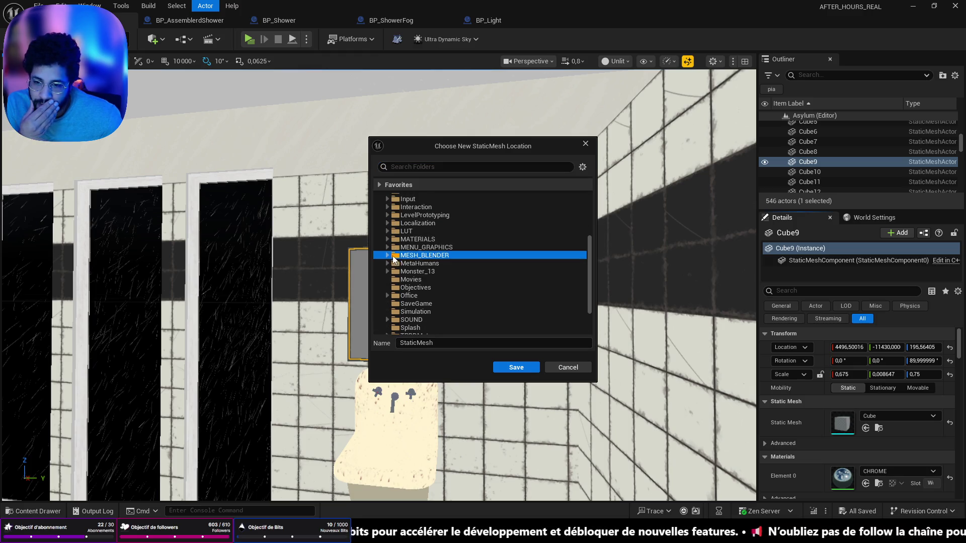
{"action": "double_click", "coordinate": [392, 256]}
{"action": "left_click", "coordinate": [411, 264]}
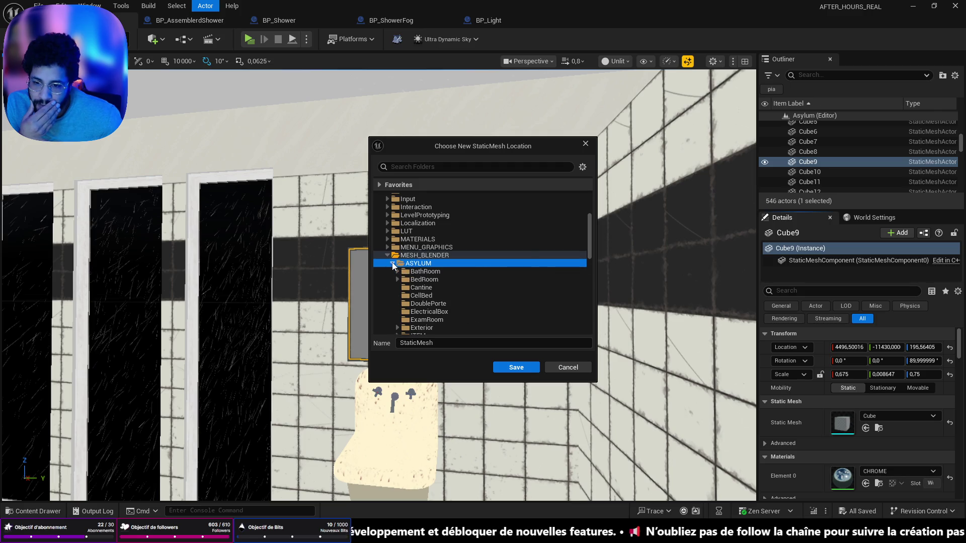
{"action": "left_click", "coordinate": [392, 261]}
{"action": "left_click", "coordinate": [396, 255]}
{"action": "left_click", "coordinate": [397, 256]}
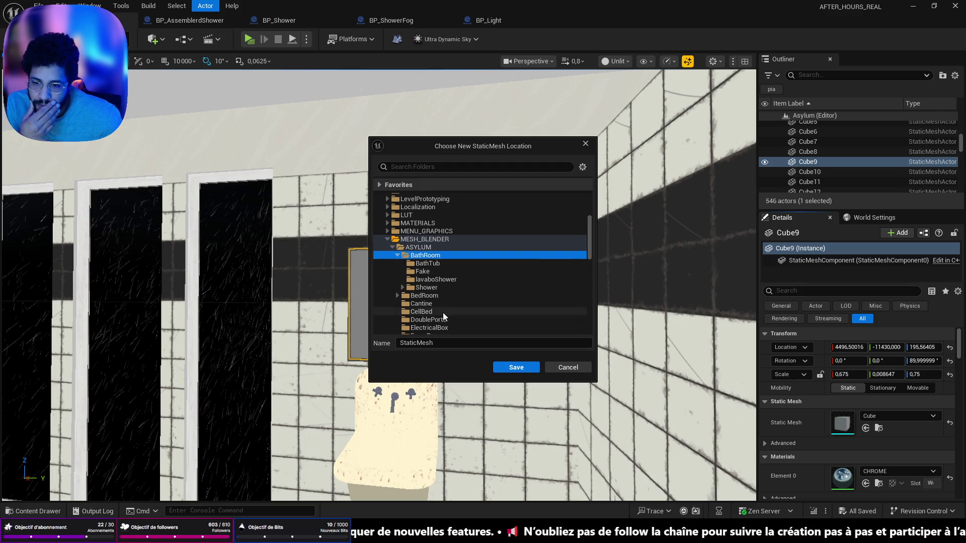
{"action": "double_click", "coordinate": [443, 342]}
{"action": "type", "text": "todoMirror"}
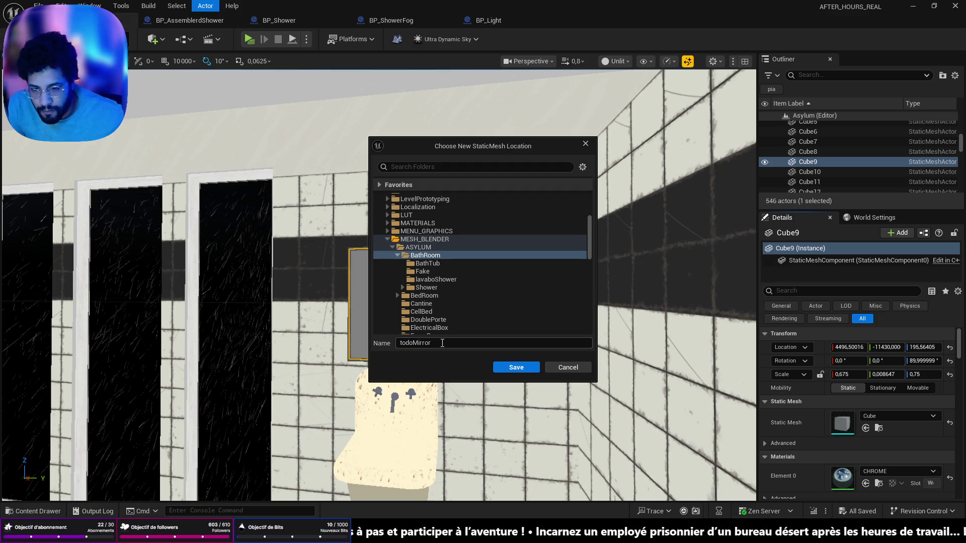
{"action": "left_click", "coordinate": [510, 369]}
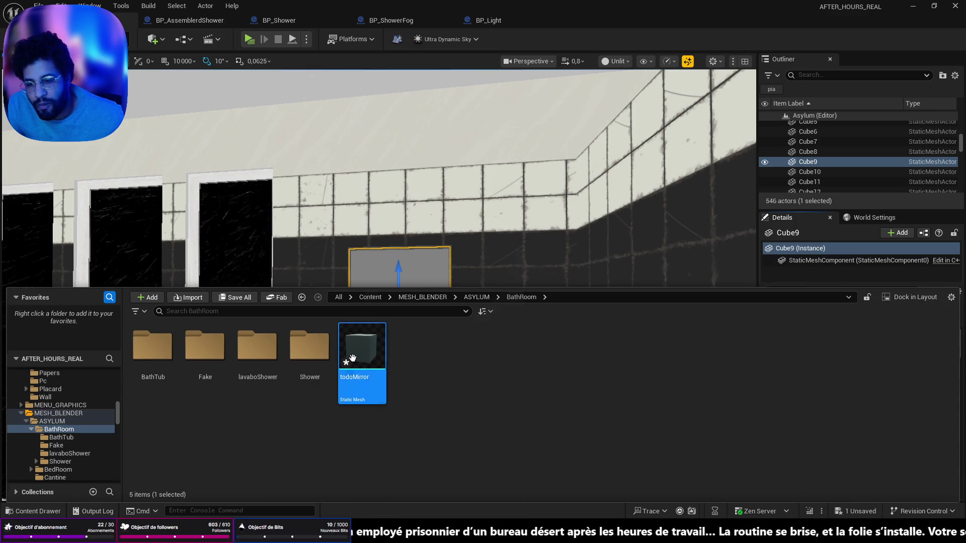
Open the todoMirror mesh, orbit its preview, and close the mesh editor.
{"action": "double_click", "coordinate": [370, 353]}
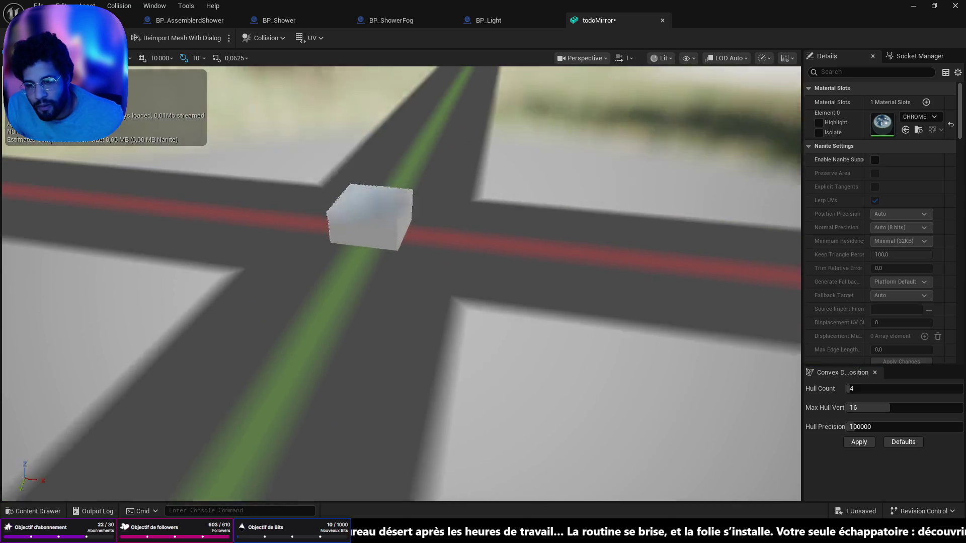
{"action": "mouse_move", "coordinate": [460, 260]}
{"action": "left_mouse_down"}
{"action": "mouse_move", "coordinate": [460, 217]}
{"action": "mouse_move", "coordinate": [460, 261]}
{"action": "left_mouse_up"}
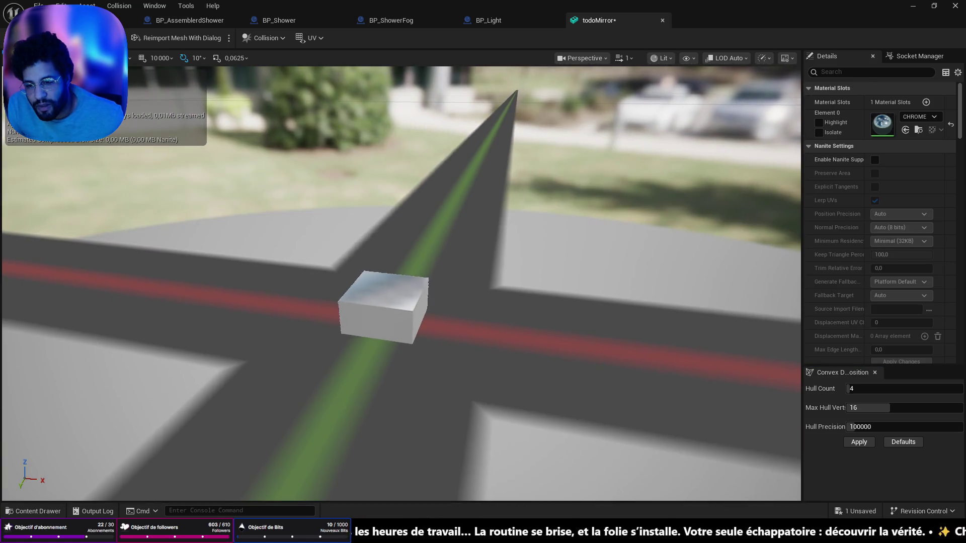
{"action": "left_click", "coordinate": [662, 21]}
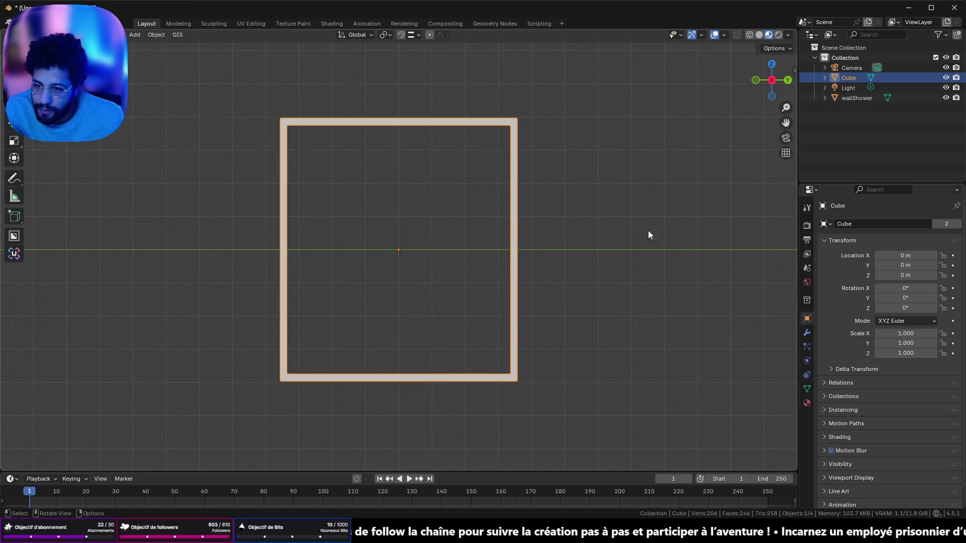
Snap the 3D cursor to the frame and add a new cube at its centre.
{"action": "key", "text": "shift+s"}
{"action": "left_click", "coordinate": [588, 309]}
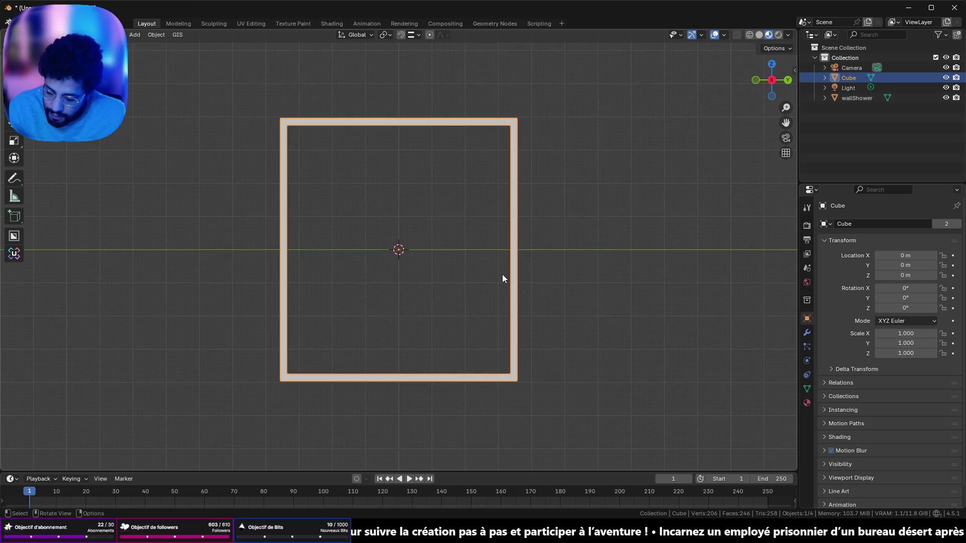
{"action": "key", "text": "shift+a"}
{"action": "mouse_move", "coordinate": [482, 267]}
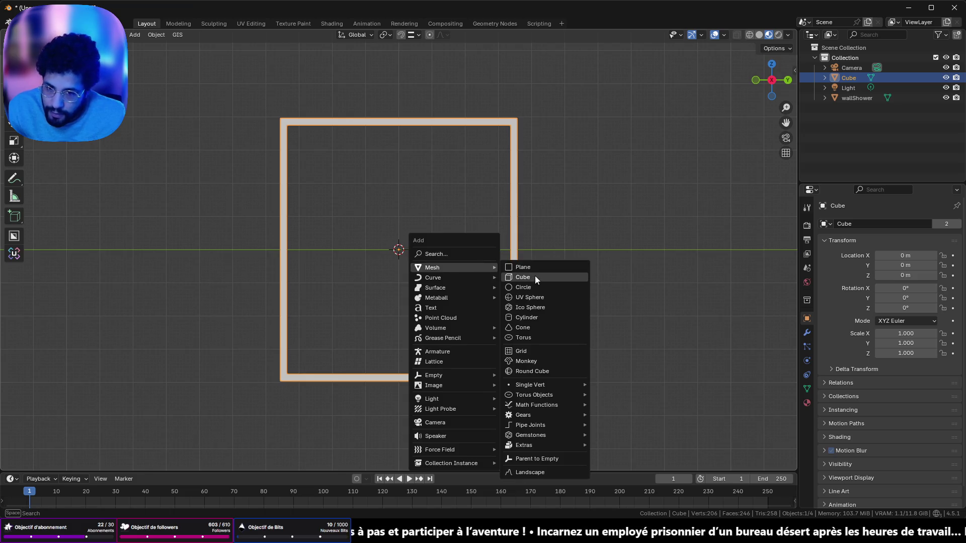
{"action": "left_click", "coordinate": [535, 276]}
Shrink the new cube to frame size and stretch it taller to fill the frame.
{"action": "key", "text": "s"}
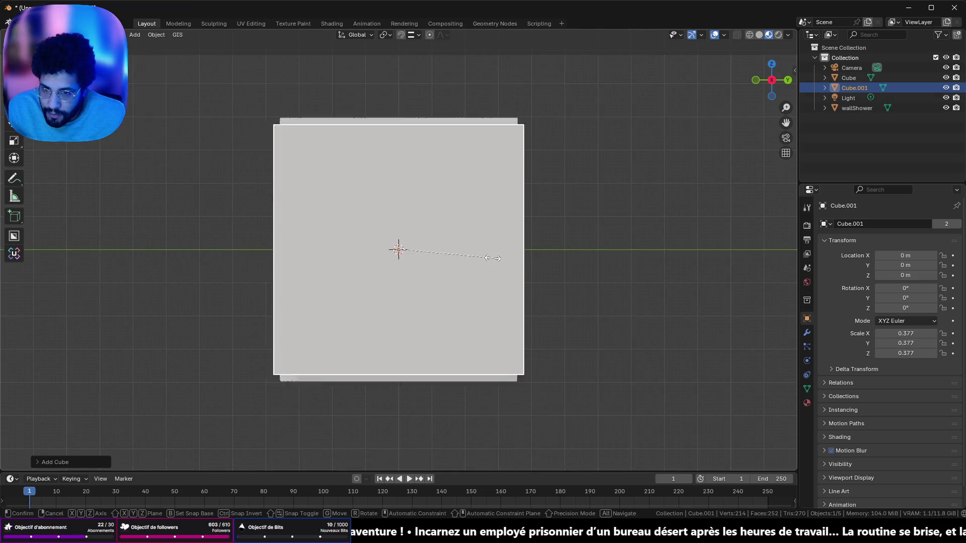
{"action": "left_click", "coordinate": [503, 256]}
{"action": "key", "text": "s"}
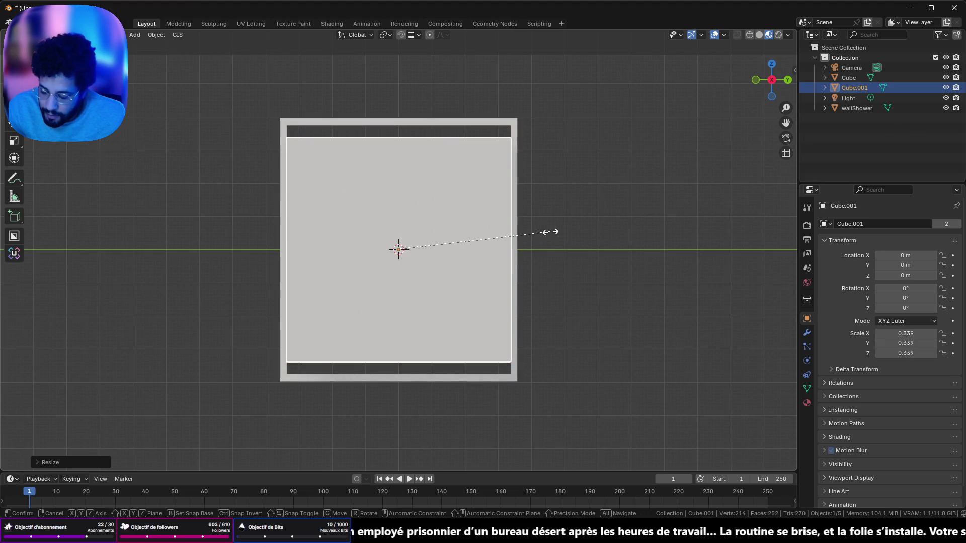
{"action": "key", "text": "x"}
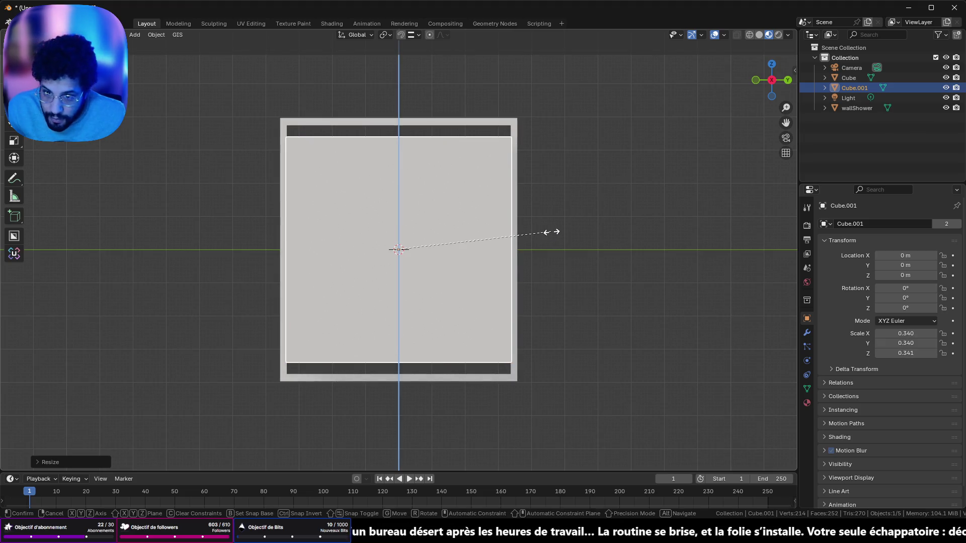
{"action": "left_click", "coordinate": [566, 232]}
{"action": "key", "text": "Tab"}
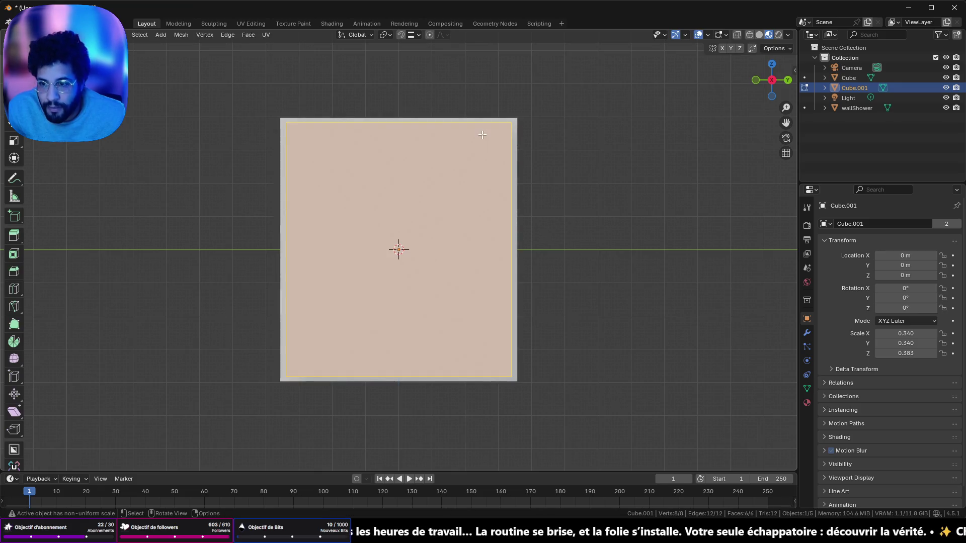
{"action": "left_click_drag", "start_coordinate": [485, 144], "coordinate": [569, 179]}
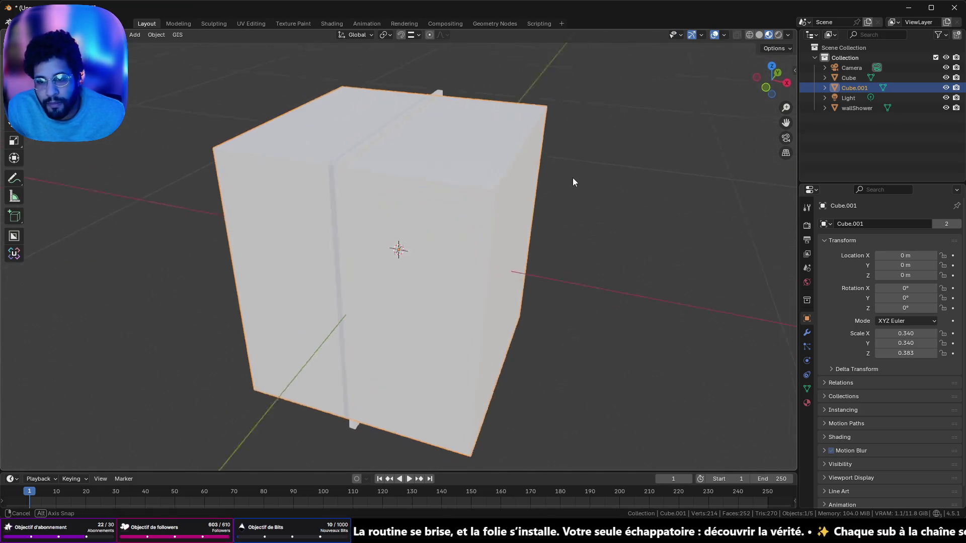
{"action": "left_click", "coordinate": [765, 67]}
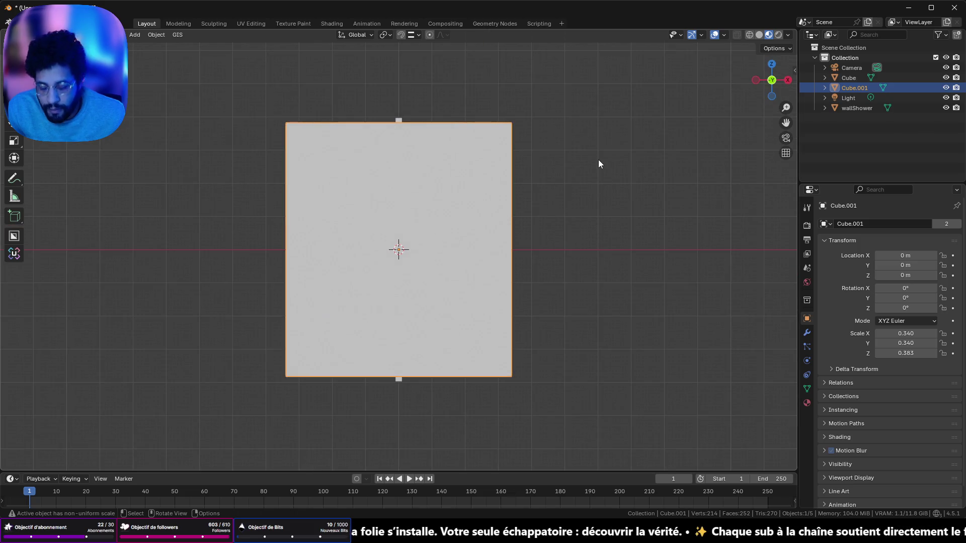
Flatten the cube into a thin pane scaled 0.004 × 0.340 × 0.383.
{"action": "key", "text": "s"}
{"action": "key", "text": "z"}
{"action": "key", "text": "x"}
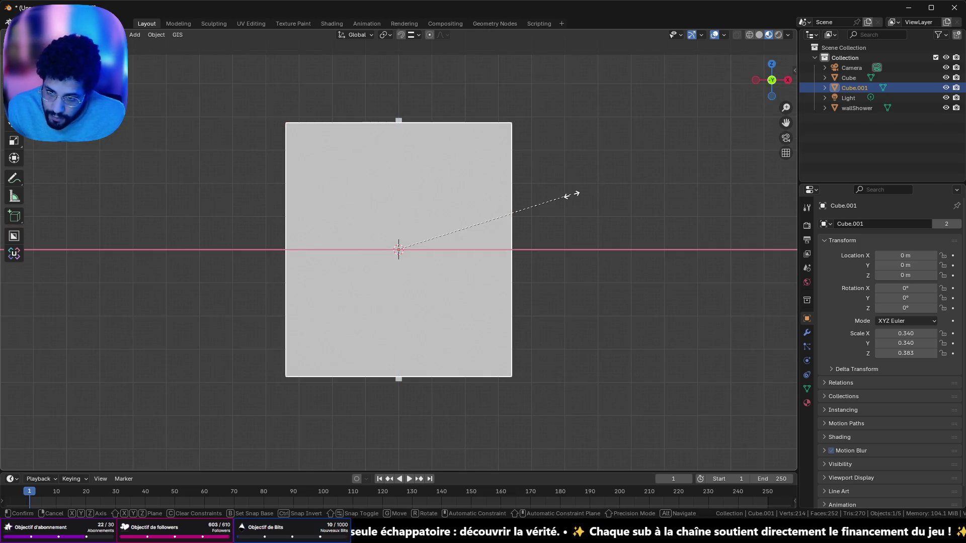
{"action": "left_click", "coordinate": [400, 250]}
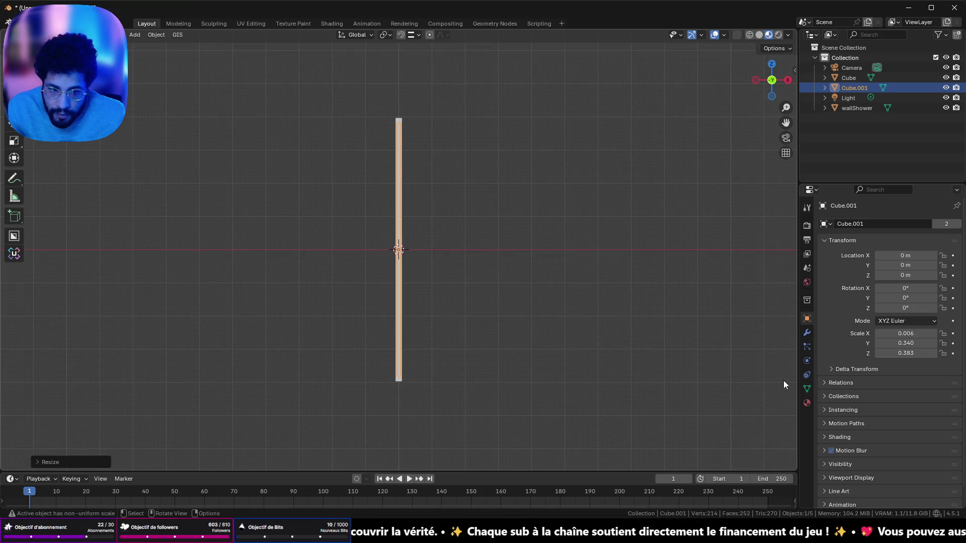
{"action": "mouse_move", "coordinate": [674, 264]}
{"action": "left_mouse_down"}
{"action": "mouse_move", "coordinate": [478, 257]}
{"action": "mouse_move", "coordinate": [416, 314]}
{"action": "mouse_move", "coordinate": [559, 304]}
{"action": "mouse_move", "coordinate": [626, 269]}
{"action": "mouse_move", "coordinate": [447, 177]}
{"action": "mouse_move", "coordinate": [488, 142]}
{"action": "mouse_move", "coordinate": [388, 181]}
{"action": "mouse_move", "coordinate": [457, 168]}
{"action": "mouse_move", "coordinate": [474, 136]}
{"action": "mouse_move", "coordinate": [469, 100]}
{"action": "mouse_move", "coordinate": [450, 138]}
{"action": "mouse_move", "coordinate": [476, 106]}
{"action": "mouse_move", "coordinate": [453, 279]}
{"action": "mouse_move", "coordinate": [432, 253]}
{"action": "mouse_move", "coordinate": [493, 282]}
{"action": "mouse_move", "coordinate": [677, 86]}
{"action": "left_mouse_up"}
{"action": "left_click", "coordinate": [759, 34]}
{"action": "left_click_drag", "start_coordinate": [521, 193], "coordinate": [518, 216]}
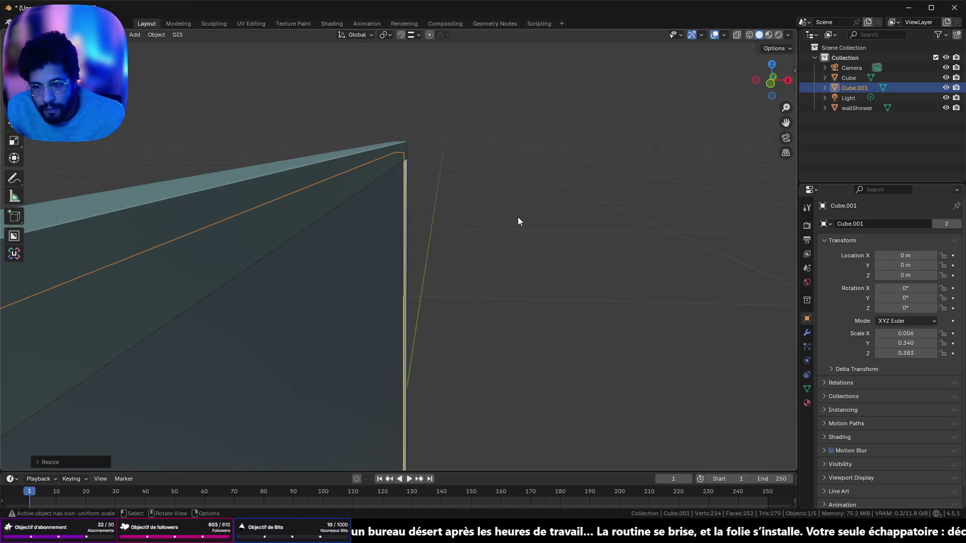
{"action": "key", "text": "s"}
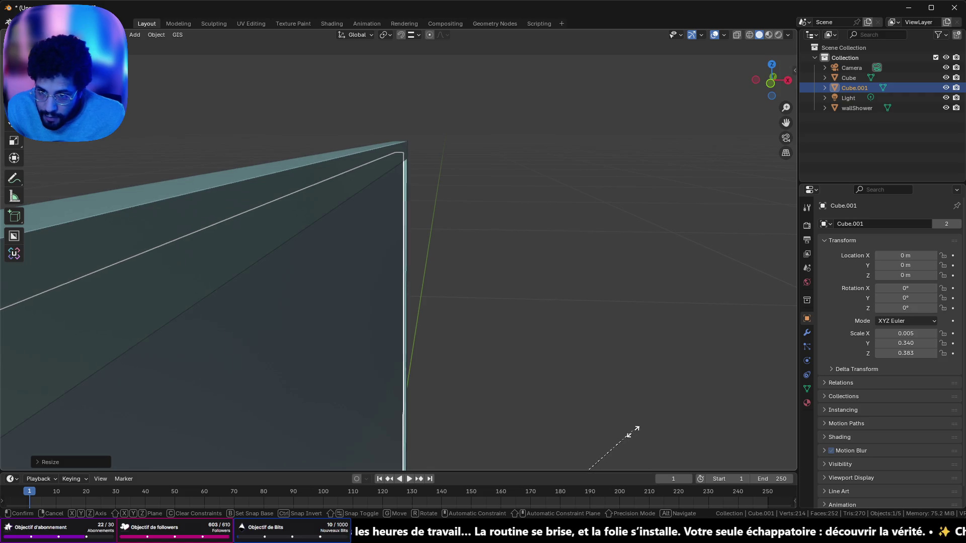
{"action": "left_click", "coordinate": [523, 50]}
{"action": "mouse_move", "coordinate": [528, 293]}
{"action": "left_mouse_down"}
{"action": "mouse_move", "coordinate": [520, 224]}
{"action": "mouse_move", "coordinate": [532, 155]}
{"action": "mouse_move", "coordinate": [470, 145]}
{"action": "mouse_move", "coordinate": [297, 162]}
{"action": "mouse_move", "coordinate": [285, 172]}
{"action": "mouse_move", "coordinate": [76, 160]}
{"action": "mouse_move", "coordinate": [98, 144]}
{"action": "left_mouse_up"}
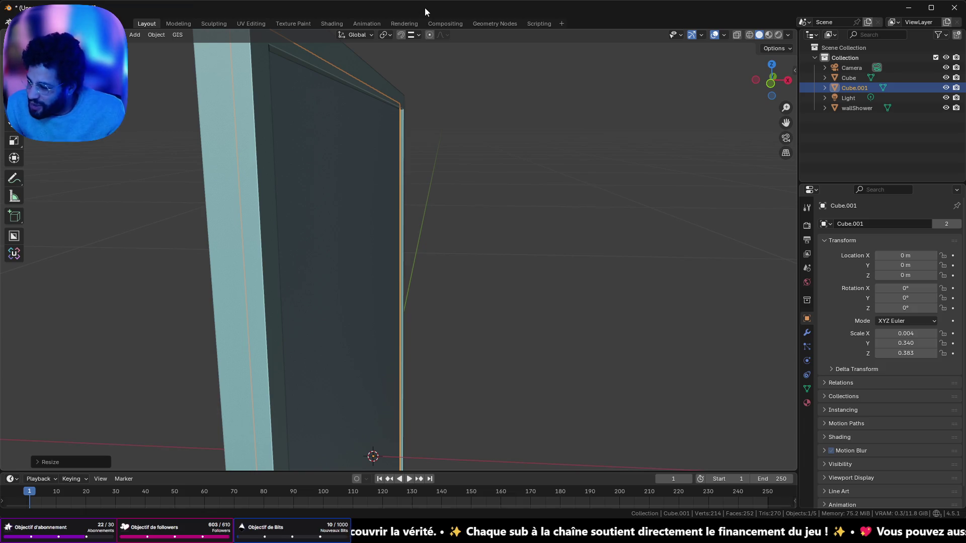
{"action": "mouse_move", "coordinate": [410, 68]}
{"action": "left_mouse_down"}
{"action": "mouse_move", "coordinate": [356, 213]}
{"action": "mouse_move", "coordinate": [355, 249]}
{"action": "mouse_move", "coordinate": [345, 237]}
{"action": "mouse_move", "coordinate": [381, 246]}
{"action": "left_mouse_up"}
{"action": "key", "text": "ctrl+s"}
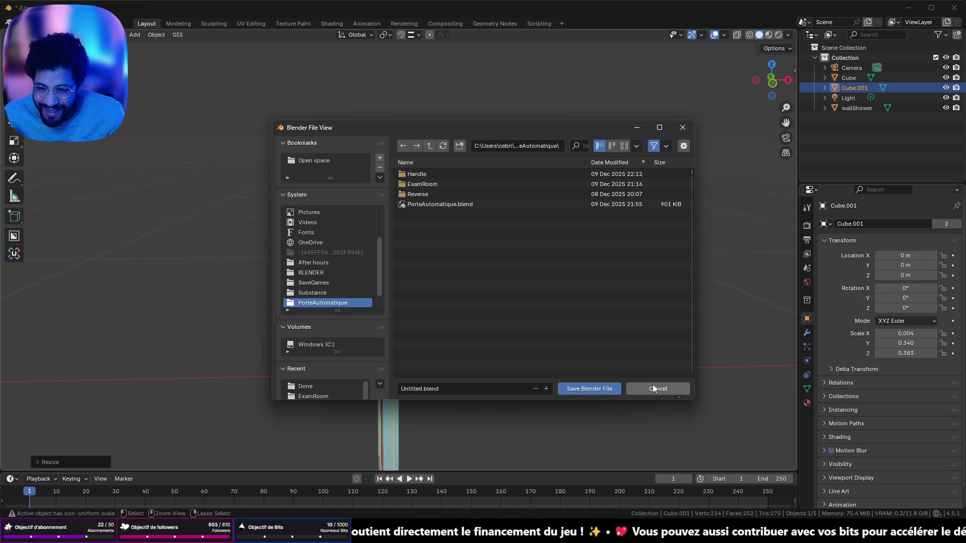
Cancel the save dialog, turn to face the glass panel, and resize it.
{"action": "left_click", "coordinate": [653, 387]}
{"action": "key", "text": "ctrl+s"}
{"action": "left_click", "coordinate": [644, 384]}
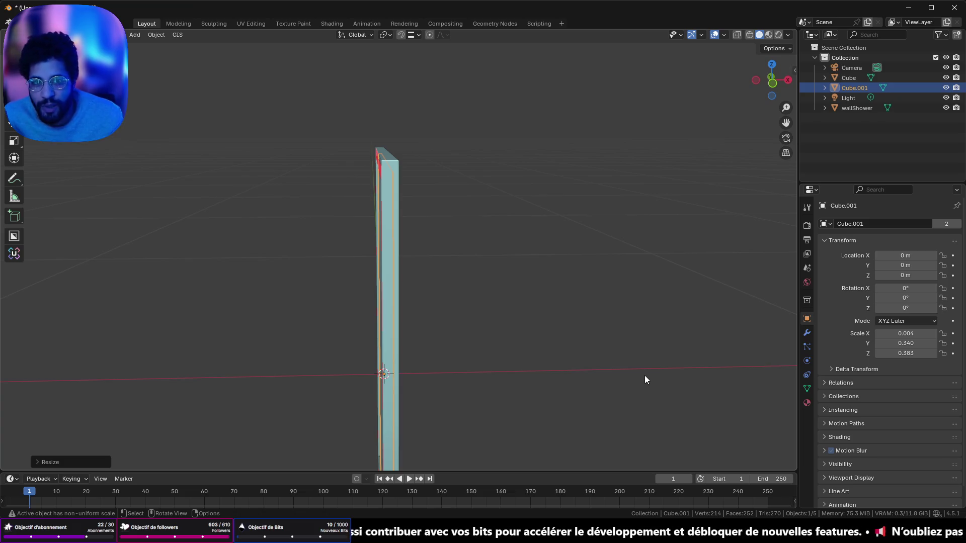
{"action": "left_click", "coordinate": [772, 82]}
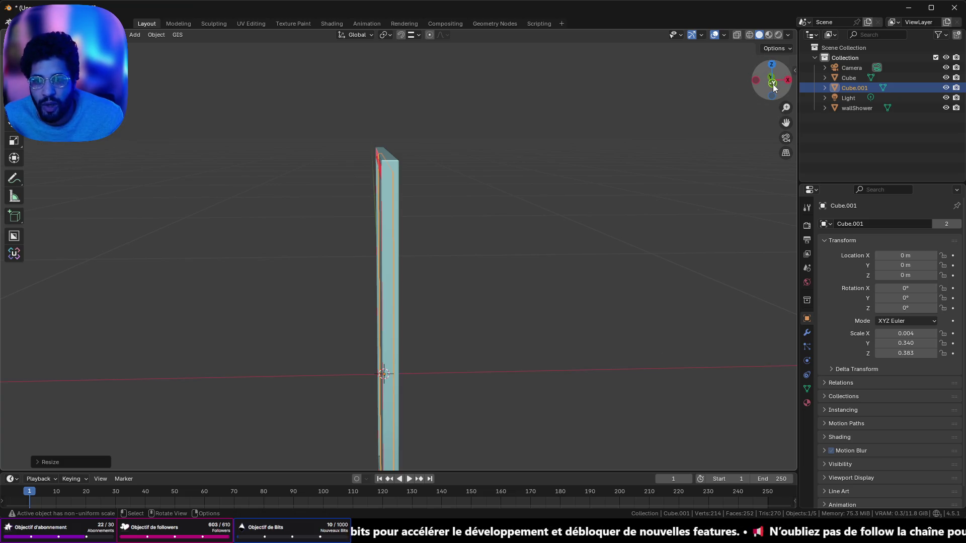
{"action": "scroll", "coordinate": [425, 189], "scroll_direction": "up", "scroll_amount": 7}
{"action": "scroll", "coordinate": [426, 190], "scroll_direction": "down", "scroll_amount": 5}
{"action": "mouse_move", "coordinate": [425, 185]}
{"action": "left_mouse_down"}
{"action": "mouse_move", "coordinate": [577, 224]}
{"action": "mouse_move", "coordinate": [602, 242]}
{"action": "mouse_move", "coordinate": [621, 227]}
{"action": "mouse_move", "coordinate": [407, 240]}
{"action": "mouse_move", "coordinate": [479, 225]}
{"action": "mouse_move", "coordinate": [371, 238]}
{"action": "mouse_move", "coordinate": [369, 226]}
{"action": "left_mouse_up"}
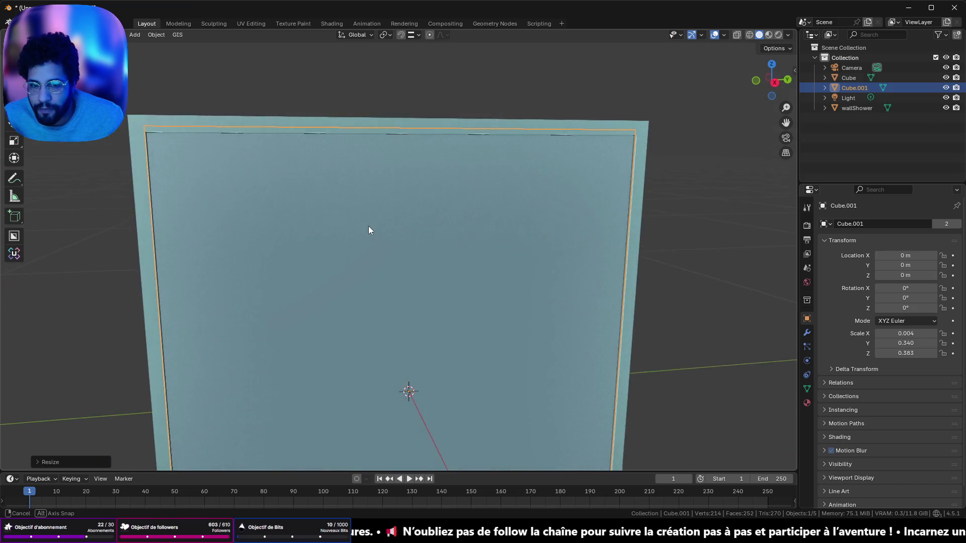
{"action": "scroll", "coordinate": [366, 223], "scroll_direction": "down", "scroll_amount": 2}
{"action": "left_click_drag", "start_coordinate": [493, 248], "coordinate": [478, 228]}
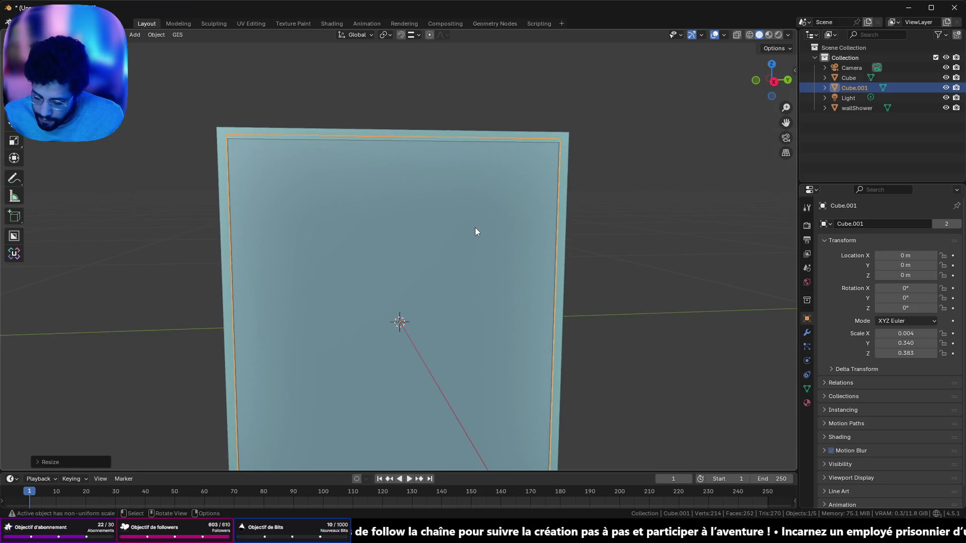
{"action": "key", "text": "s"}
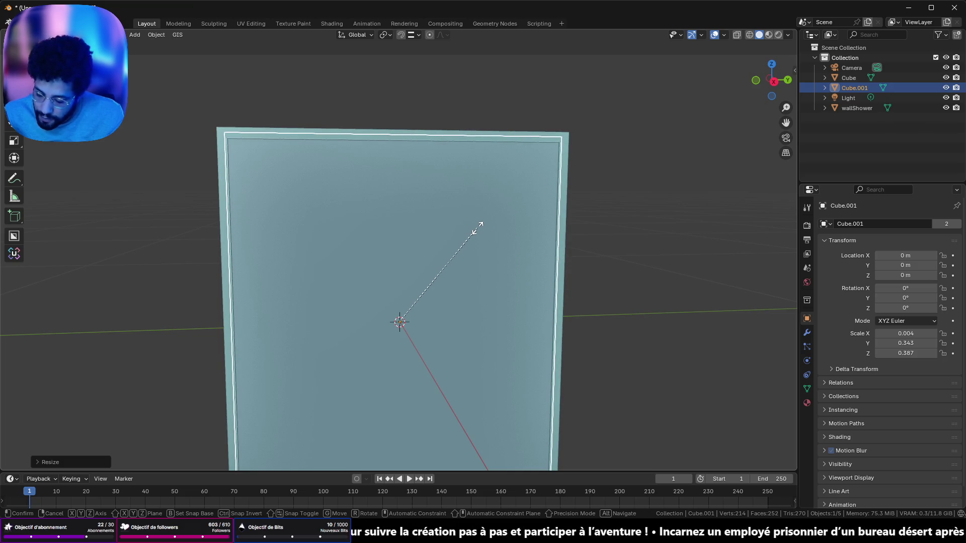
{"action": "left_click", "coordinate": [479, 227]}
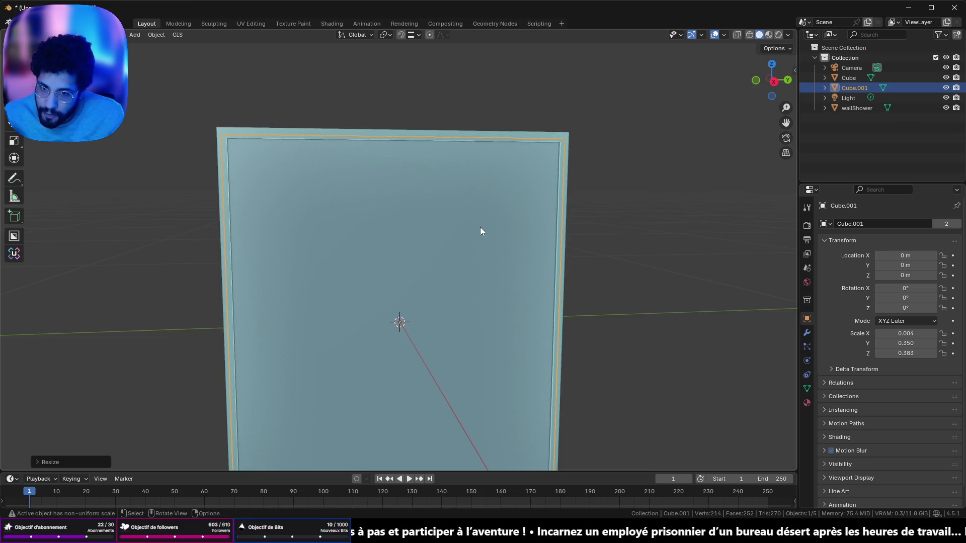
Scale the panel along Y to 0.347, then bring up the Apply transforms menu.
{"action": "scroll", "coordinate": [480, 227], "scroll_direction": "down", "scroll_amount": 4}
{"action": "left_click", "coordinate": [772, 80]}
{"action": "scroll", "coordinate": [603, 174], "scroll_direction": "up", "scroll_amount": 8}
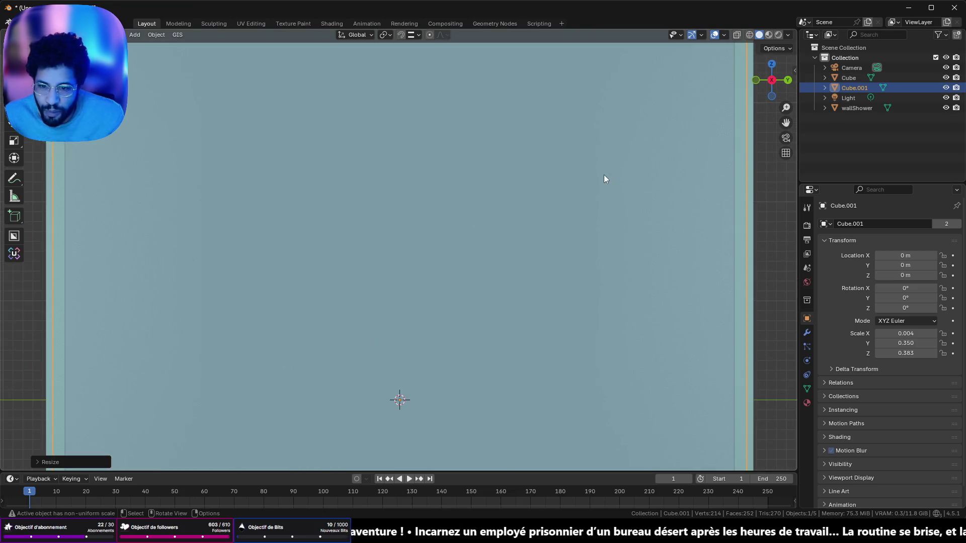
{"action": "scroll", "coordinate": [603, 174], "scroll_direction": "down", "scroll_amount": 3}
{"action": "key", "text": "s"}
{"action": "key", "text": "y"}
{"action": "left_click", "coordinate": [732, 127]}
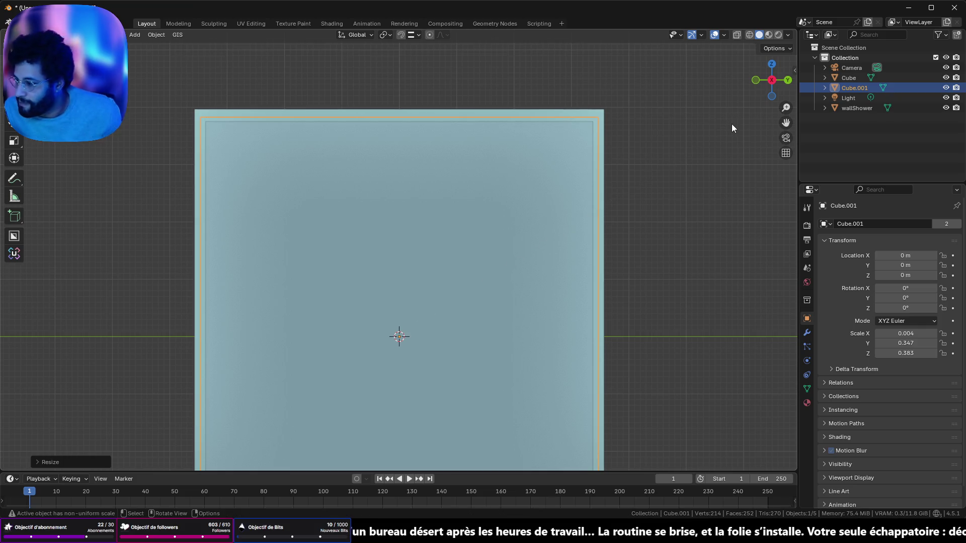
{"action": "key", "text": "Tab"}
{"action": "key", "text": "Tab"}
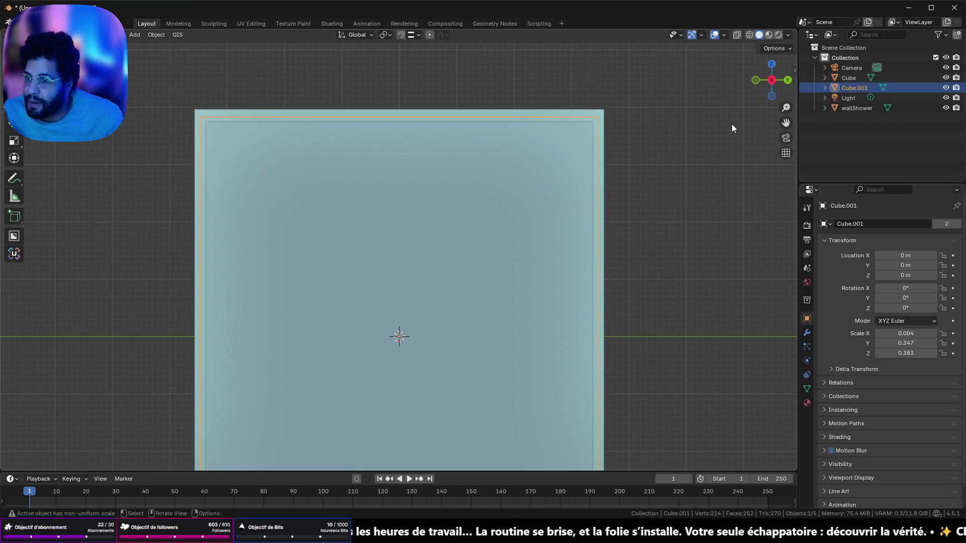
{"action": "key", "text": "ctrl+s"}
{"action": "left_click", "coordinate": [644, 390]}
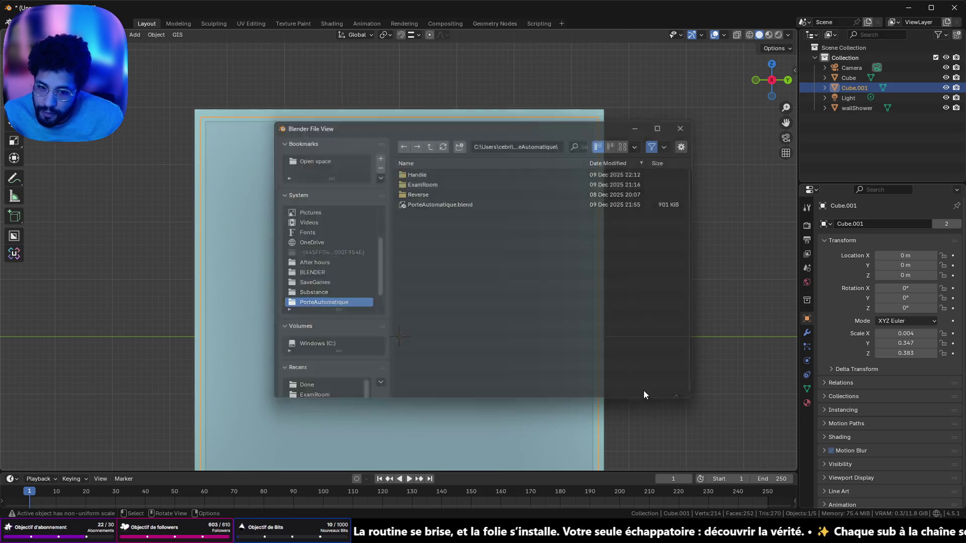
{"action": "key", "text": "ctrl+a"}
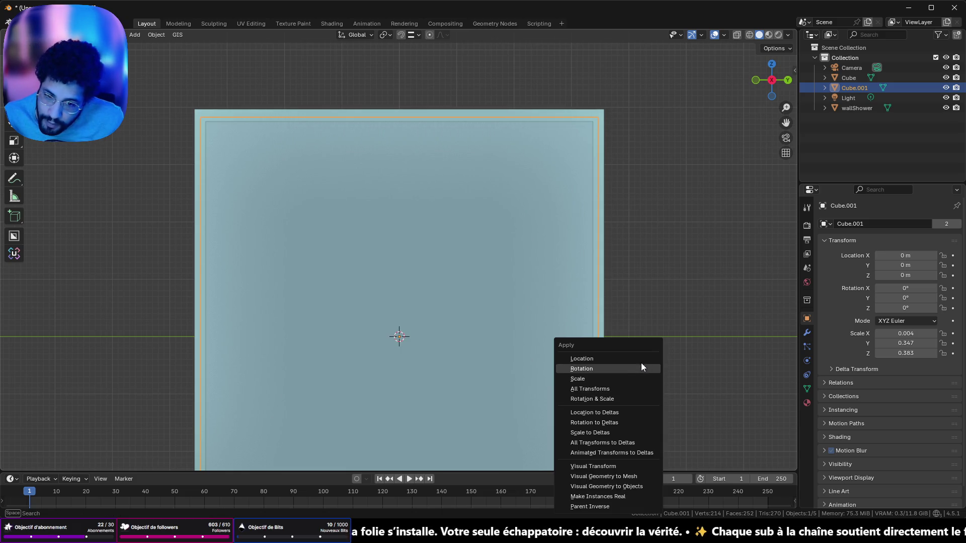
Apply All Transforms to Cube.001 so its scale reads 1.000 on every axis.
{"action": "left_click", "coordinate": [624, 388]}
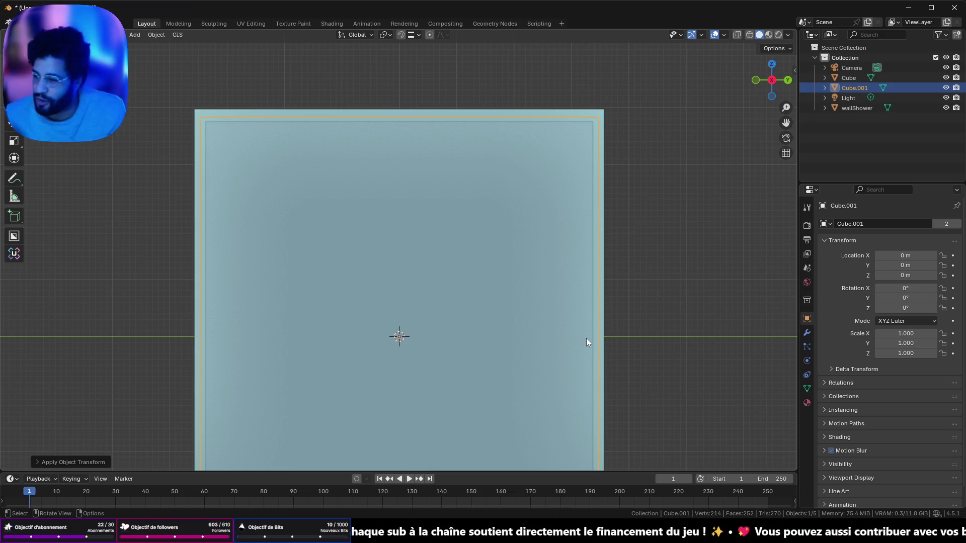
{"action": "left_click", "coordinate": [156, 35]}
{"action": "left_click", "coordinate": [156, 35]}
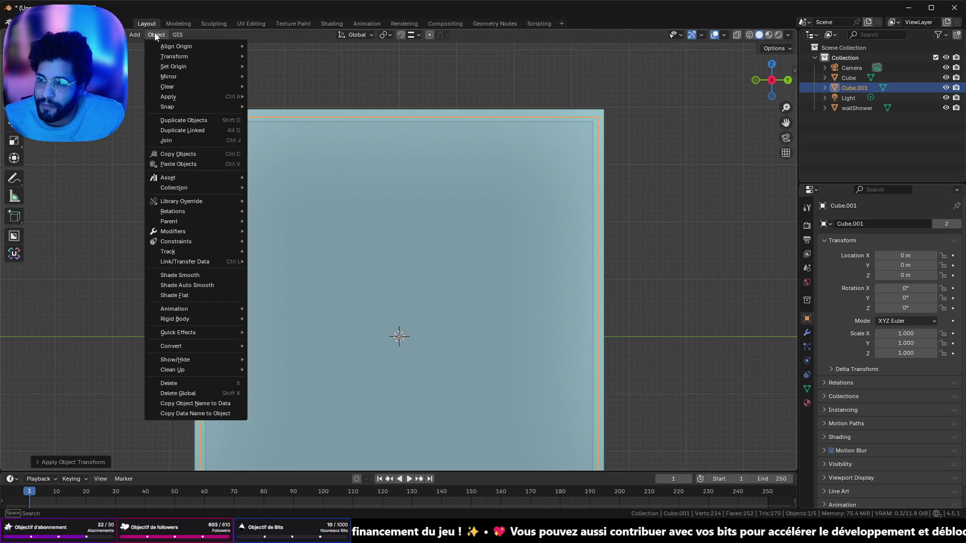
{"action": "mouse_move", "coordinate": [211, 347]}
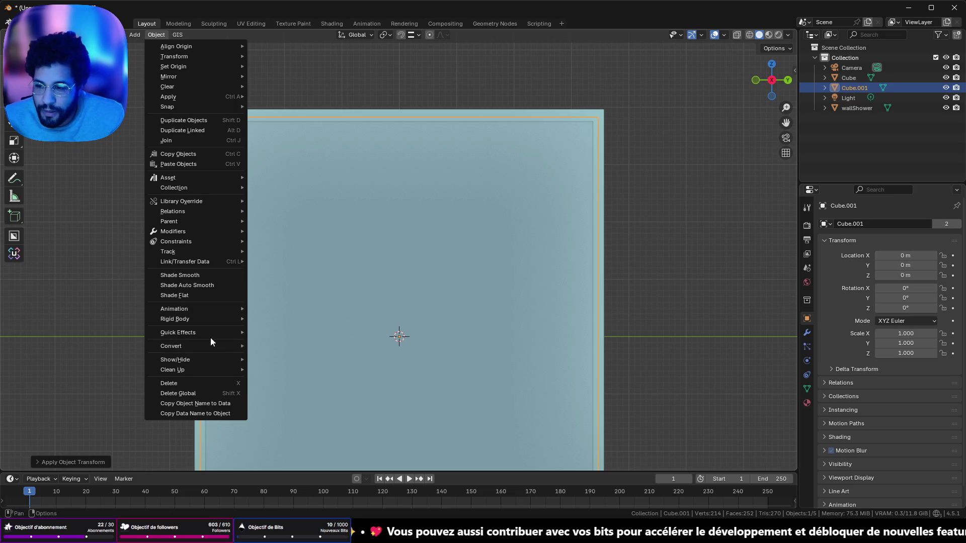
{"action": "left_click", "coordinate": [294, 376]}
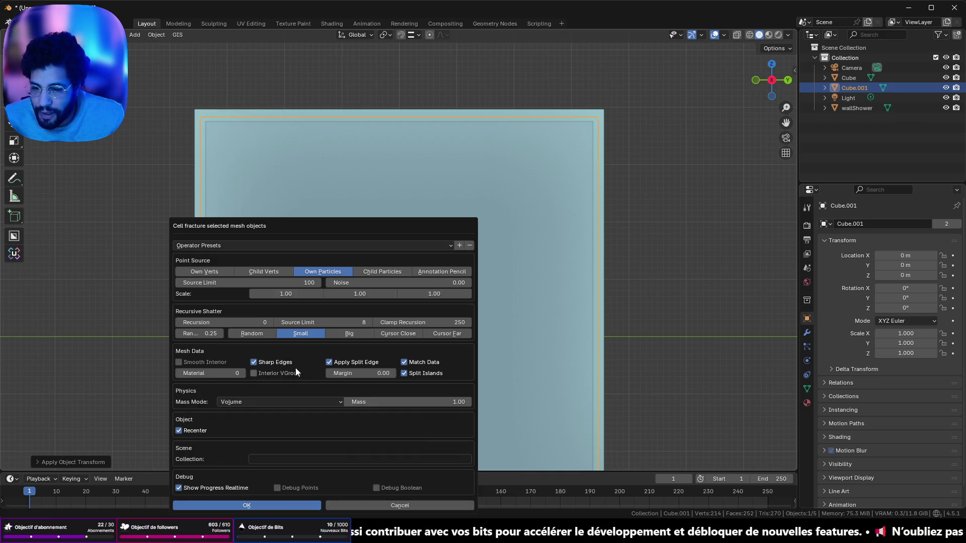
{"action": "left_click", "coordinate": [270, 504]}
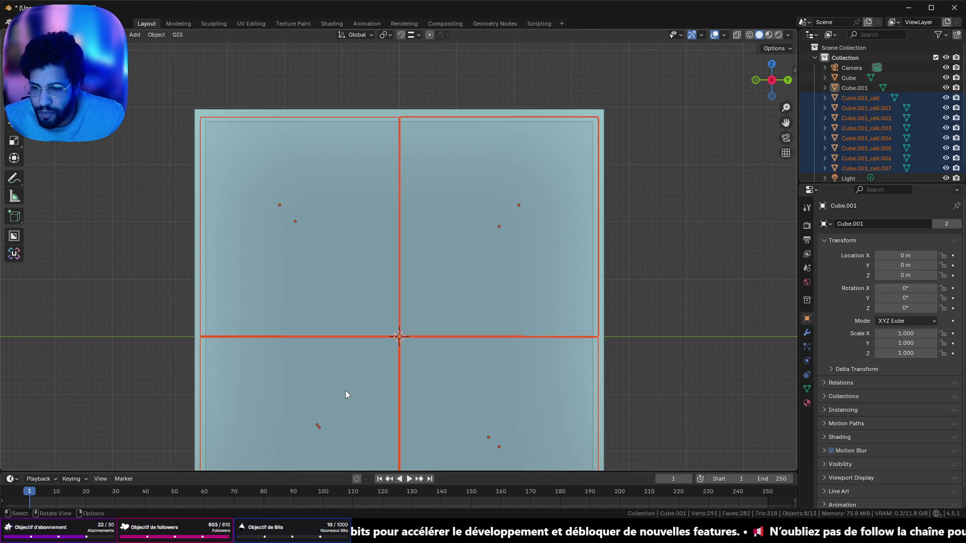
{"action": "scroll", "coordinate": [378, 291], "scroll_direction": "down", "scroll_amount": 3}
{"action": "key", "text": "ctrl+z"}
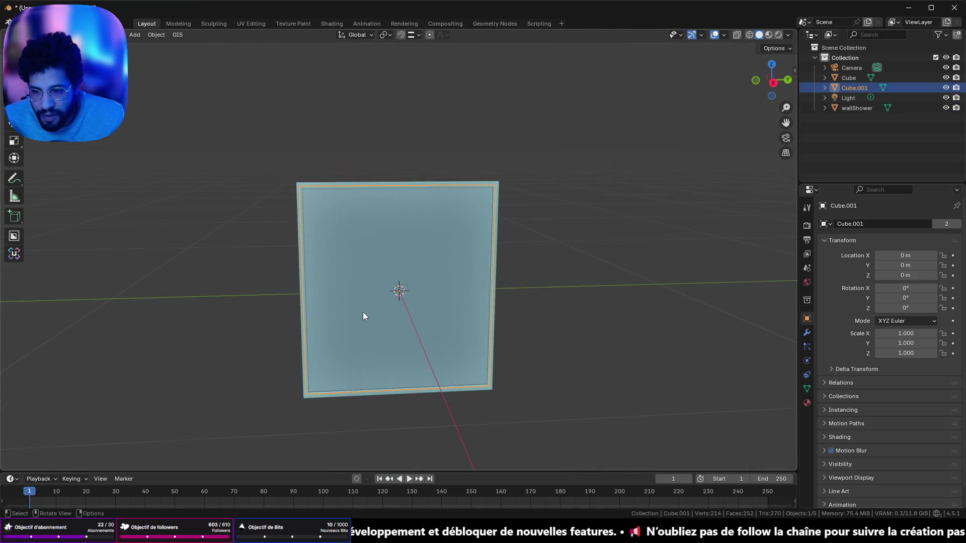
{"action": "left_click_drag", "start_coordinate": [363, 316], "coordinate": [367, 309]}
{"action": "left_click", "coordinate": [156, 36]}
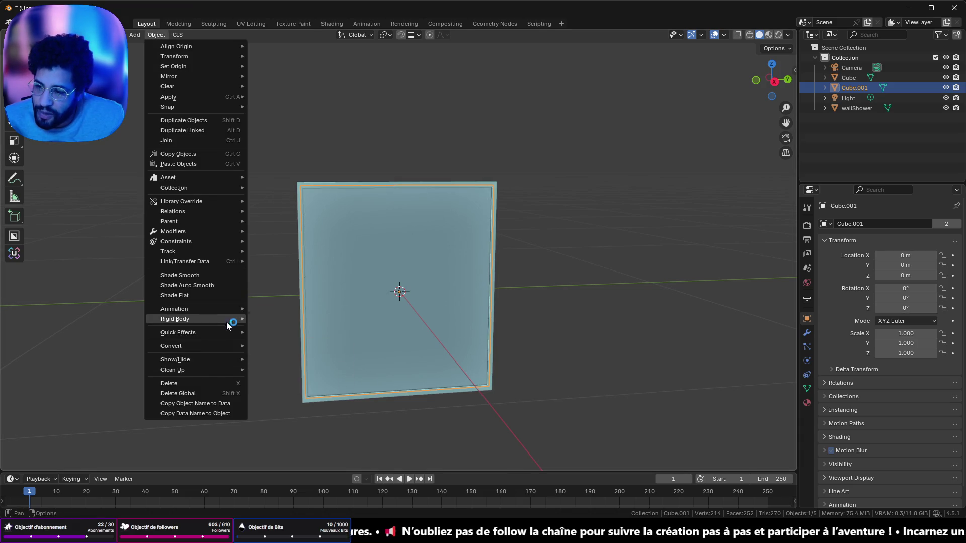
{"action": "mouse_move", "coordinate": [220, 334]}
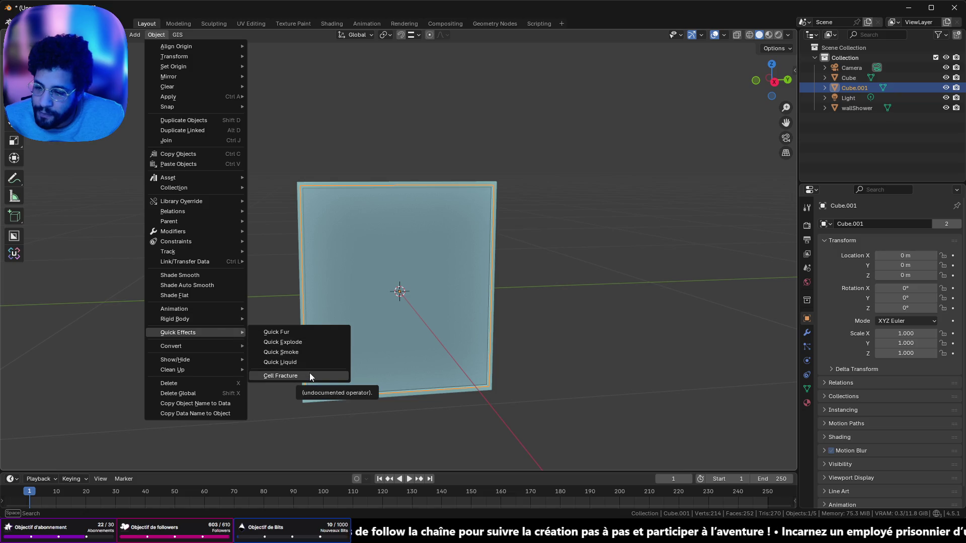
{"action": "left_click", "coordinate": [310, 376]}
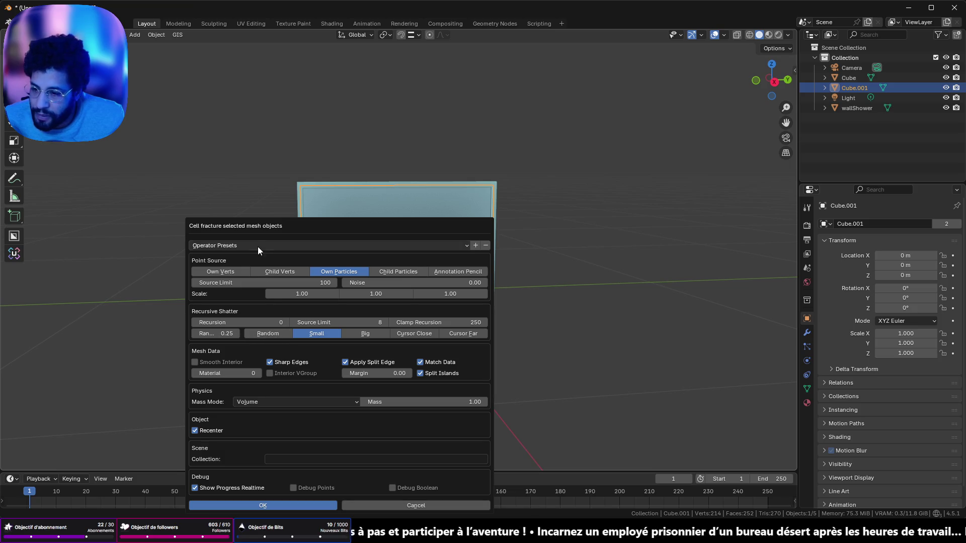
{"action": "mouse_move", "coordinate": [280, 222]}
{"action": "left_mouse_down"}
{"action": "mouse_move", "coordinate": [626, 95]}
{"action": "mouse_move", "coordinate": [778, 96]}
{"action": "left_mouse_up"}
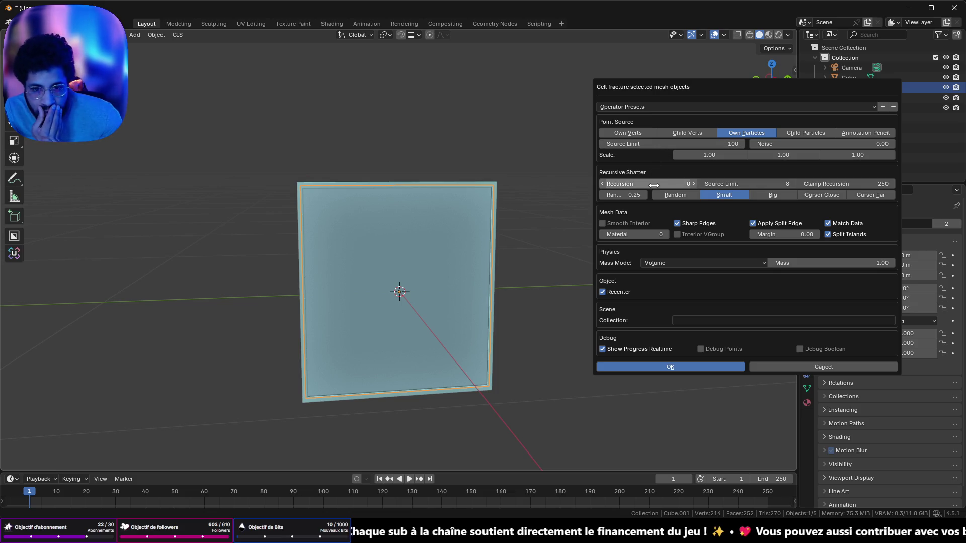
{"action": "left_click_drag", "start_coordinate": [651, 183], "coordinate": [651, 183]}
{"action": "left_click", "coordinate": [698, 366]}
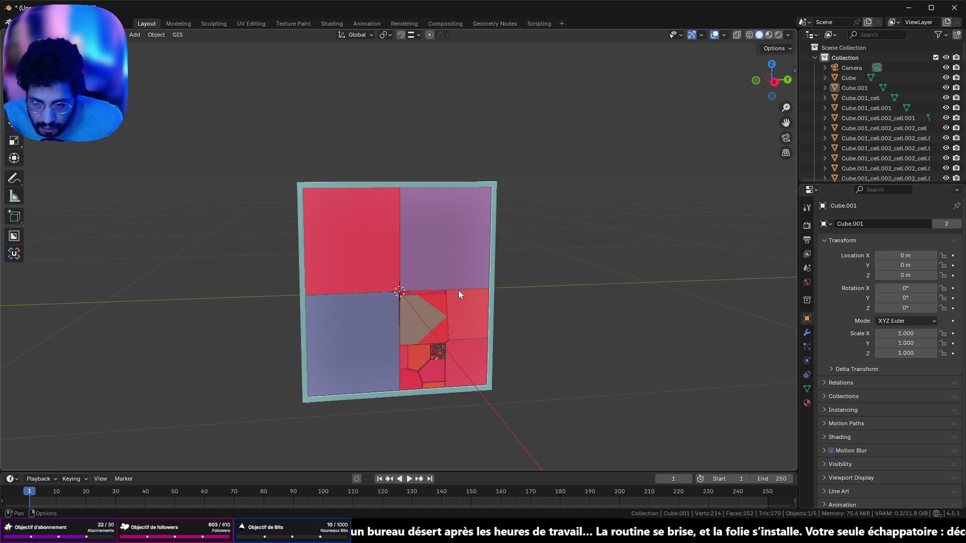
{"action": "key", "text": "ctrl+z"}
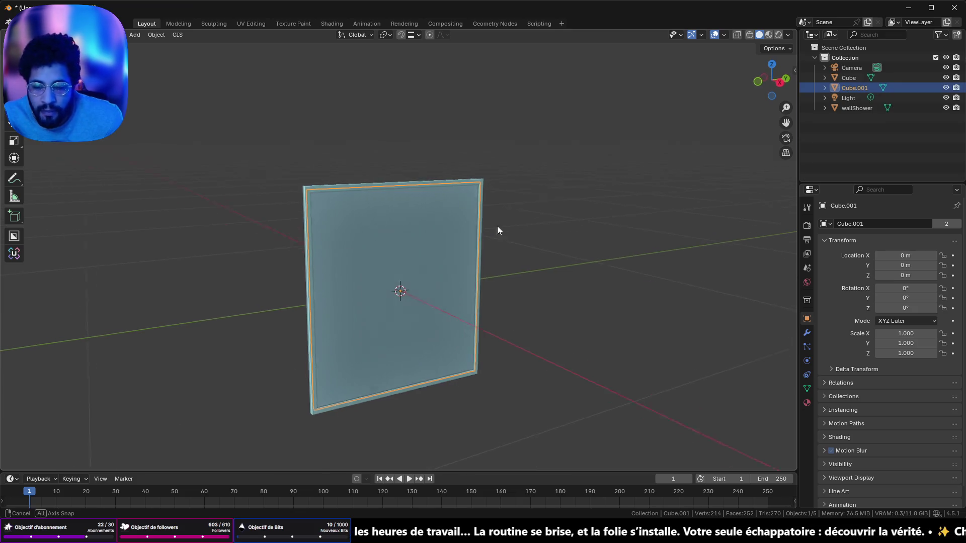
{"action": "key", "text": "Tab"}
{"action": "key", "text": "Tab"}
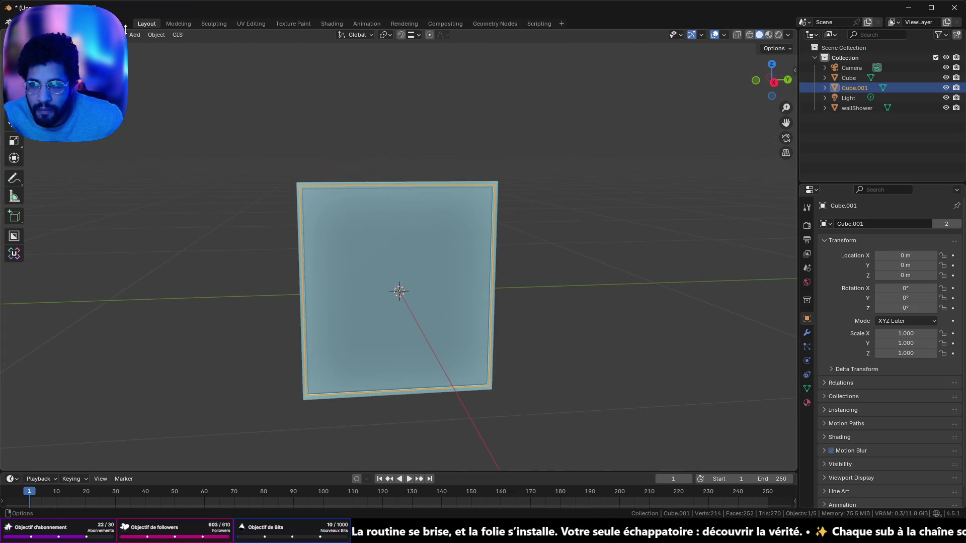
Shatter the glass panel with Cell Fracture at recursion 9.
{"action": "left_click", "coordinate": [156, 34]}
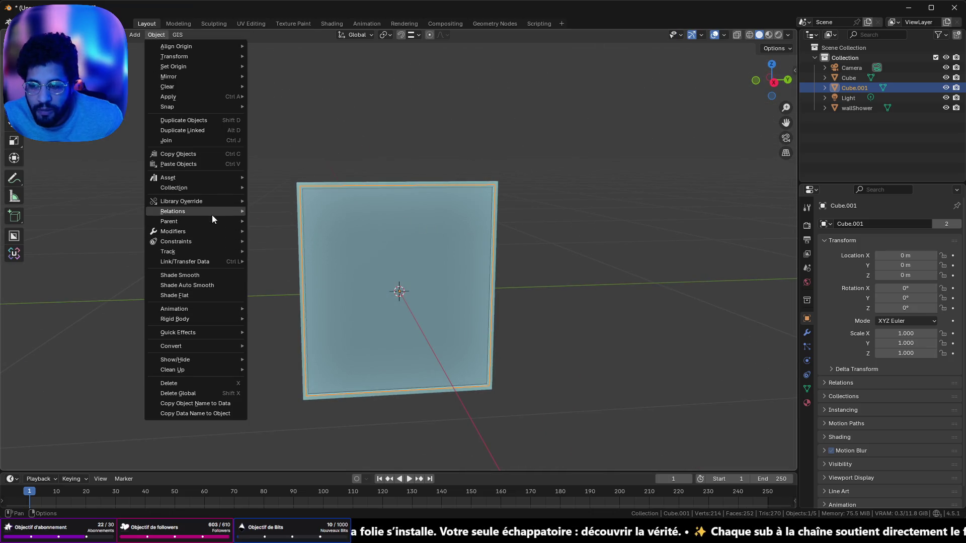
{"action": "mouse_move", "coordinate": [210, 332]}
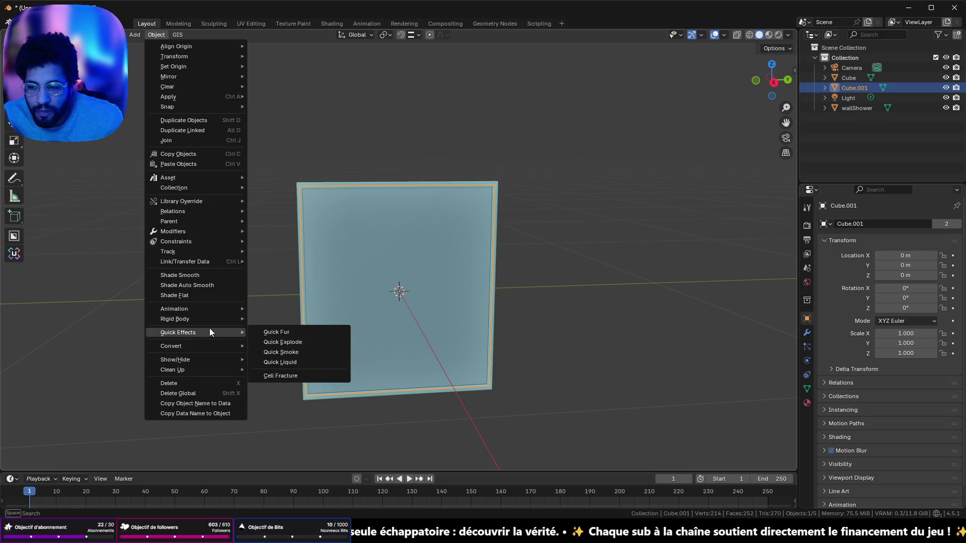
{"action": "left_click", "coordinate": [295, 374]}
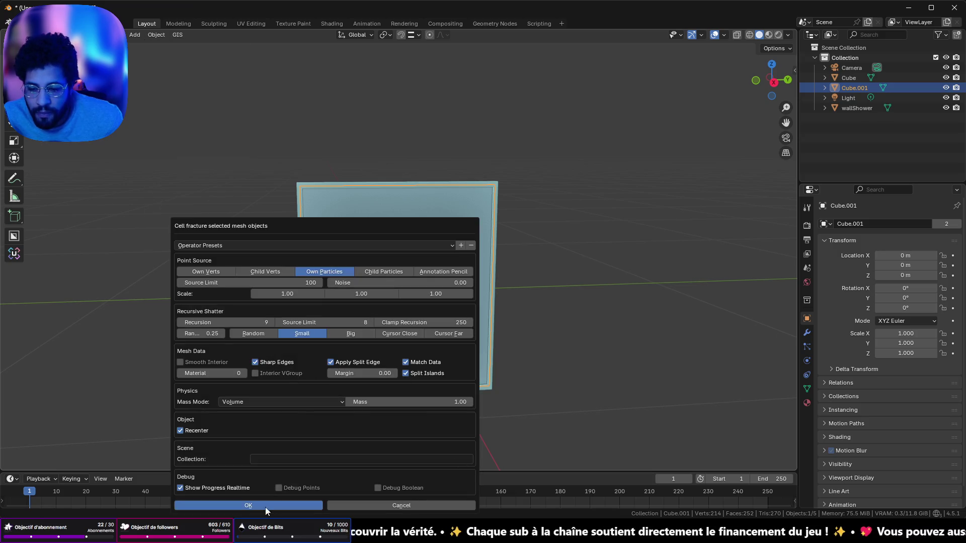
{"action": "left_click", "coordinate": [276, 506]}
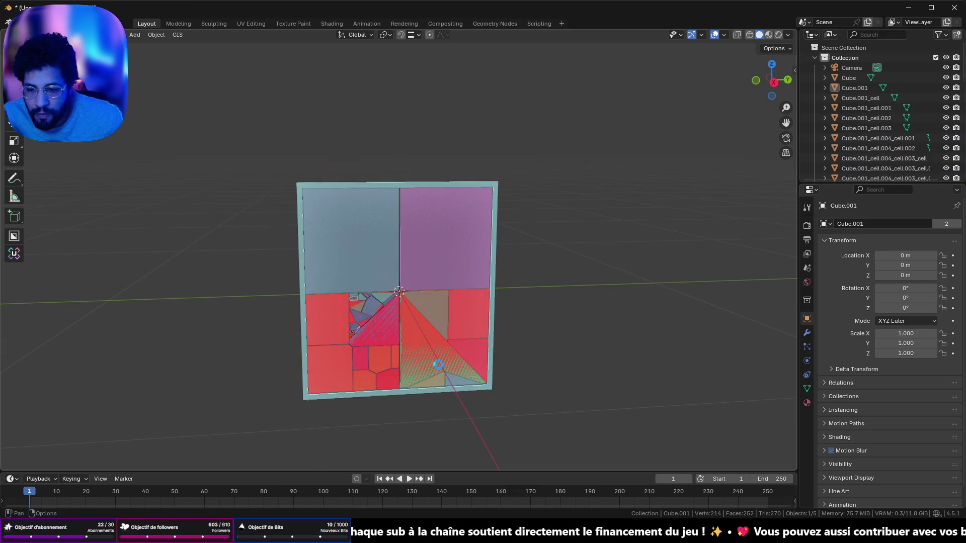
{"action": "mouse_move", "coordinate": [403, 327]}
{"action": "left_mouse_down"}
{"action": "mouse_move", "coordinate": [438, 337]}
{"action": "mouse_move", "coordinate": [594, 299]}
{"action": "mouse_move", "coordinate": [424, 316]}
{"action": "mouse_move", "coordinate": [394, 300]}
{"action": "mouse_move", "coordinate": [410, 348]}
{"action": "mouse_move", "coordinate": [521, 338]}
{"action": "mouse_move", "coordinate": [404, 320]}
{"action": "mouse_move", "coordinate": [405, 274]}
{"action": "mouse_move", "coordinate": [396, 275]}
{"action": "mouse_move", "coordinate": [411, 347]}
{"action": "mouse_move", "coordinate": [425, 345]}
{"action": "left_mouse_up"}
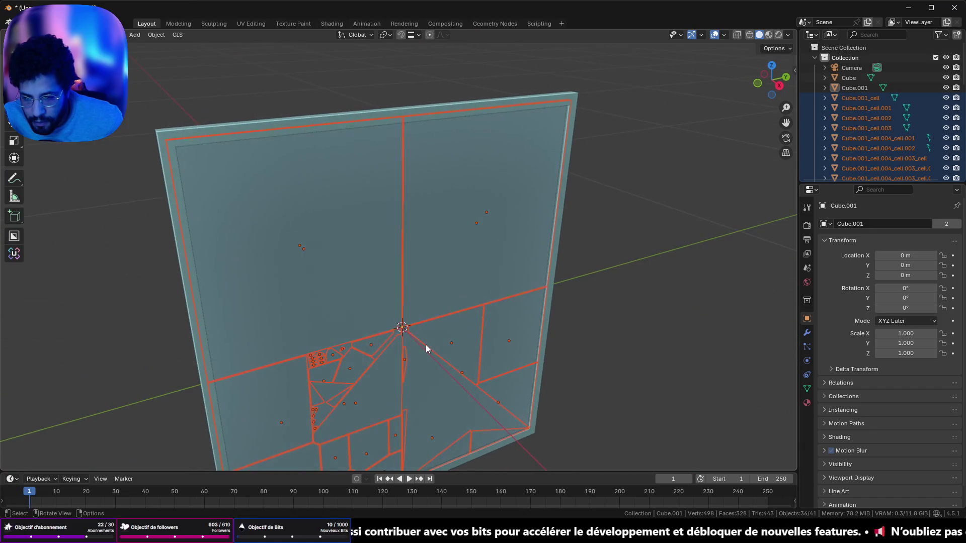
Lift the original glass plane upward along Z, clear of the fractured cells.
{"action": "key", "text": "Tab"}
{"action": "key", "text": "Tab"}
{"action": "scroll", "coordinate": [410, 341], "scroll_direction": "down", "scroll_amount": 5}
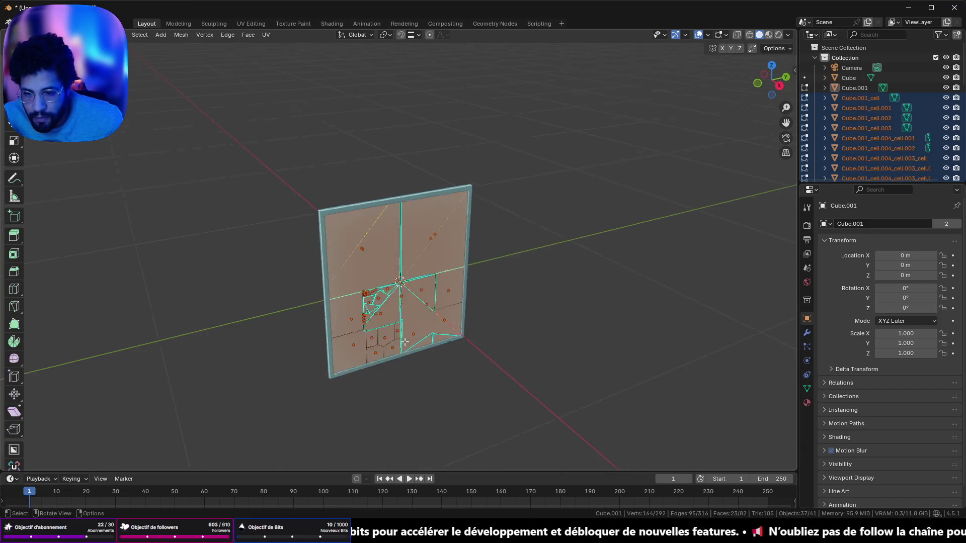
{"action": "left_click", "coordinate": [840, 89]}
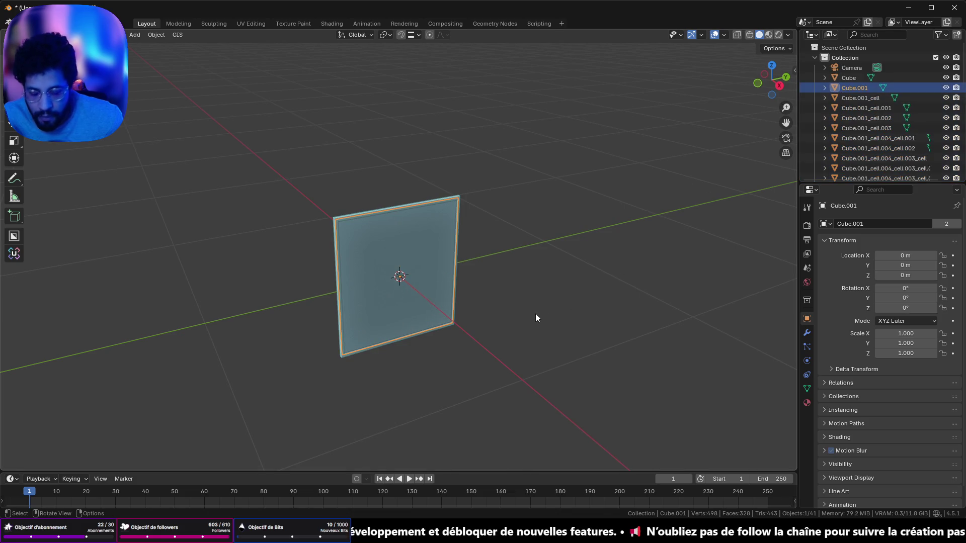
{"action": "key", "text": "g"}
{"action": "key", "text": "z"}
{"action": "left_click", "coordinate": [502, 149]}
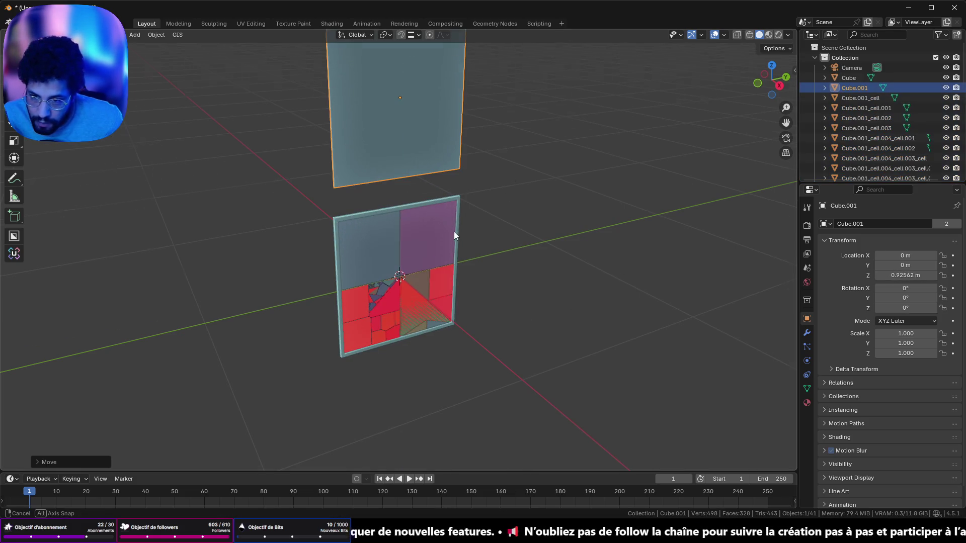
{"action": "scroll", "coordinate": [453, 251], "scroll_direction": "up", "scroll_amount": 6}
{"action": "scroll", "coordinate": [434, 126], "scroll_direction": "down", "scroll_amount": 3}
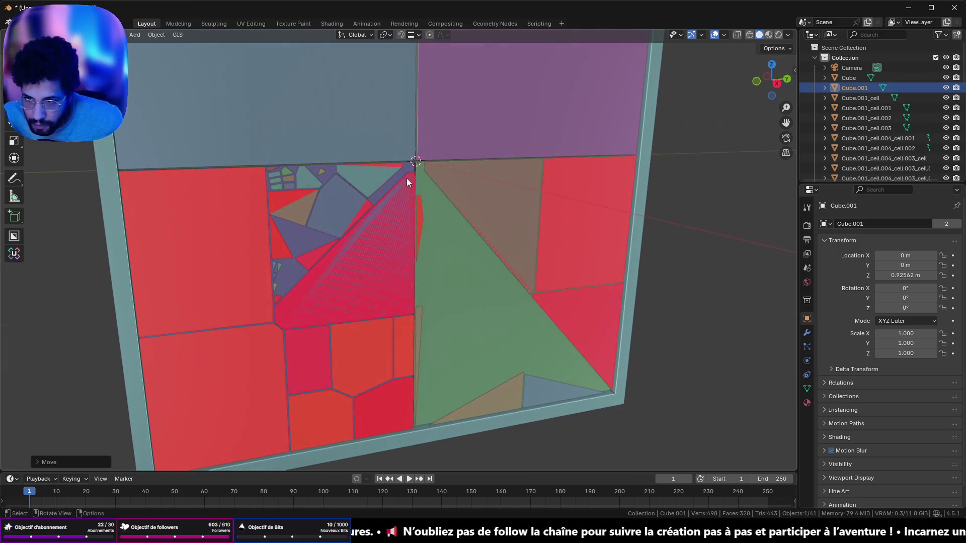
{"action": "key", "text": "Tab"}
{"action": "scroll", "coordinate": [382, 200], "scroll_direction": "up", "scroll_amount": 4}
{"action": "key", "text": "Tab"}
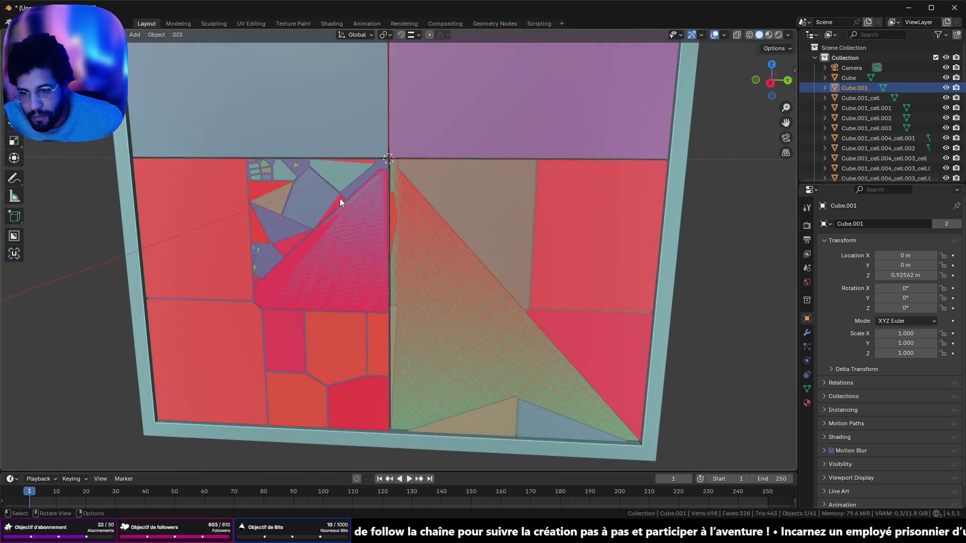
{"action": "scroll", "coordinate": [339, 203], "scroll_direction": "down", "scroll_amount": 4}
Select the lower fractured cells to inspect them side-on, then deselect them.
{"action": "left_click", "coordinate": [441, 227]}
{"action": "left_click", "coordinate": [429, 272], "text": "shift"}
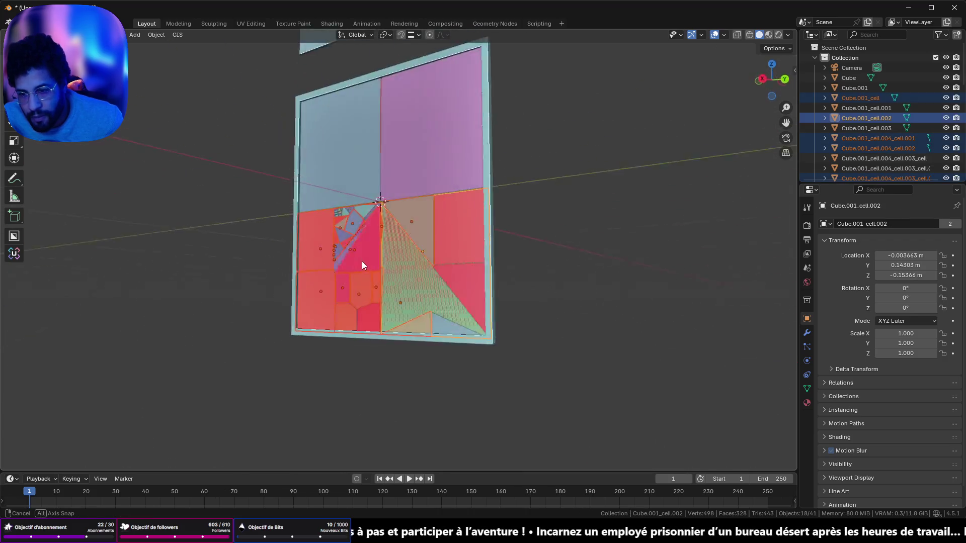
{"action": "scroll", "coordinate": [413, 272], "scroll_direction": "up", "scroll_amount": 2}
{"action": "mouse_move", "coordinate": [385, 265]}
{"action": "left_mouse_down"}
{"action": "mouse_move", "coordinate": [376, 261]}
{"action": "mouse_move", "coordinate": [370, 295]}
{"action": "mouse_move", "coordinate": [242, 296]}
{"action": "mouse_move", "coordinate": [309, 246]}
{"action": "mouse_move", "coordinate": [361, 222]}
{"action": "mouse_move", "coordinate": [372, 285]}
{"action": "mouse_move", "coordinate": [402, 263]}
{"action": "mouse_move", "coordinate": [323, 255]}
{"action": "mouse_move", "coordinate": [398, 267]}
{"action": "left_mouse_up"}
{"action": "left_click", "coordinate": [624, 224]}
{"action": "mouse_move", "coordinate": [477, 230]}
{"action": "left_mouse_down"}
{"action": "mouse_move", "coordinate": [434, 231]}
{"action": "mouse_move", "coordinate": [449, 235]}
{"action": "mouse_move", "coordinate": [623, 111]}
{"action": "left_mouse_up"}
Turn off Face Orientation in the viewport overlays and inspect the shards edge-on.
{"action": "left_click", "coordinate": [726, 35]}
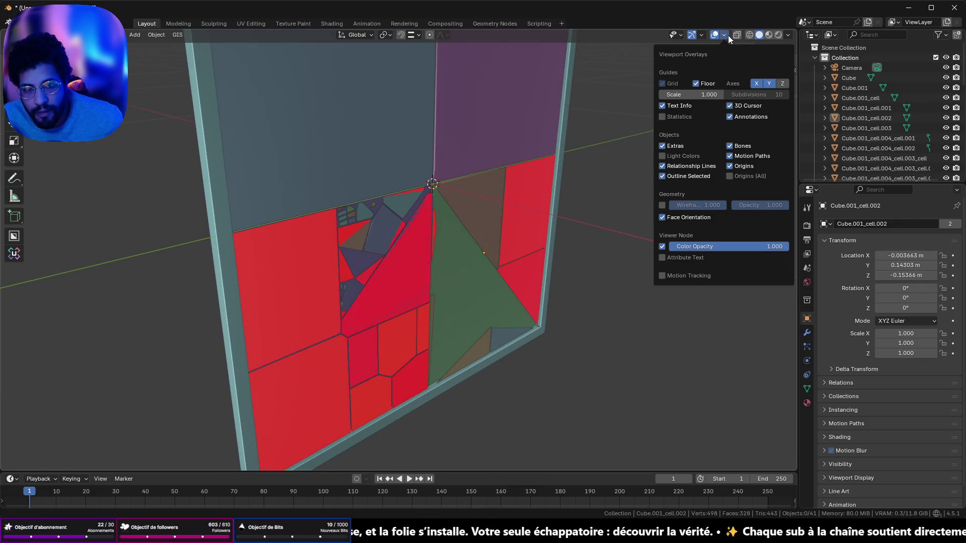
{"action": "left_click", "coordinate": [662, 218]}
{"action": "mouse_move", "coordinate": [582, 221]}
{"action": "left_mouse_down"}
{"action": "mouse_move", "coordinate": [595, 243]}
{"action": "mouse_move", "coordinate": [604, 227]}
{"action": "mouse_move", "coordinate": [506, 207]}
{"action": "mouse_move", "coordinate": [565, 209]}
{"action": "left_mouse_up"}
{"action": "scroll", "coordinate": [409, 360], "scroll_direction": "up", "scroll_amount": 6}
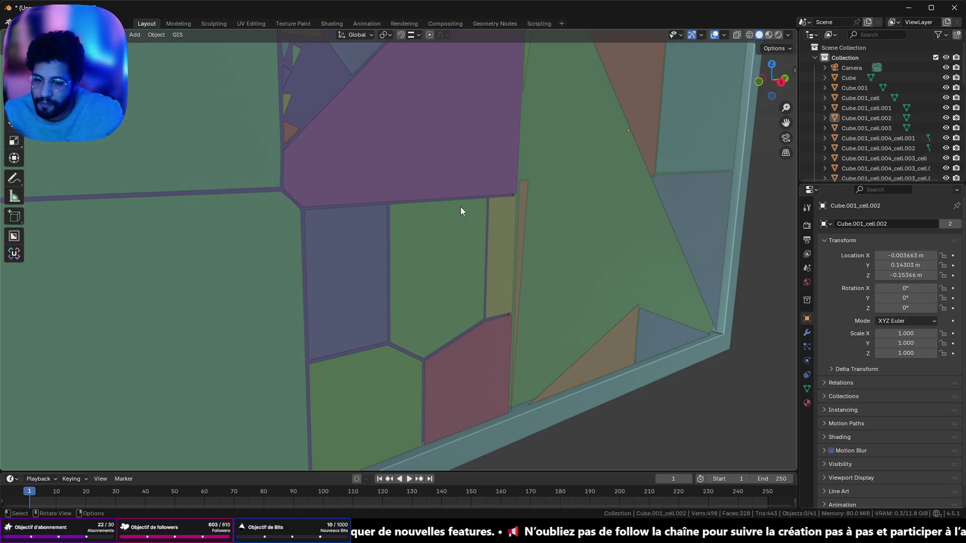
{"action": "scroll", "coordinate": [468, 215], "scroll_direction": "down", "scroll_amount": 5}
{"action": "mouse_move", "coordinate": [469, 216]}
{"action": "left_mouse_down"}
{"action": "mouse_move", "coordinate": [524, 294]}
{"action": "mouse_move", "coordinate": [505, 267]}
{"action": "mouse_move", "coordinate": [416, 390]}
{"action": "left_mouse_up"}
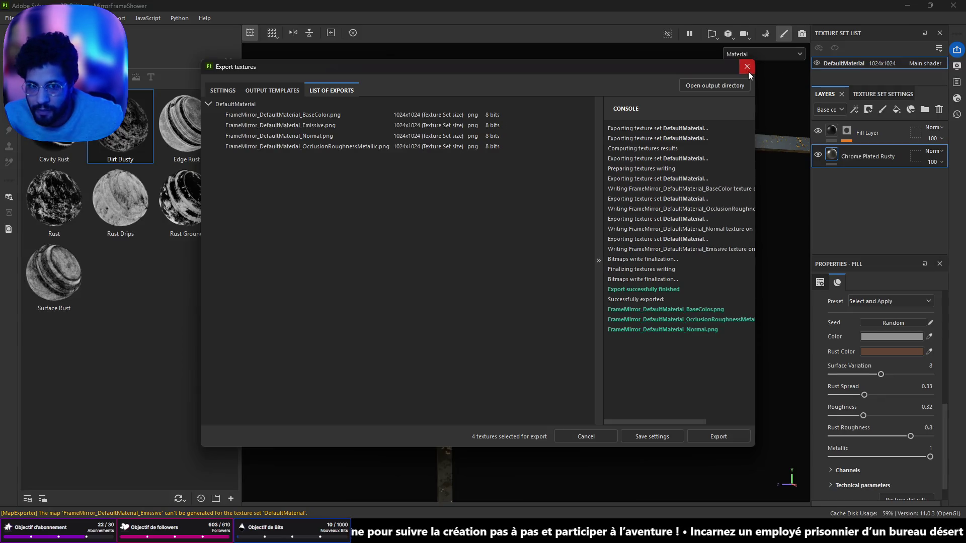
{"action": "left_click", "coordinate": [748, 69]}
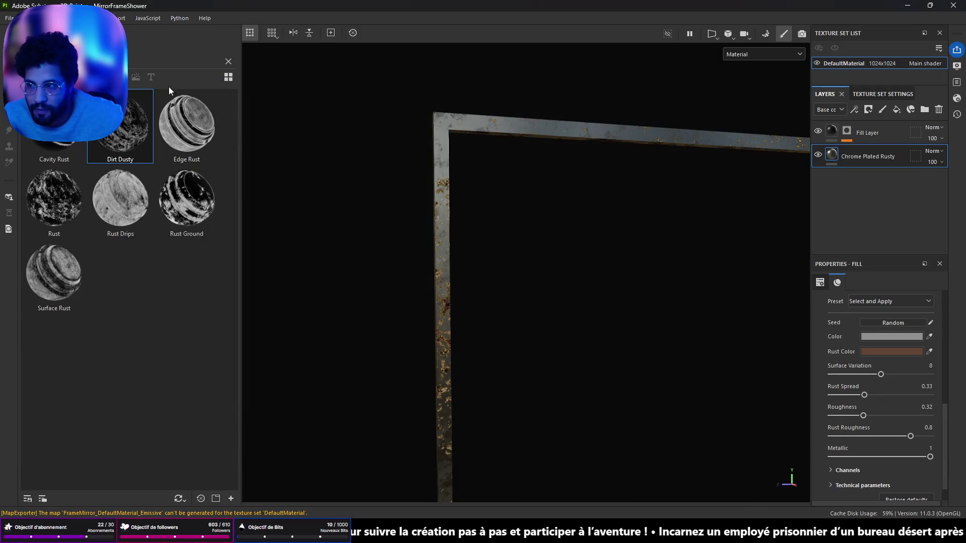
Search the shelf for 'sharp', then reset the search to show all assets.
{"action": "left_click", "coordinate": [228, 61]}
{"action": "left_click", "coordinate": [187, 59]}
{"action": "type", "text": "sharp"}
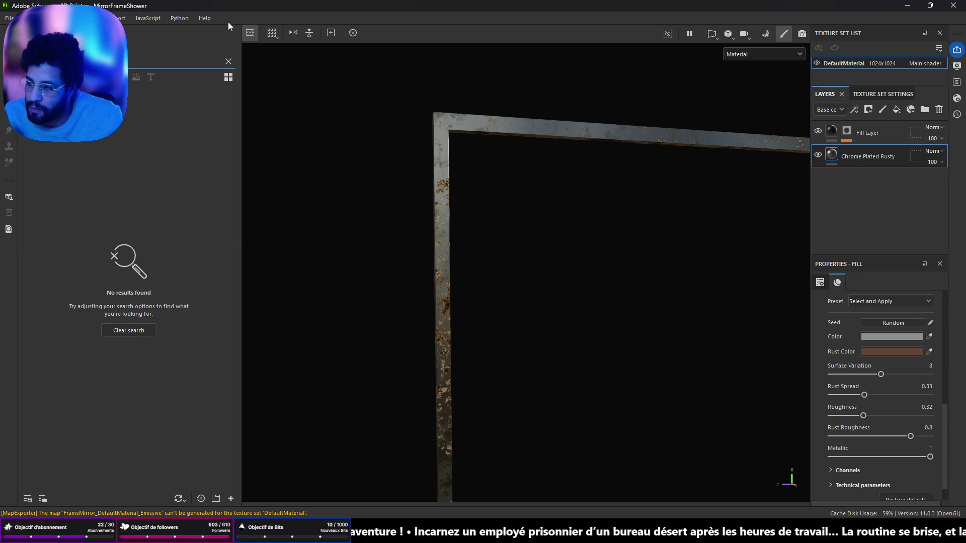
{"action": "left_click", "coordinate": [8, 114]}
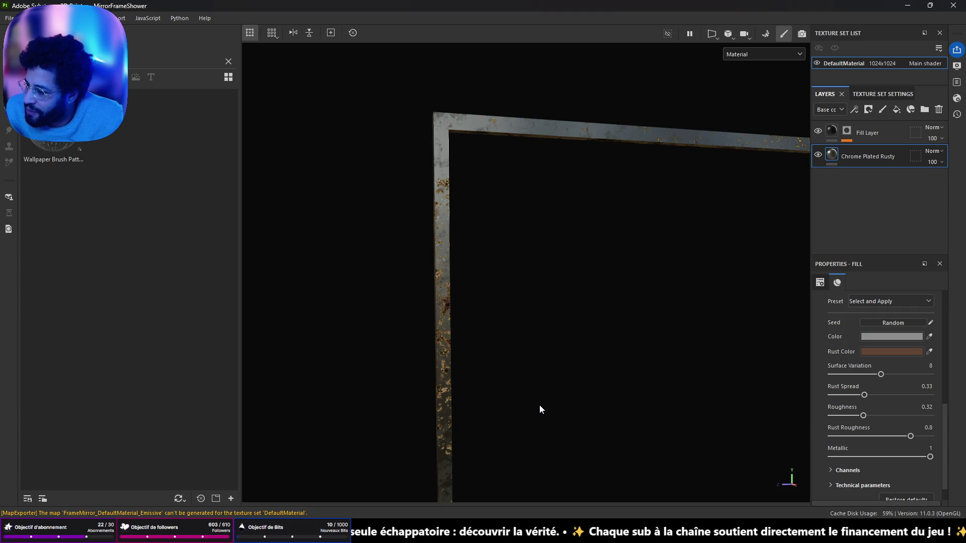
Frame the mirror frame, then close Substance Painter, saving the MirrorFrameShower project.
{"action": "key", "text": "f"}
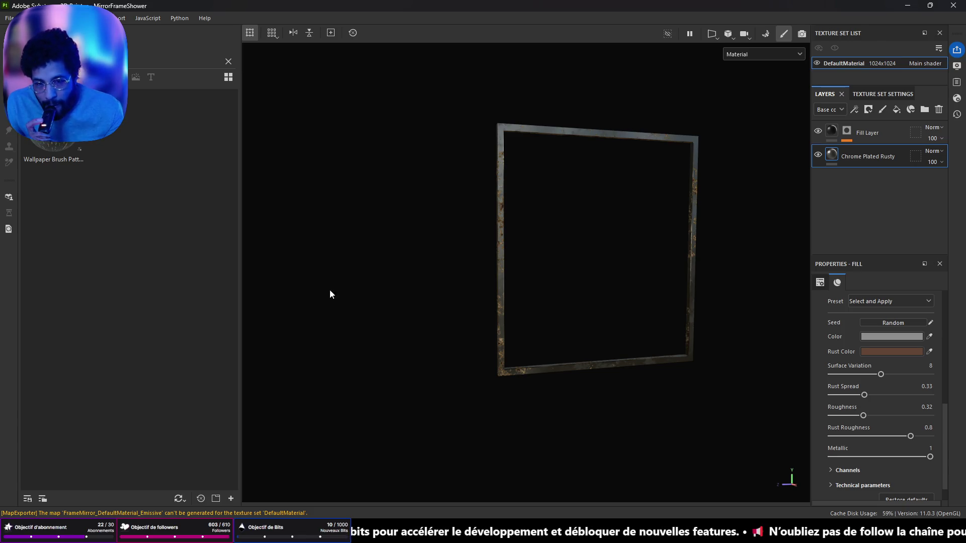
{"action": "left_click", "coordinate": [954, 6]}
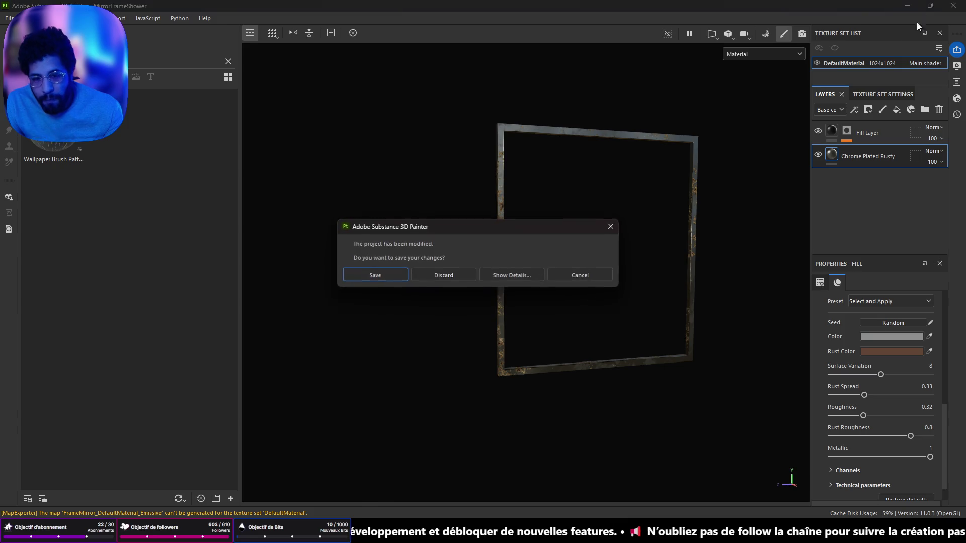
{"action": "left_click", "coordinate": [400, 274]}
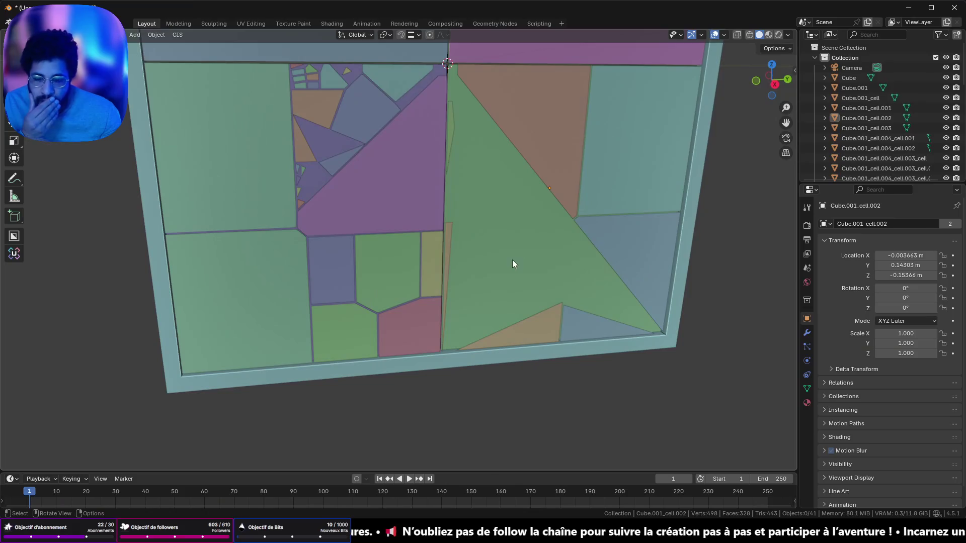
Select Cube.001 and undo back to before the fracture.
{"action": "scroll", "coordinate": [512, 259], "scroll_direction": "down", "scroll_amount": 3}
{"action": "left_click", "coordinate": [504, 237]}
{"action": "left_click", "coordinate": [503, 236]}
{"action": "key", "text": "Tab"}
{"action": "key", "text": "ctrl+z"}
{"action": "key", "text": "ctrl+z"}
{"action": "key", "text": "ctrl+z"}
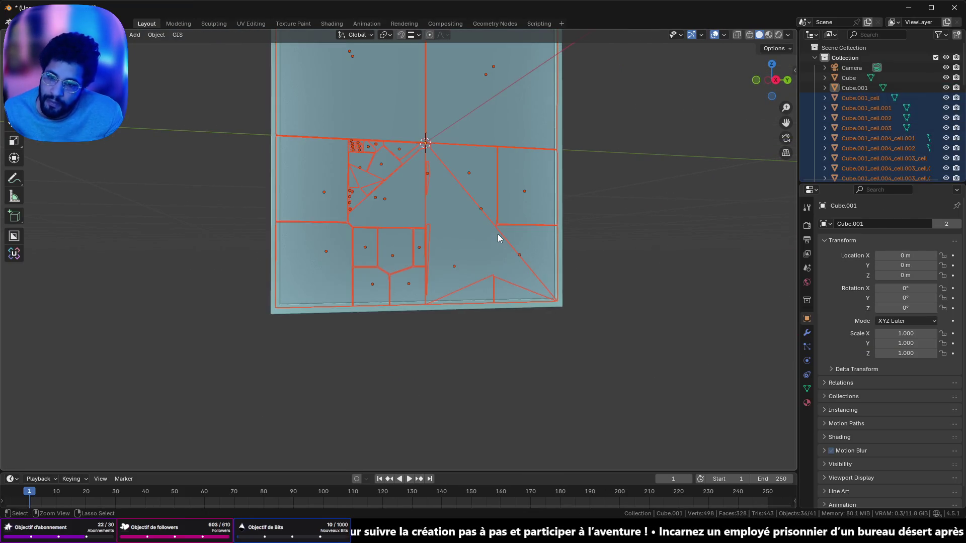
{"action": "mouse_move", "coordinate": [497, 233]}
{"action": "left_mouse_down"}
{"action": "mouse_move", "coordinate": [503, 435]}
{"action": "mouse_move", "coordinate": [441, 290]}
{"action": "left_mouse_up"}
Bring up the Cell Fracture settings from Quick Effects and cancel without applying.
{"action": "left_click", "coordinate": [154, 39]}
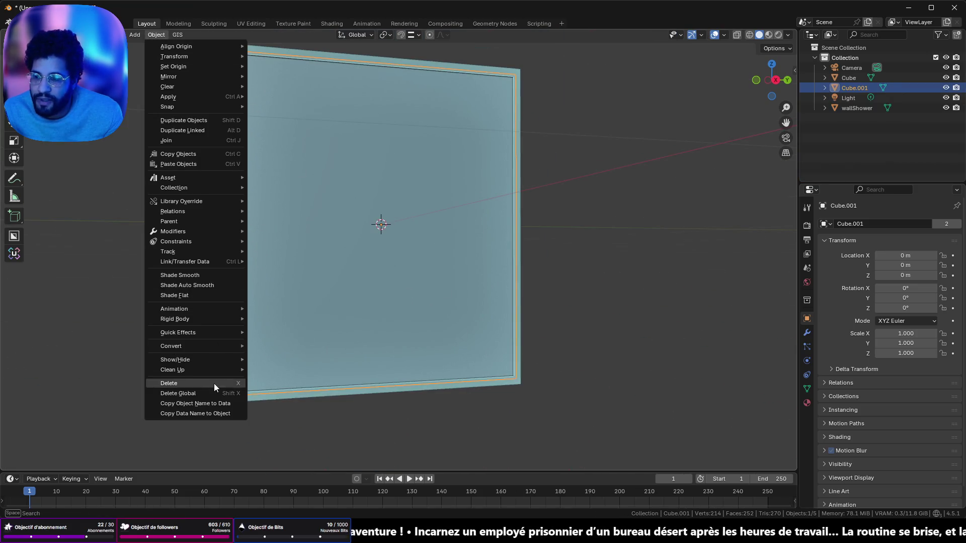
{"action": "mouse_move", "coordinate": [218, 345]}
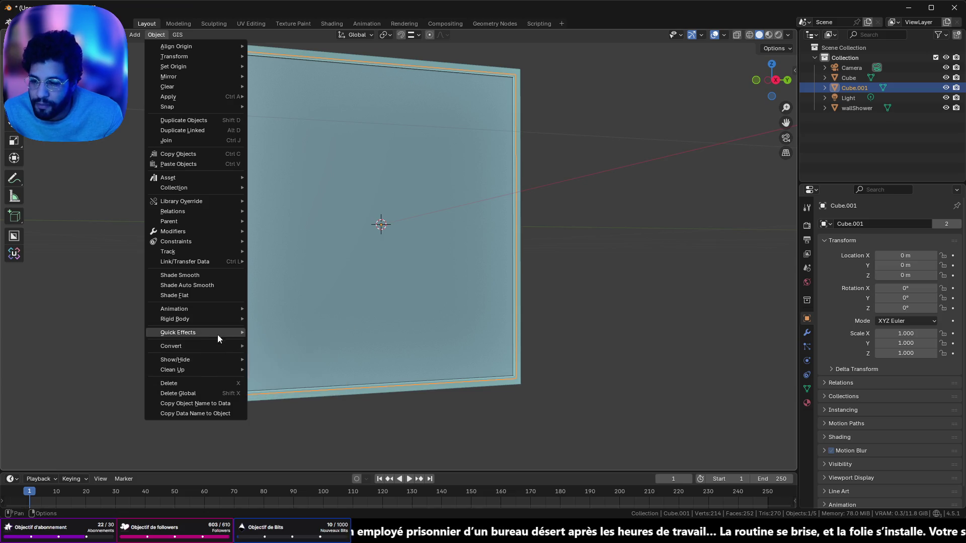
{"action": "left_click", "coordinate": [280, 376]}
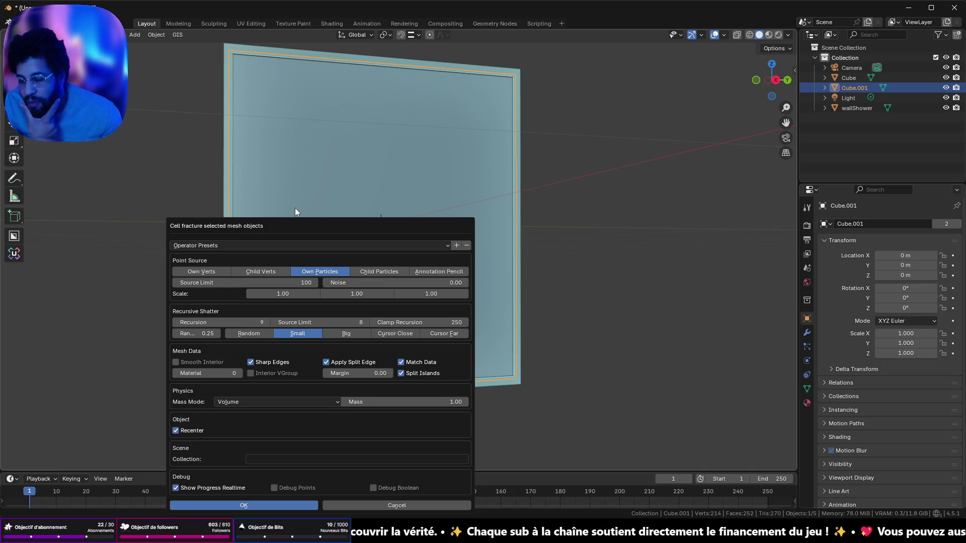
{"action": "left_click_drag", "start_coordinate": [324, 222], "coordinate": [300, 205]}
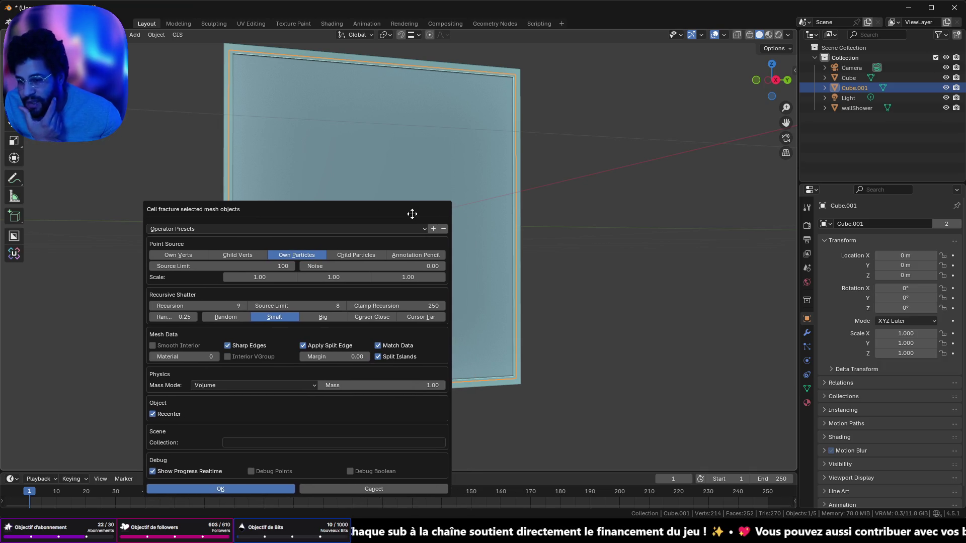
{"action": "left_click", "coordinate": [374, 489]}
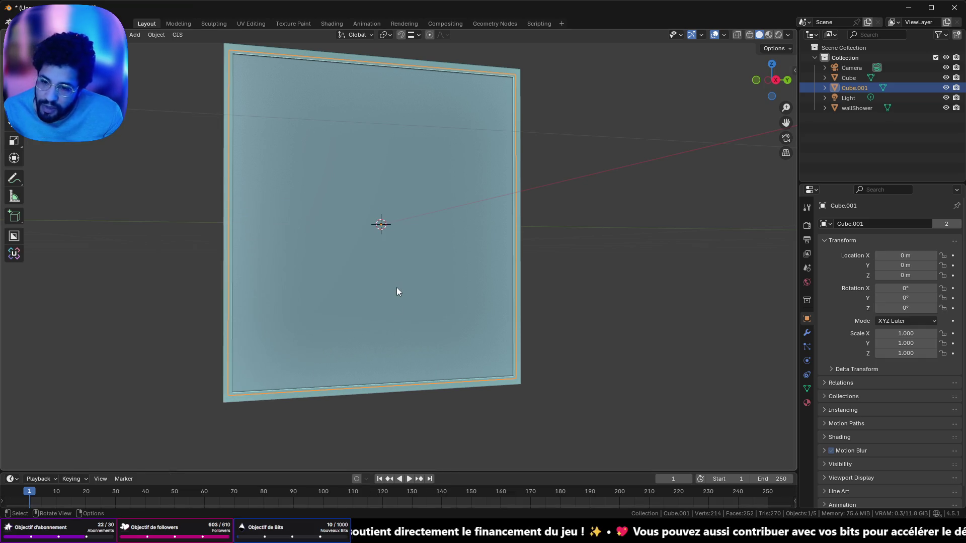
{"action": "key", "text": "Tab"}
Try subdividing the plane with fractal jitter, then undo it.
{"action": "key", "text": "Tab"}
{"action": "mouse_move", "coordinate": [401, 298]}
{"action": "left_mouse_down"}
{"action": "mouse_move", "coordinate": [431, 334]}
{"action": "mouse_move", "coordinate": [448, 317]}
{"action": "mouse_move", "coordinate": [594, 302]}
{"action": "mouse_move", "coordinate": [587, 294]}
{"action": "left_mouse_up"}
{"action": "key", "text": "Tab"}
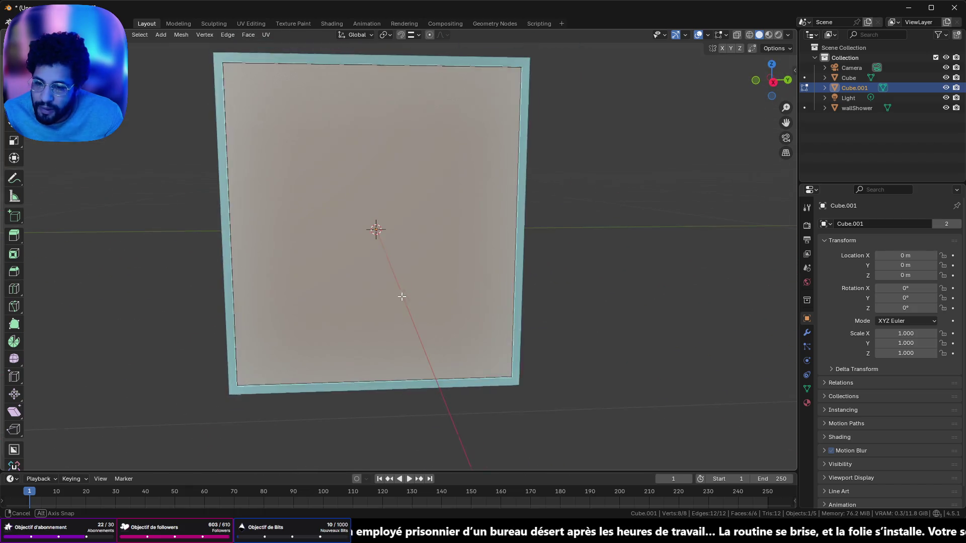
{"action": "right_click", "coordinate": [587, 294]}
{"action": "left_click", "coordinate": [572, 216]}
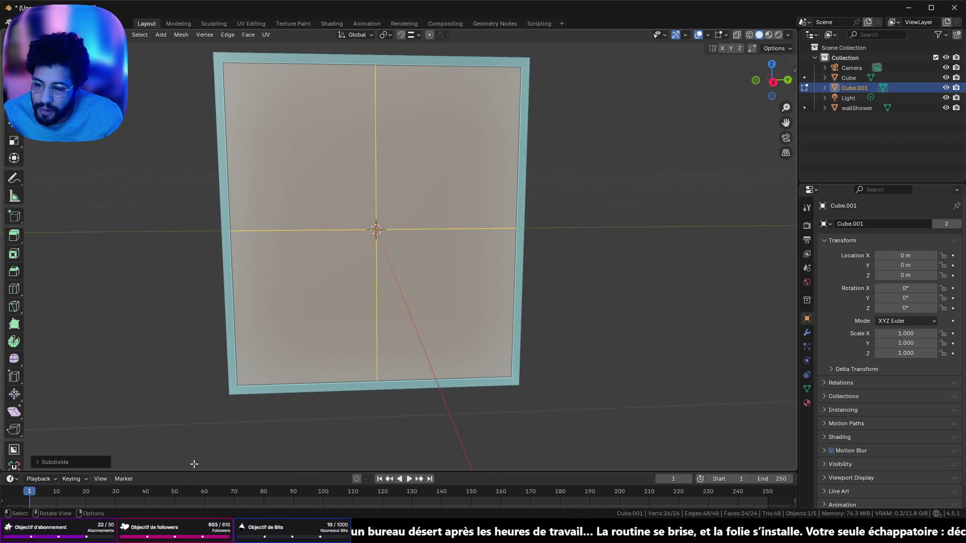
{"action": "left_click", "coordinate": [55, 462]}
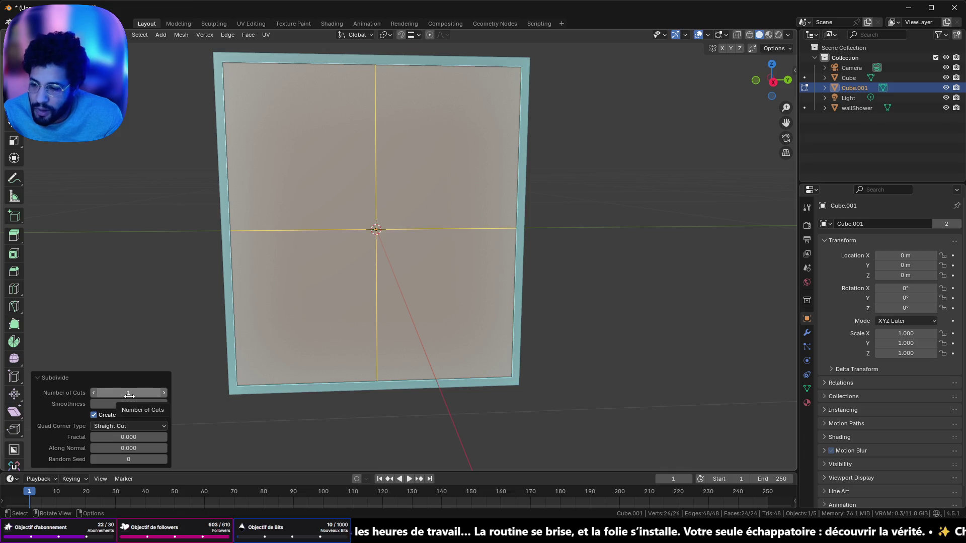
{"action": "mouse_move", "coordinate": [125, 437]}
{"action": "left_mouse_down"}
{"action": "mouse_move", "coordinate": [163, 438]}
{"action": "mouse_move", "coordinate": [123, 436]}
{"action": "left_mouse_up"}
{"action": "key", "text": "ctrl+z"}
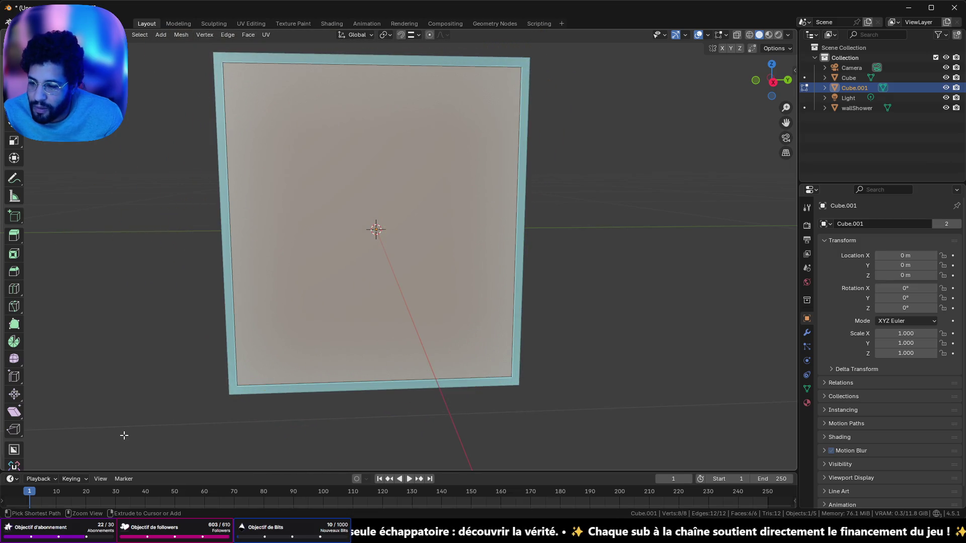
Subdivide the plane again with 5 cuts and fractal set to 0.
{"action": "key", "text": "ctrl+e"}
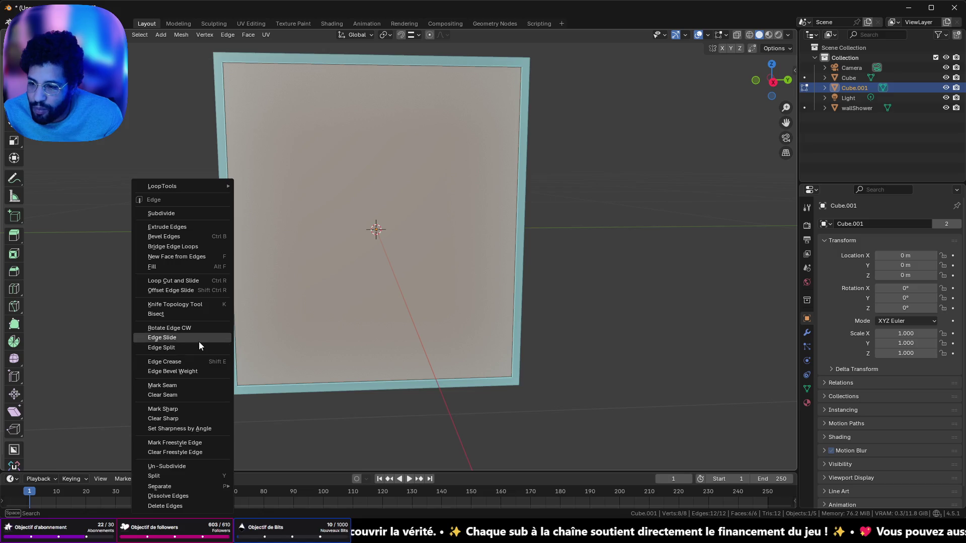
{"action": "left_click", "coordinate": [169, 215]}
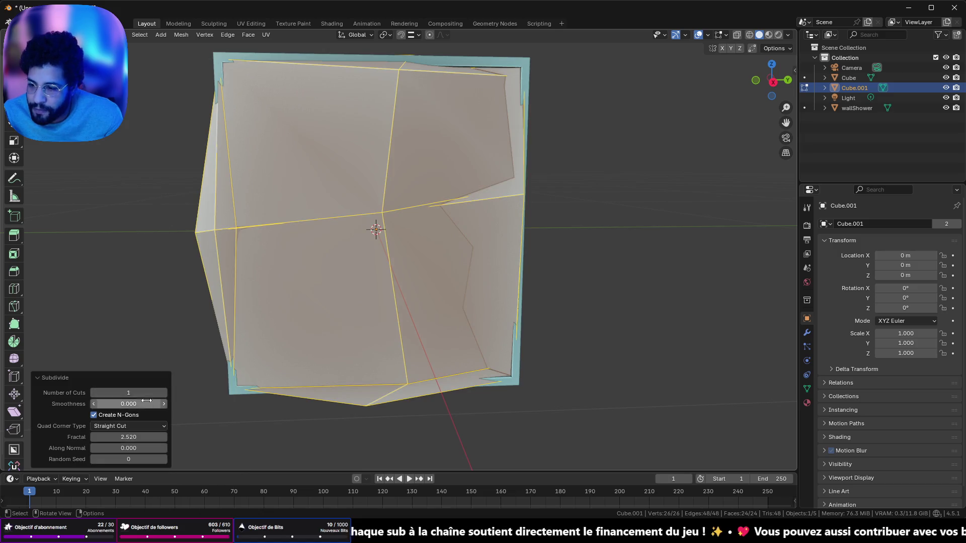
{"action": "left_click", "coordinate": [130, 437]}
{"action": "type", "text": "0"}
{"action": "key", "text": "Return"}
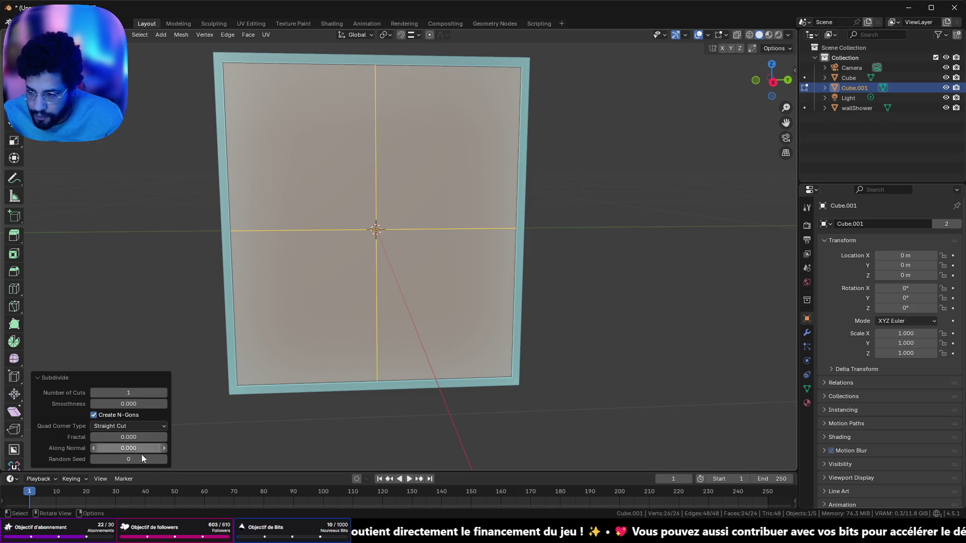
{"action": "type", "text": "5"}
{"action": "key", "text": "Return"}
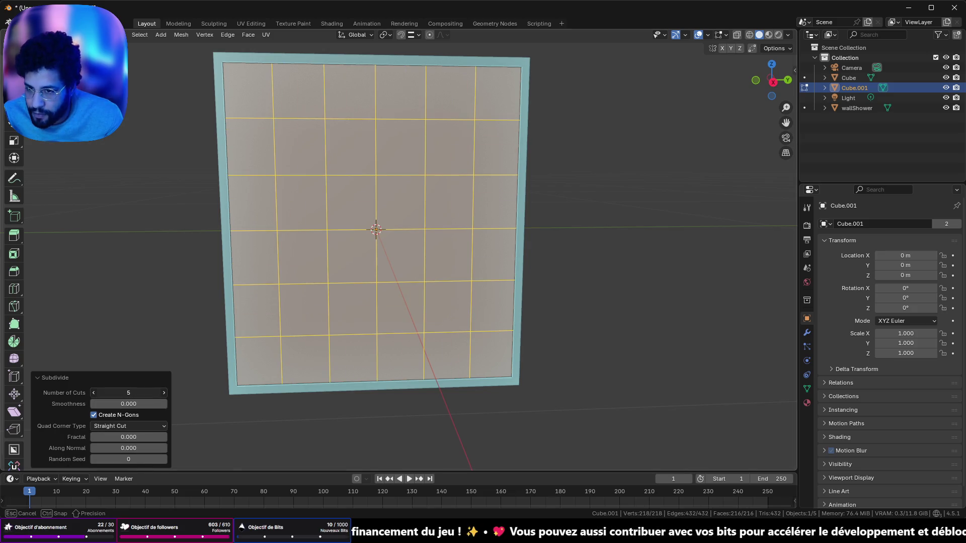
Adjust the subdivision's fractal value, orbit around the grid, and leave Edit Mode.
{"action": "left_click", "coordinate": [164, 438]}
{"action": "left_click", "coordinate": [164, 438]}
{"action": "mouse_move", "coordinate": [164, 438]}
{"action": "left_mouse_down"}
{"action": "mouse_move", "coordinate": [495, 439]}
{"action": "mouse_move", "coordinate": [303, 438]}
{"action": "mouse_move", "coordinate": [237, 426]}
{"action": "left_mouse_up"}
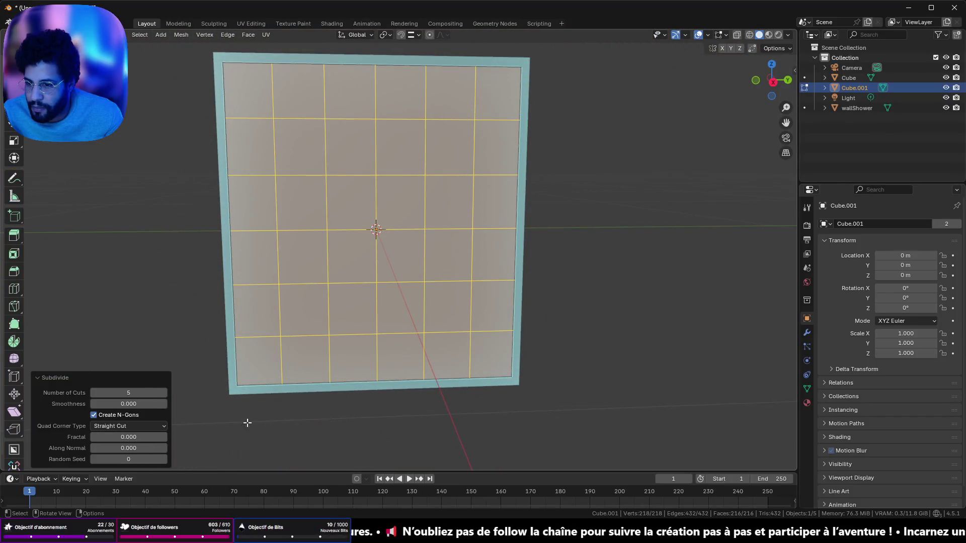
{"action": "left_click_drag", "start_coordinate": [166, 378], "coordinate": [334, 252]}
{"action": "key", "text": "Tab"}
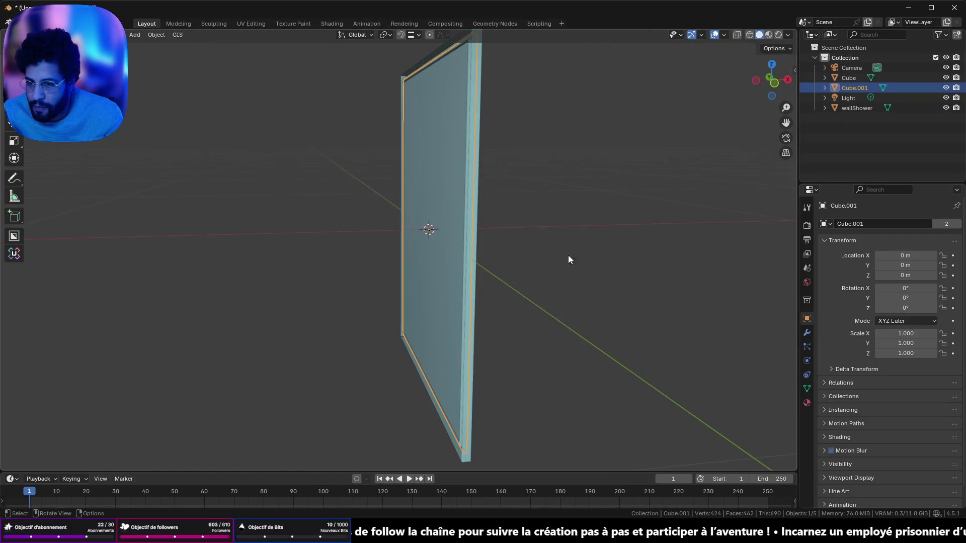
Run Cell Fracture on the glass plane again.
{"action": "left_click_drag", "start_coordinate": [528, 257], "coordinate": [478, 255]}
{"action": "left_click", "coordinate": [154, 34]}
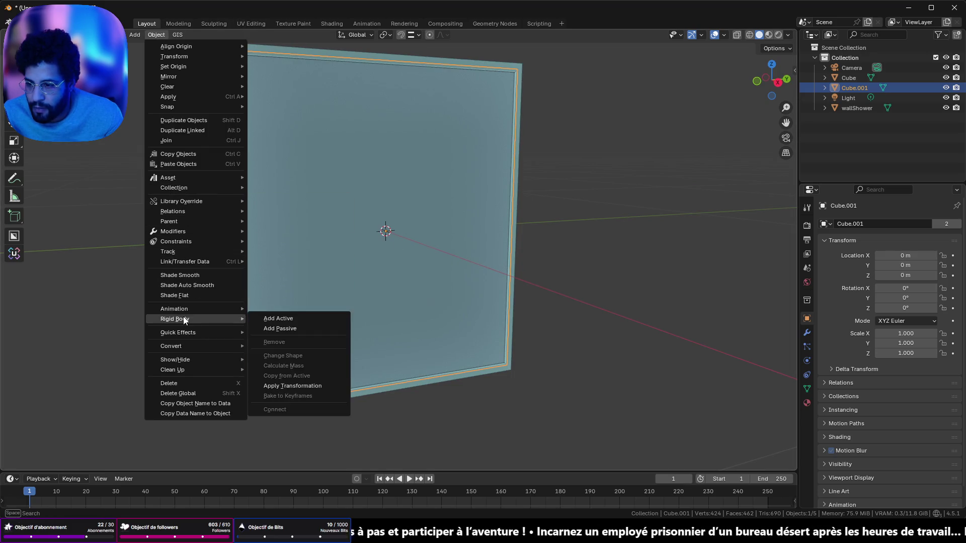
{"action": "mouse_move", "coordinate": [202, 333]}
{"action": "left_click", "coordinate": [287, 377]}
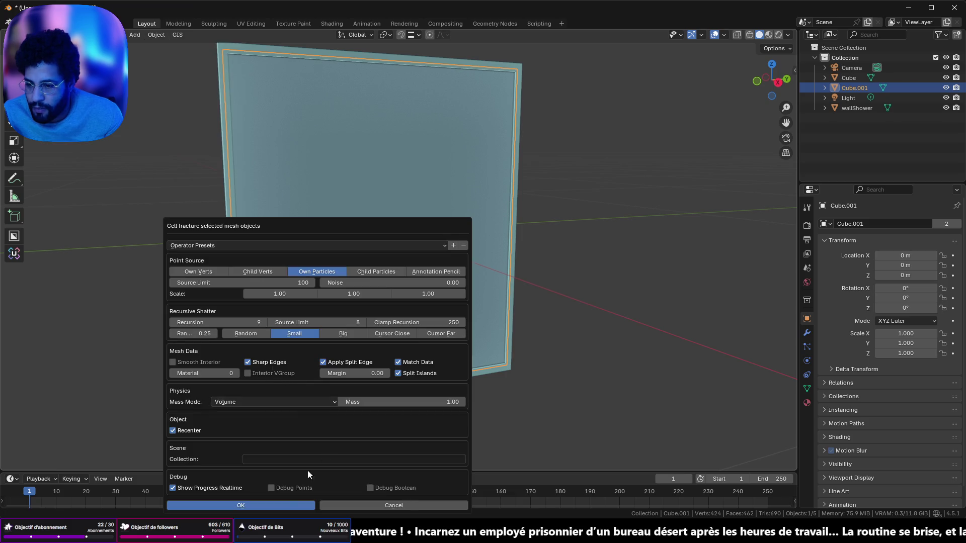
{"action": "left_click", "coordinate": [276, 505]}
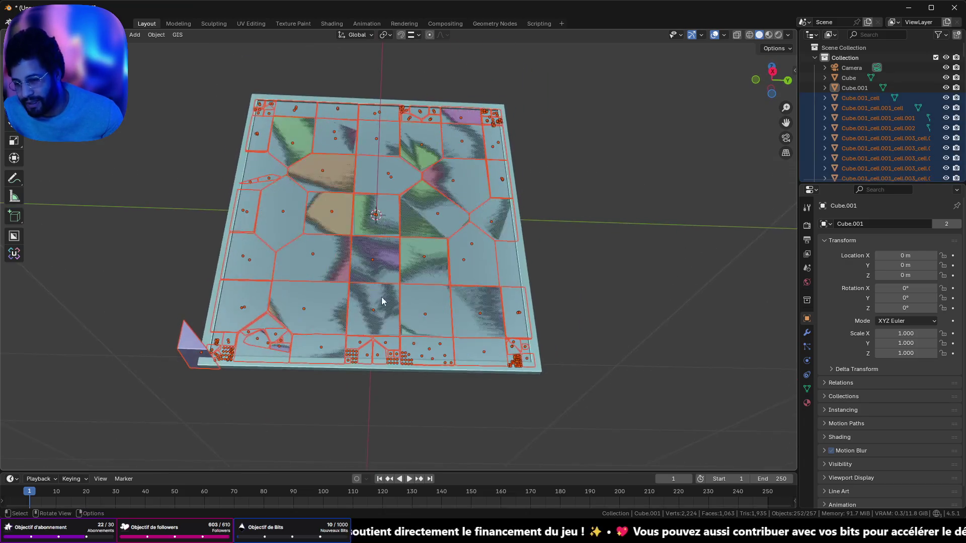
Orbit around the fractured plate to inspect it from the side and front.
{"action": "scroll", "coordinate": [379, 305], "scroll_direction": "up", "scroll_amount": 5}
{"action": "scroll", "coordinate": [379, 306], "scroll_direction": "down", "scroll_amount": 8}
{"action": "left_click_drag", "start_coordinate": [373, 342], "coordinate": [436, 360]}
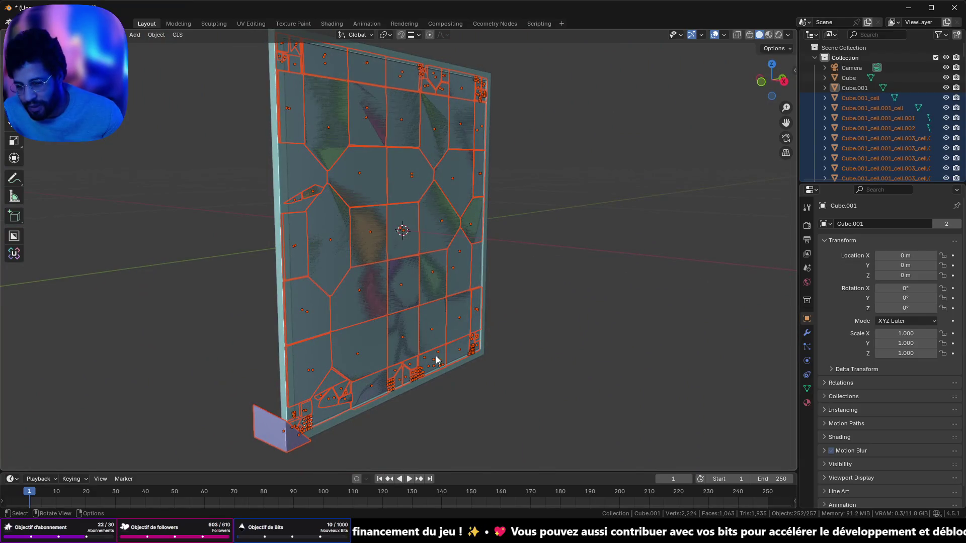
{"action": "scroll", "coordinate": [377, 194], "scroll_direction": "up", "scroll_amount": 5}
{"action": "scroll", "coordinate": [377, 194], "scroll_direction": "down", "scroll_amount": 5}
{"action": "left_click_drag", "start_coordinate": [370, 216], "coordinate": [313, 231]}
{"action": "scroll", "coordinate": [313, 231], "scroll_direction": "up", "scroll_amount": 2}
Undo the fracture until Cube.001 is a plain 8-vertex box again.
{"action": "key", "text": "ctrl+z"}
{"action": "key", "text": "ctrl+shift+z"}
{"action": "key", "text": "ctrl+z"}
{"action": "key", "text": "ctrl+z"}
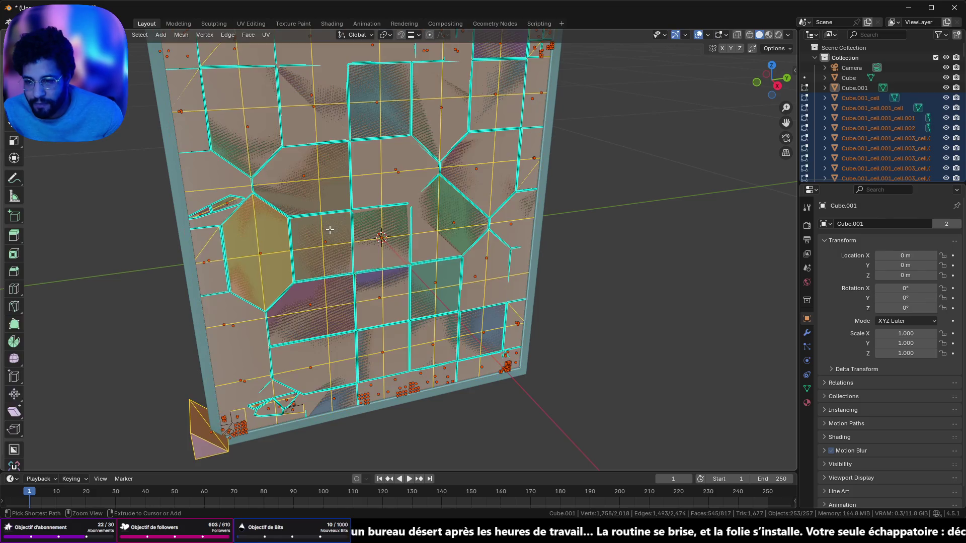
{"action": "key", "text": "Tab"}
{"action": "key", "text": "ctrl+z"}
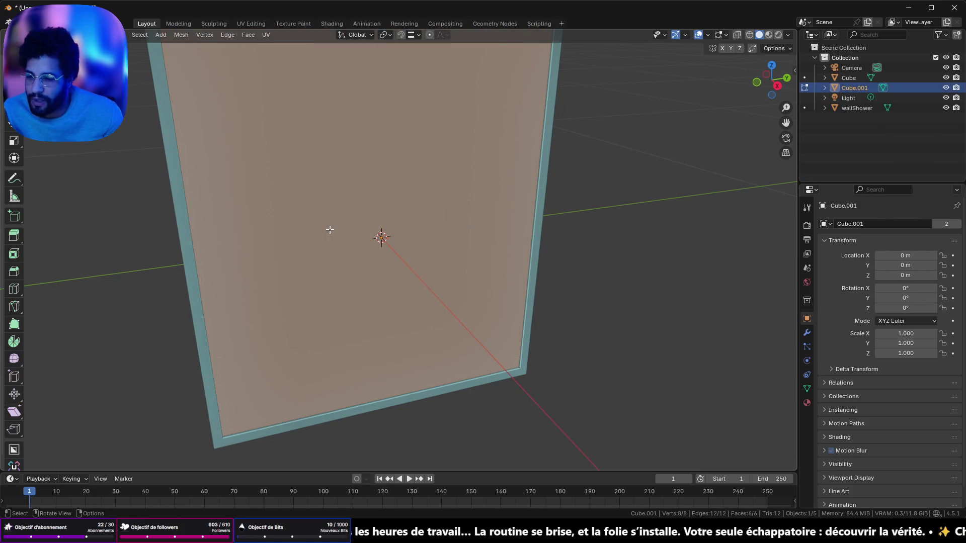
Start Cell Fracture on the plane, then cancel it.
{"action": "key", "text": "Tab"}
{"action": "left_click", "coordinate": [156, 34]}
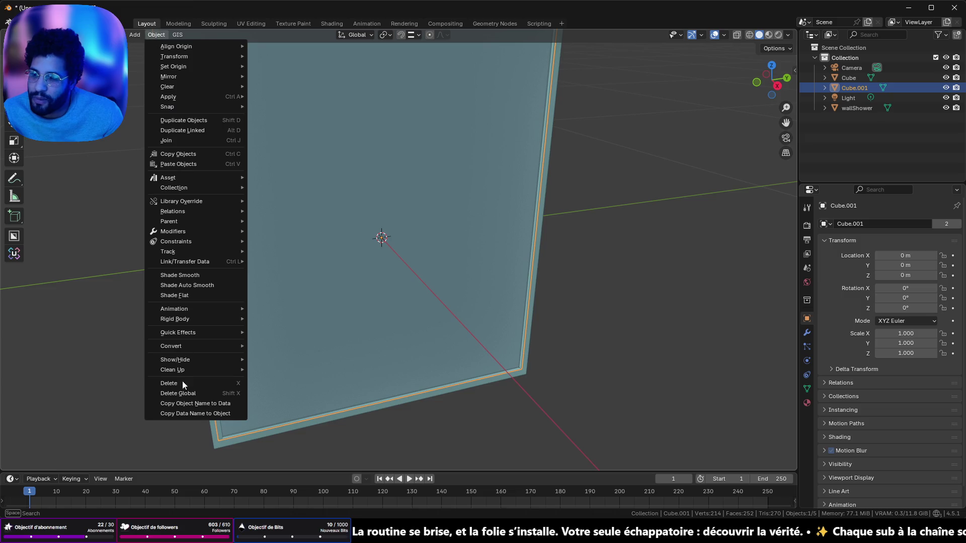
{"action": "mouse_move", "coordinate": [199, 334]}
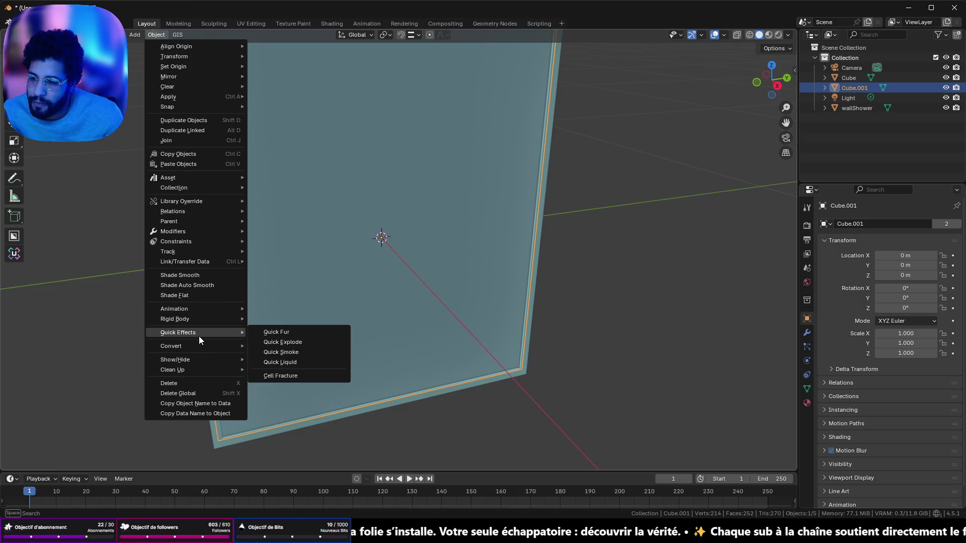
{"action": "left_click", "coordinate": [261, 375]}
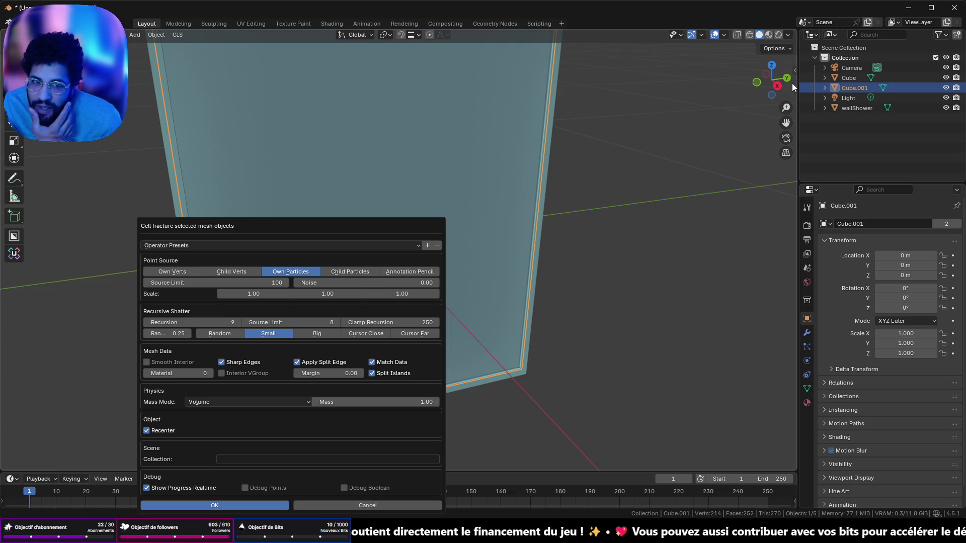
{"action": "left_click", "coordinate": [780, 89]}
Set an orthographic X-axis view framed on the plane, panned right of centre.
{"action": "scroll", "coordinate": [594, 138], "scroll_direction": "down", "scroll_amount": 3}
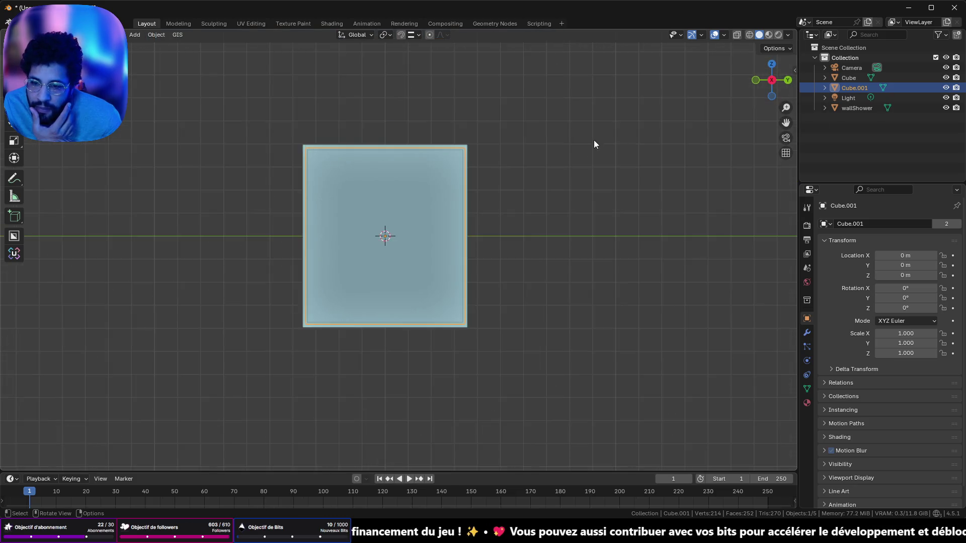
{"action": "left_click", "coordinate": [771, 69]}
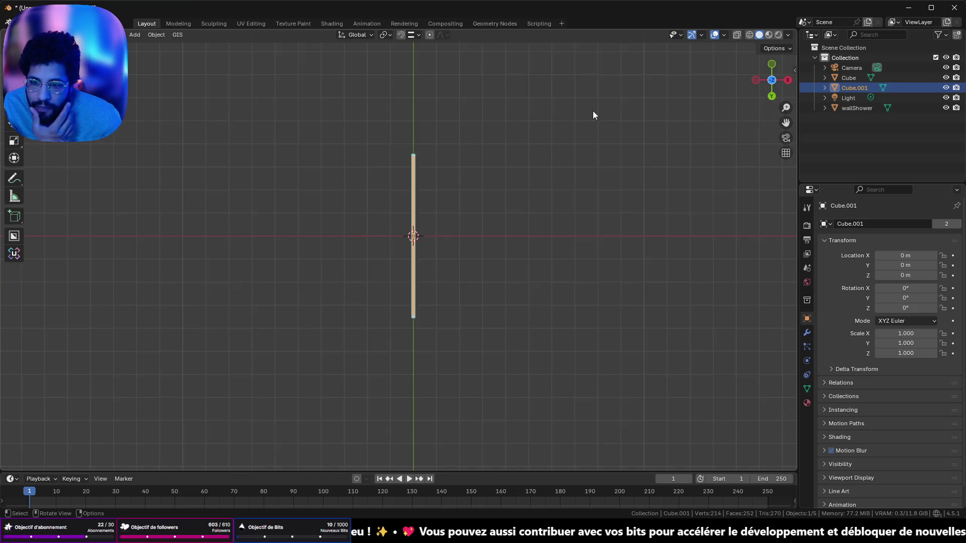
{"action": "left_click", "coordinate": [758, 82]}
{"action": "mouse_move", "coordinate": [679, 123]}
{"action": "left_mouse_down"}
{"action": "mouse_move", "coordinate": [631, 198]}
{"action": "mouse_move", "coordinate": [581, 189]}
{"action": "left_mouse_up"}
{"action": "scroll", "coordinate": [383, 193], "scroll_direction": "up", "scroll_amount": 5}
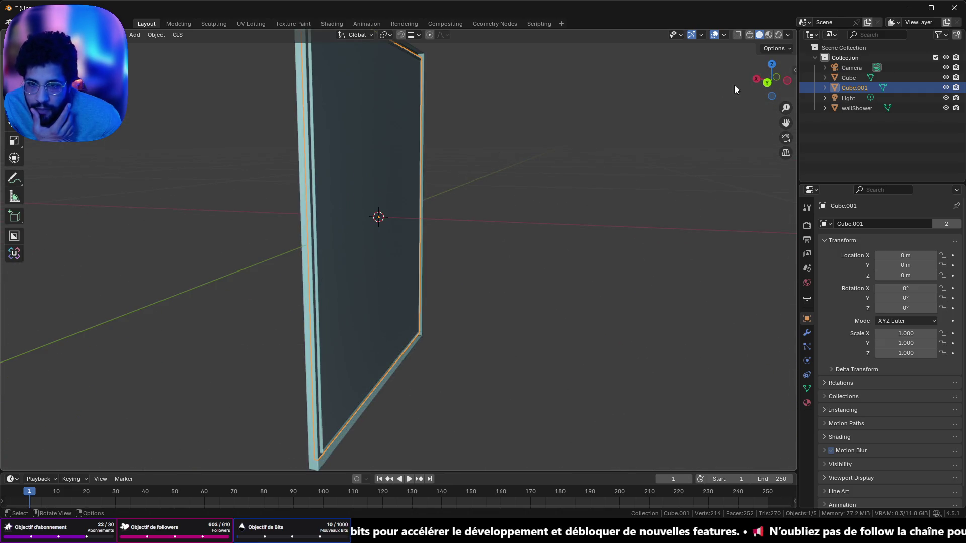
{"action": "left_click", "coordinate": [757, 81]}
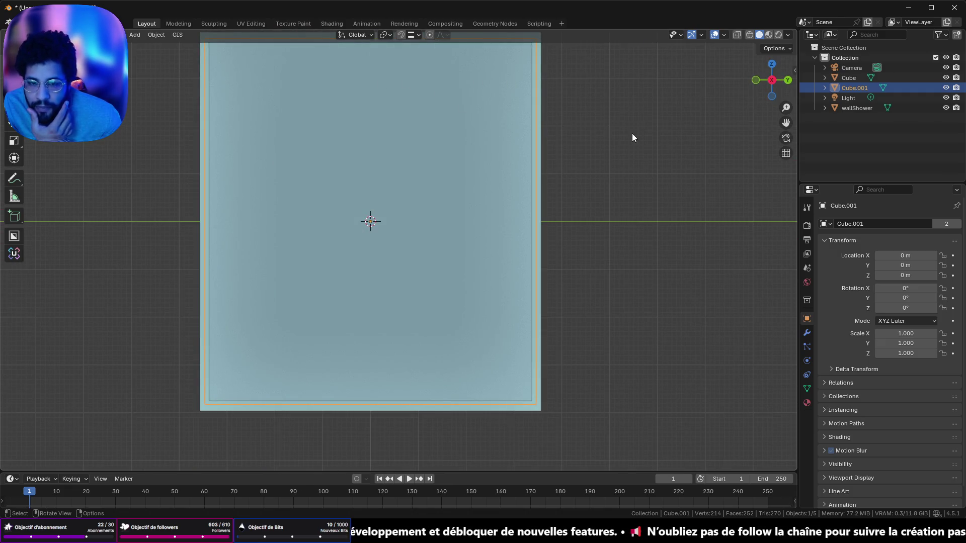
{"action": "key", "text": "KP_Decimal"}
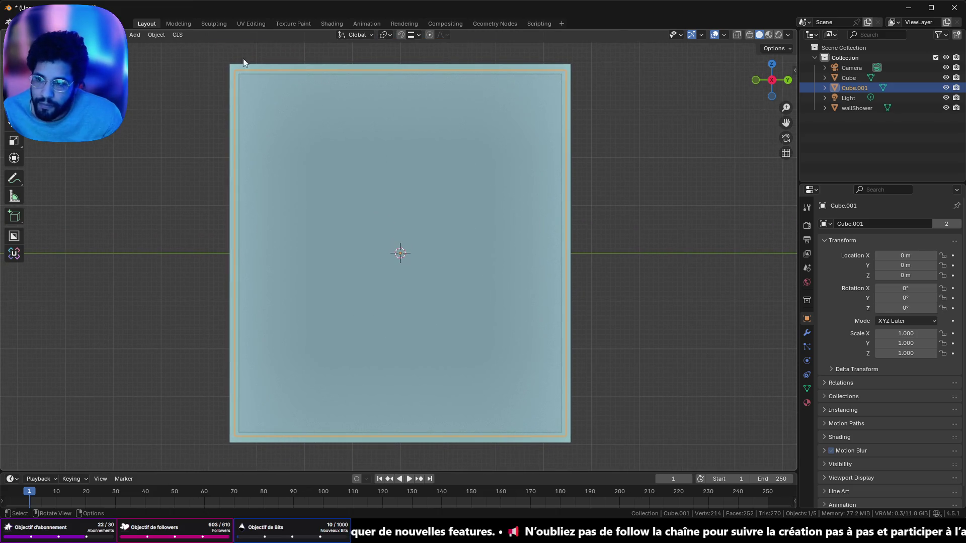
{"action": "left_click_drag", "start_coordinate": [383, 93], "coordinate": [559, 80]}
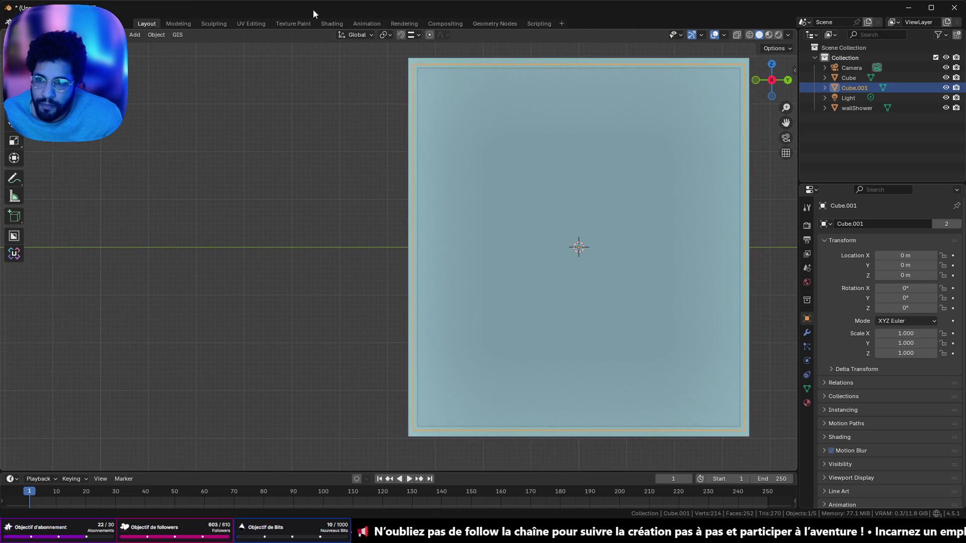
Set Cell Fracture's point source to Annotation Pencil, then escape without shattering.
{"action": "left_click", "coordinate": [149, 34]}
{"action": "mouse_move", "coordinate": [197, 334]}
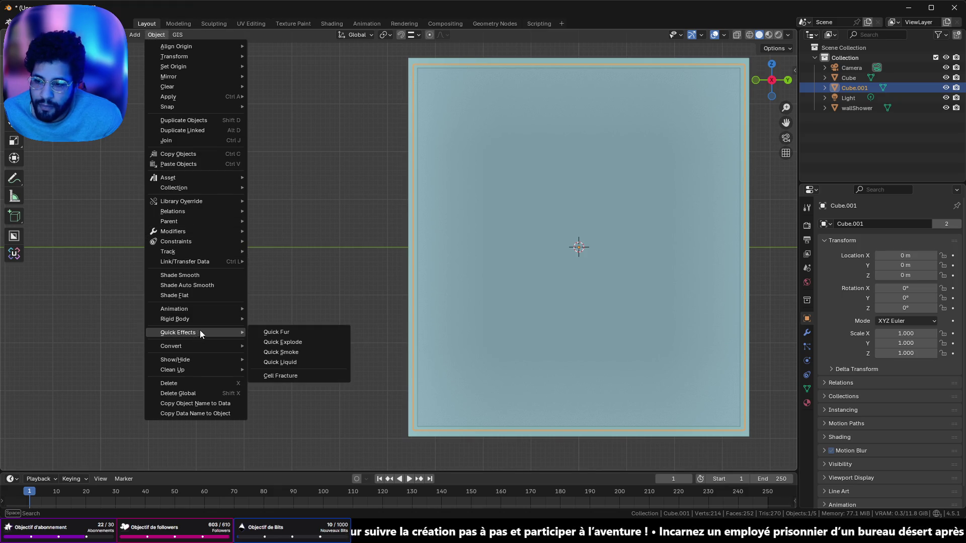
{"action": "left_click", "coordinate": [280, 376]}
{"action": "mouse_move", "coordinate": [328, 226]}
{"action": "left_mouse_down"}
{"action": "mouse_move", "coordinate": [258, 101]}
{"action": "mouse_move", "coordinate": [241, 102]}
{"action": "left_mouse_up"}
{"action": "left_click", "coordinate": [342, 147]}
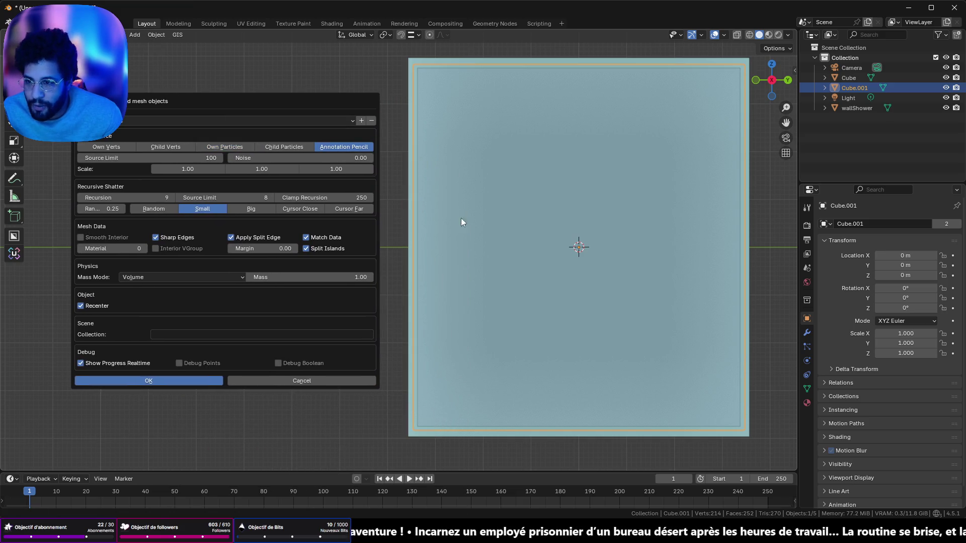
{"action": "key", "text": "Escape"}
{"action": "key", "text": "Tab"}
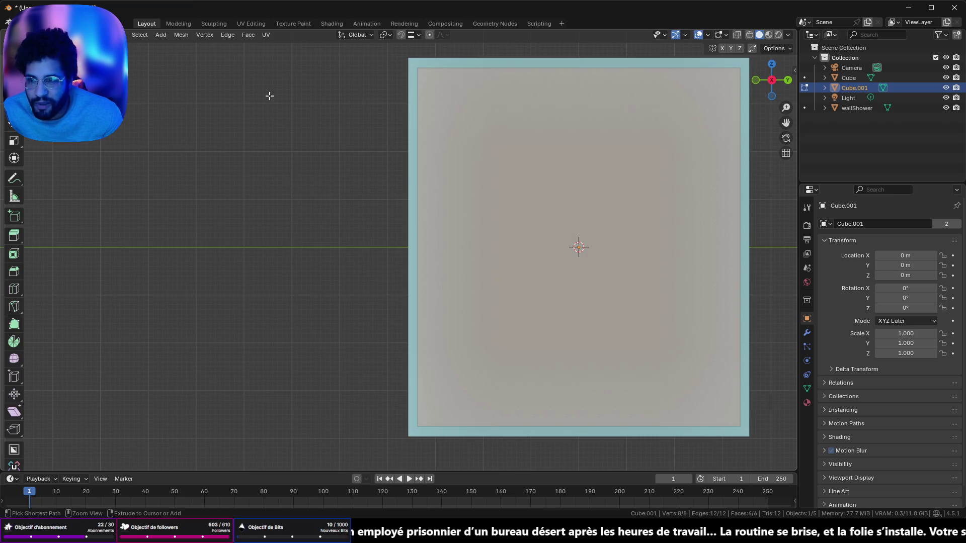
{"action": "key", "text": "Tab"}
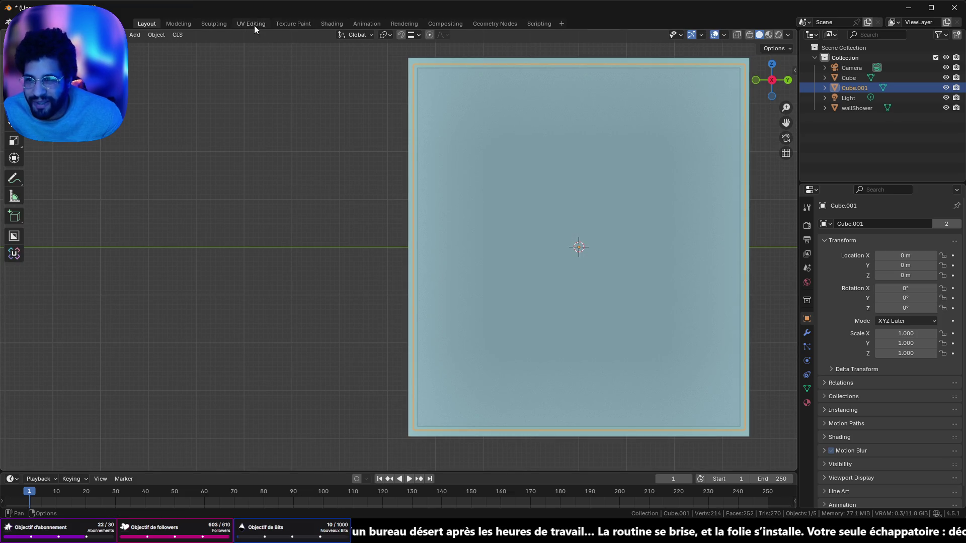
Browse the Object menu, then switch to the Annotate tool.
{"action": "left_click", "coordinate": [158, 34]}
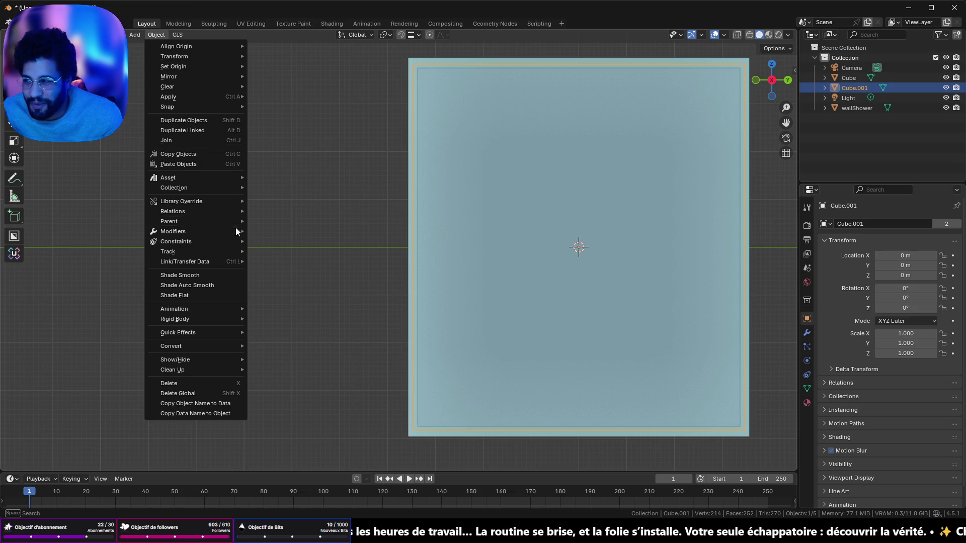
{"action": "mouse_move", "coordinate": [239, 239]}
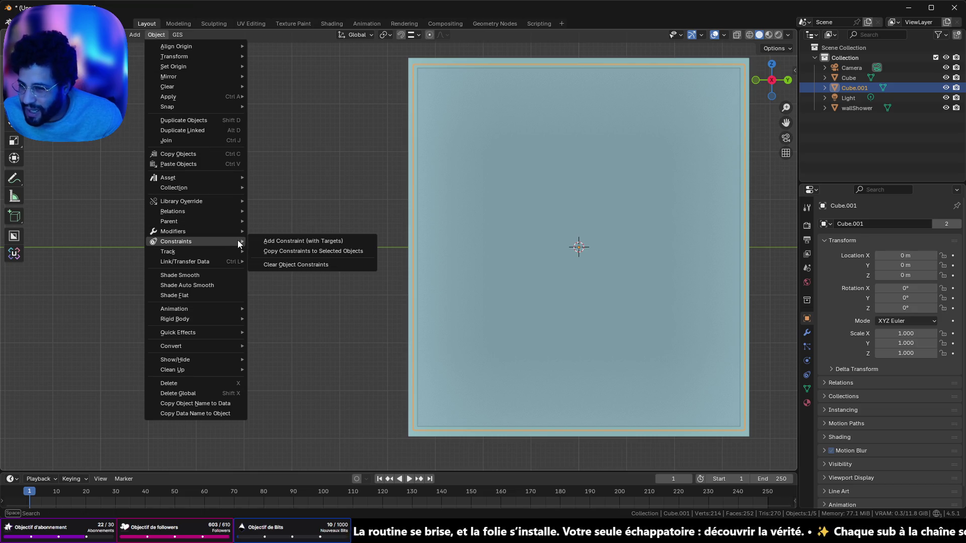
{"action": "mouse_move", "coordinate": [218, 310]}
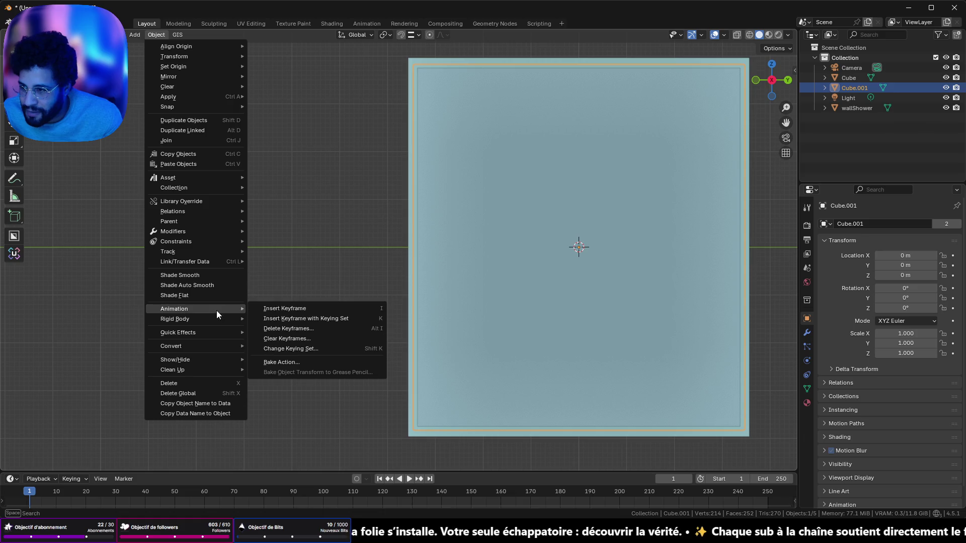
{"action": "left_click", "coordinate": [13, 179]}
Draw crack strokes from the centre: up-right, top-left, down-left, left, up, right, down-right.
{"action": "mouse_move", "coordinate": [579, 239]}
{"action": "left_mouse_down"}
{"action": "mouse_move", "coordinate": [661, 131]}
{"action": "mouse_move", "coordinate": [705, 97]}
{"action": "left_mouse_up"}
{"action": "left_click_drag", "start_coordinate": [584, 246], "coordinate": [446, 85]}
{"action": "left_click_drag", "start_coordinate": [576, 245], "coordinate": [473, 400]}
{"action": "mouse_move", "coordinate": [578, 245]}
{"action": "left_mouse_down"}
{"action": "mouse_move", "coordinate": [709, 366]}
{"action": "mouse_move", "coordinate": [713, 402]}
{"action": "mouse_move", "coordinate": [483, 205]}
{"action": "mouse_move", "coordinate": [430, 203]}
{"action": "left_mouse_up"}
{"action": "left_click_drag", "start_coordinate": [578, 245], "coordinate": [556, 98]}
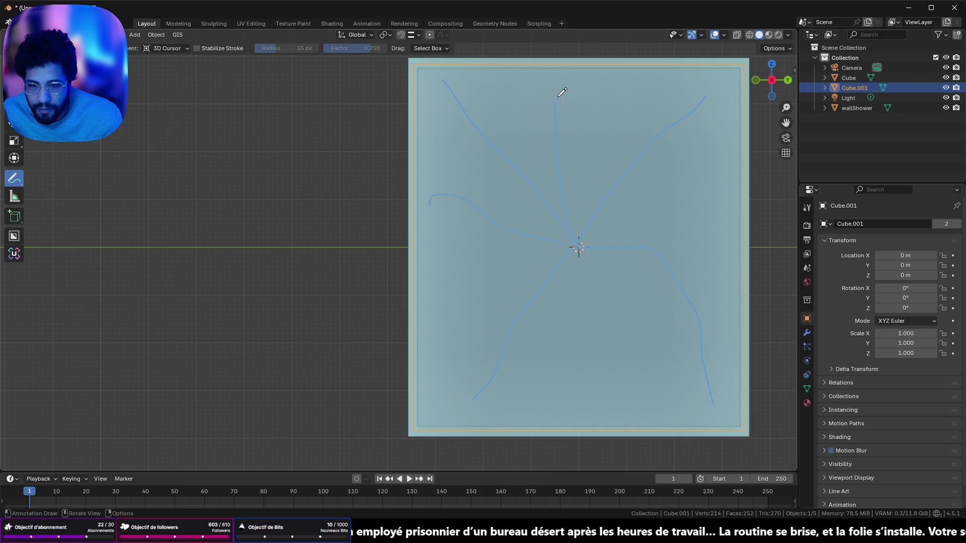
{"action": "left_click_drag", "start_coordinate": [578, 246], "coordinate": [700, 170]}
{"action": "left_click_drag", "start_coordinate": [578, 246], "coordinate": [666, 379]}
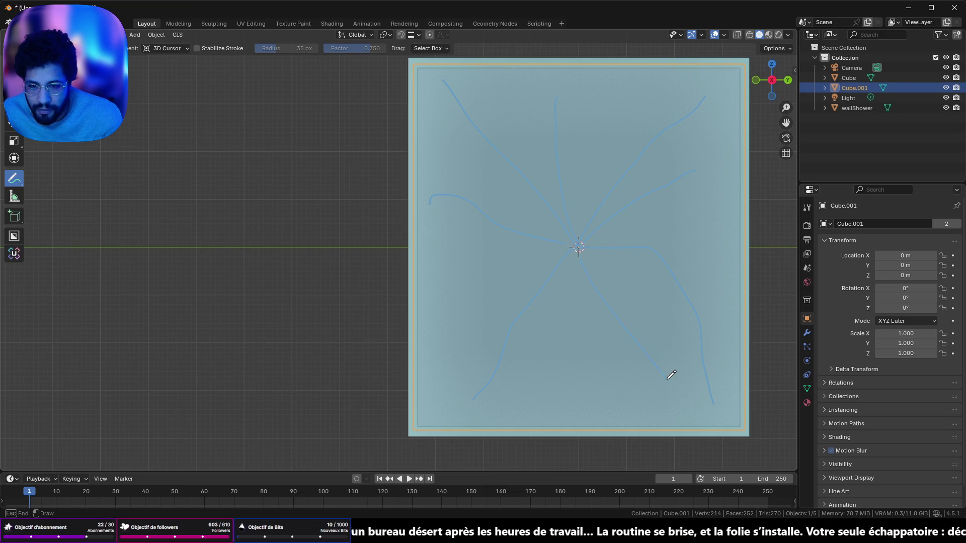
Add more crack strokes downward and down-left, extend two lines, and draw a jagged centre crack.
{"action": "mouse_move", "coordinate": [579, 247]}
{"action": "left_mouse_down"}
{"action": "mouse_move", "coordinate": [583, 360]}
{"action": "mouse_move", "coordinate": [527, 417]}
{"action": "left_mouse_up"}
{"action": "left_click_drag", "start_coordinate": [577, 245], "coordinate": [526, 293]}
{"action": "left_click_drag", "start_coordinate": [468, 386], "coordinate": [459, 343]}
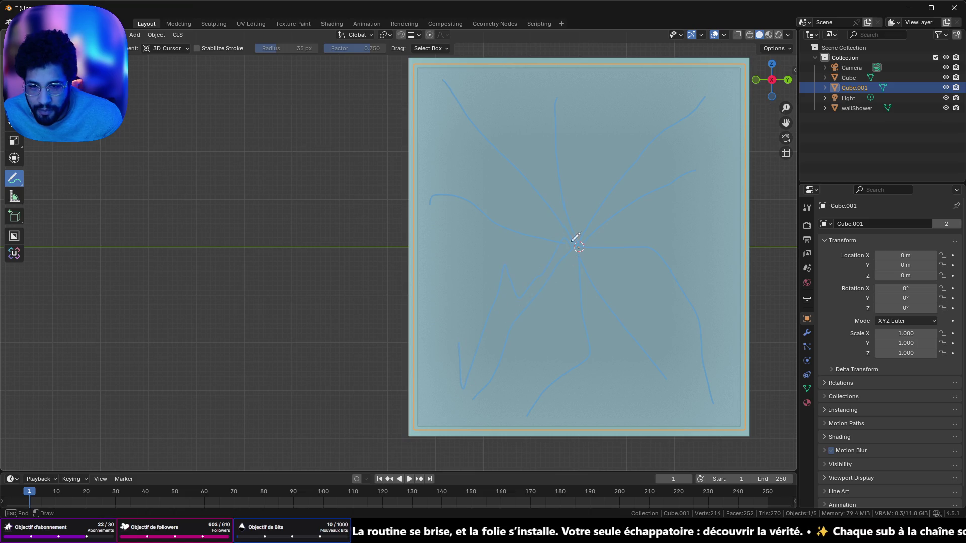
{"action": "left_click_drag", "start_coordinate": [514, 175], "coordinate": [469, 110]}
{"action": "mouse_move", "coordinate": [579, 247]}
{"action": "left_mouse_down"}
{"action": "mouse_move", "coordinate": [685, 214]}
{"action": "mouse_move", "coordinate": [703, 256]}
{"action": "mouse_move", "coordinate": [582, 244]}
{"action": "mouse_move", "coordinate": [596, 120]}
{"action": "left_mouse_up"}
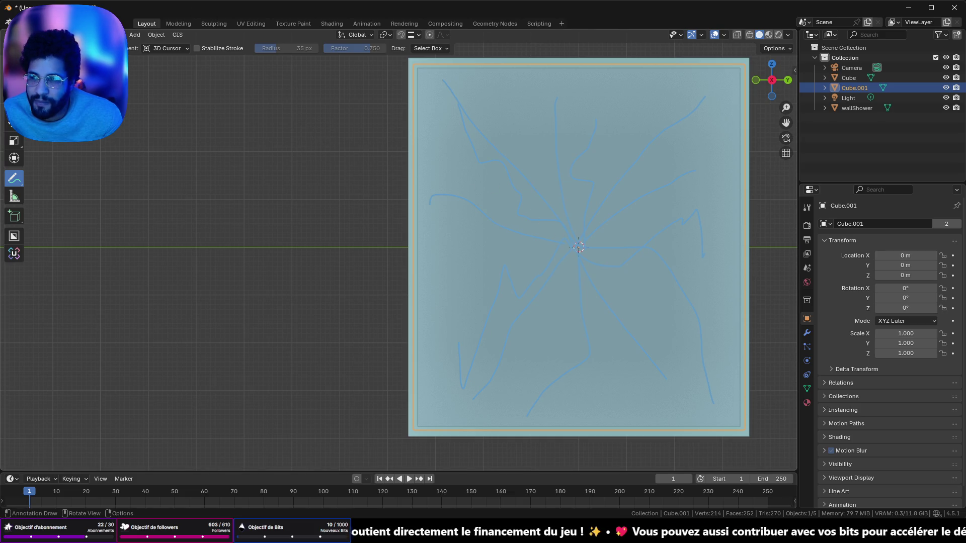
{"action": "key", "text": "Tab"}
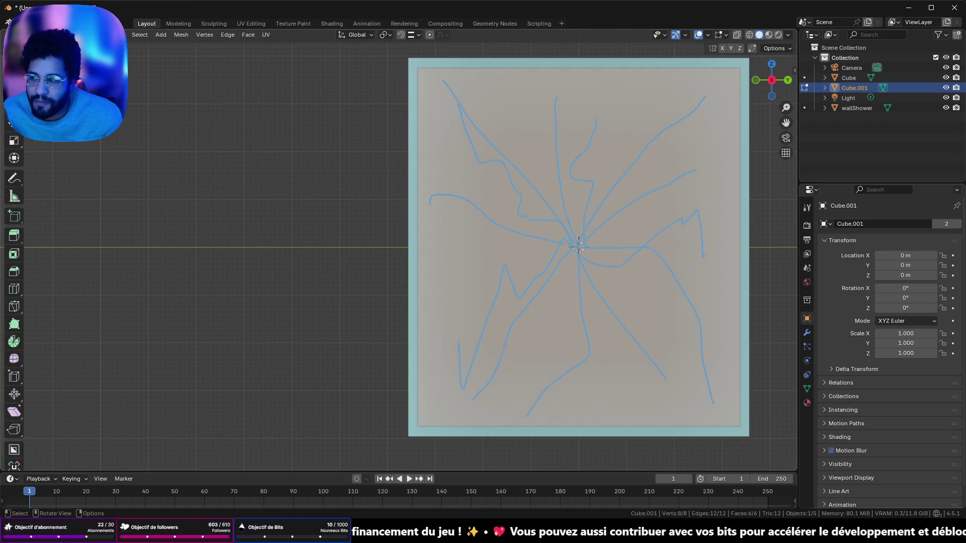
{"action": "key", "text": "Tab"}
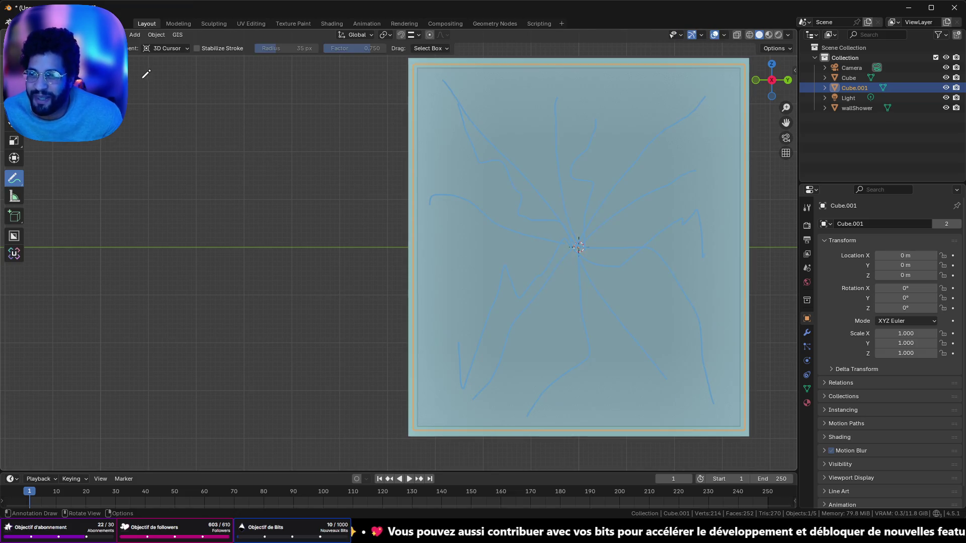
Cell Fracture the plane using Annotation Pencil points and orbit to inspect the cells.
{"action": "left_click", "coordinate": [155, 35]}
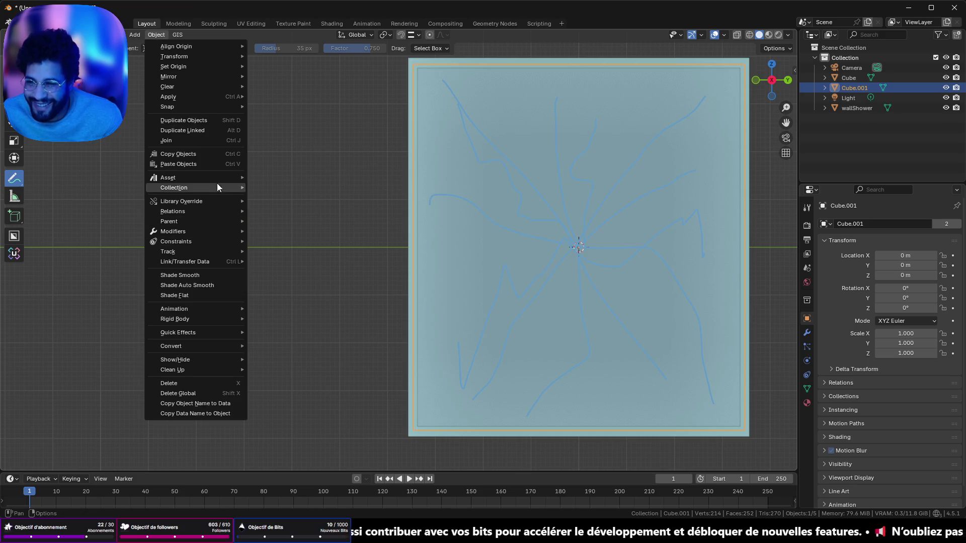
{"action": "mouse_move", "coordinate": [214, 333]}
{"action": "left_click", "coordinate": [279, 374]}
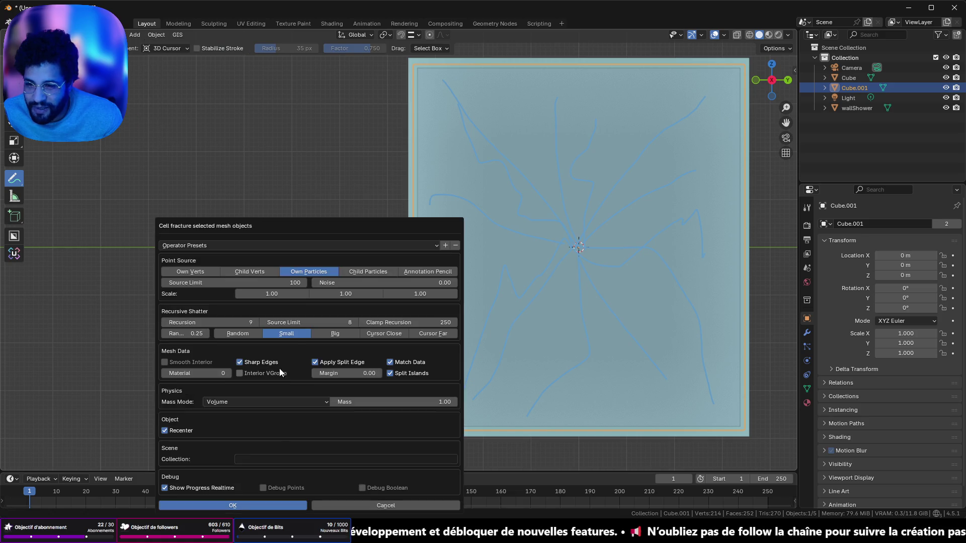
{"action": "left_click", "coordinate": [419, 273]}
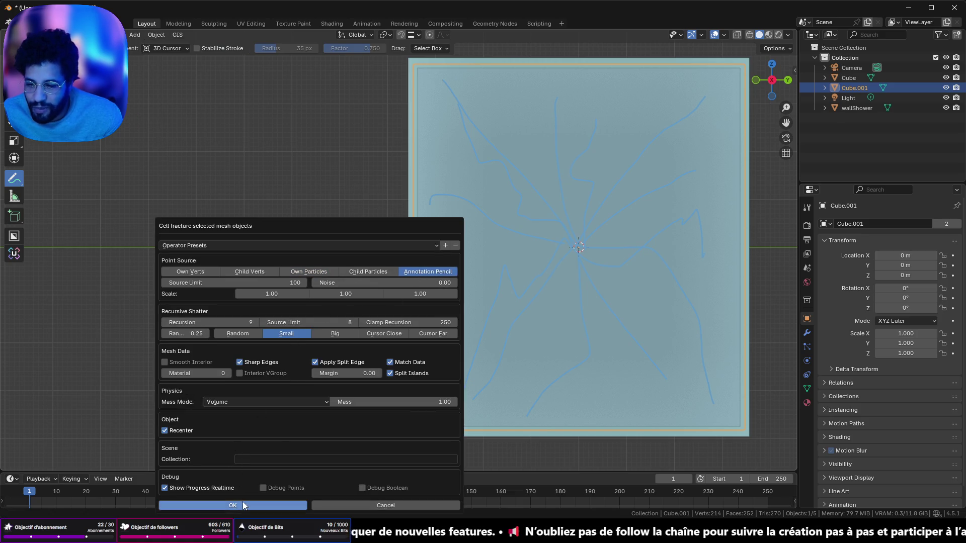
{"action": "left_click", "coordinate": [236, 505]}
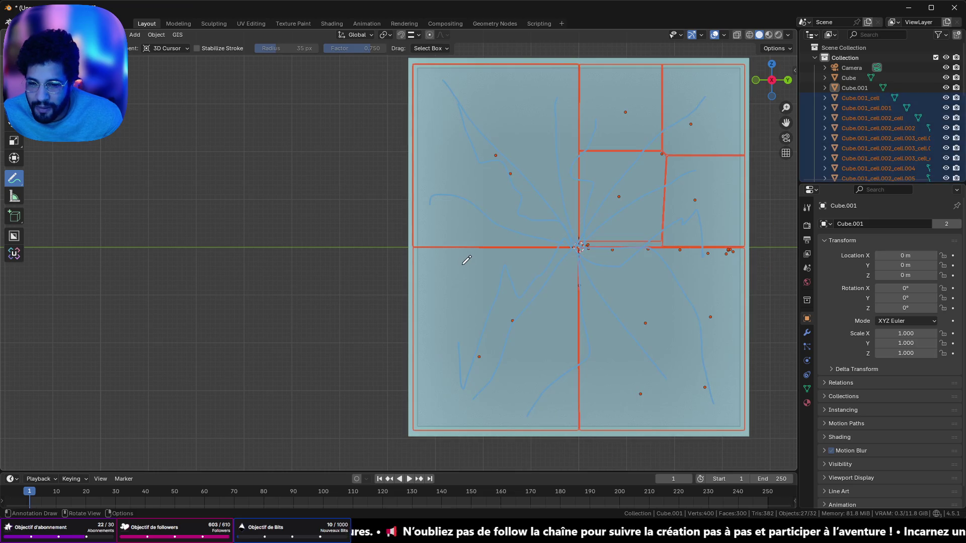
{"action": "mouse_move", "coordinate": [606, 216]}
{"action": "left_mouse_down"}
{"action": "mouse_move", "coordinate": [595, 211]}
{"action": "mouse_move", "coordinate": [677, 212]}
{"action": "mouse_move", "coordinate": [526, 199]}
{"action": "left_mouse_up"}
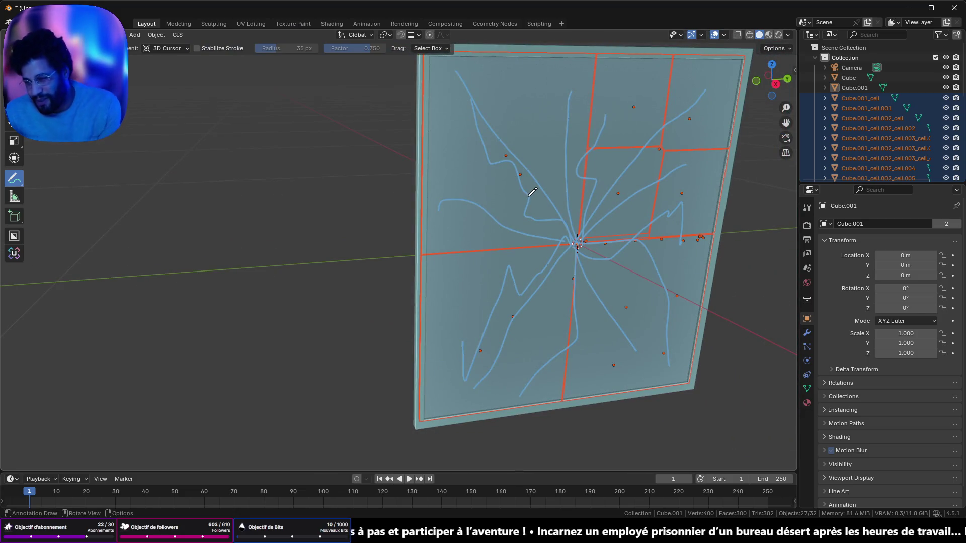
Undo the fracture and deselect all faces of the whole plane in Edit Mode.
{"action": "key", "text": "ctrl+z"}
{"action": "key", "text": "ctrl+z"}
{"action": "key", "text": "Tab"}
{"action": "key", "text": "Tab"}
{"action": "key", "text": "Tab"}
{"action": "key", "text": "alt+a"}
{"action": "key", "text": "Tab"}
{"action": "key", "text": "Tab"}
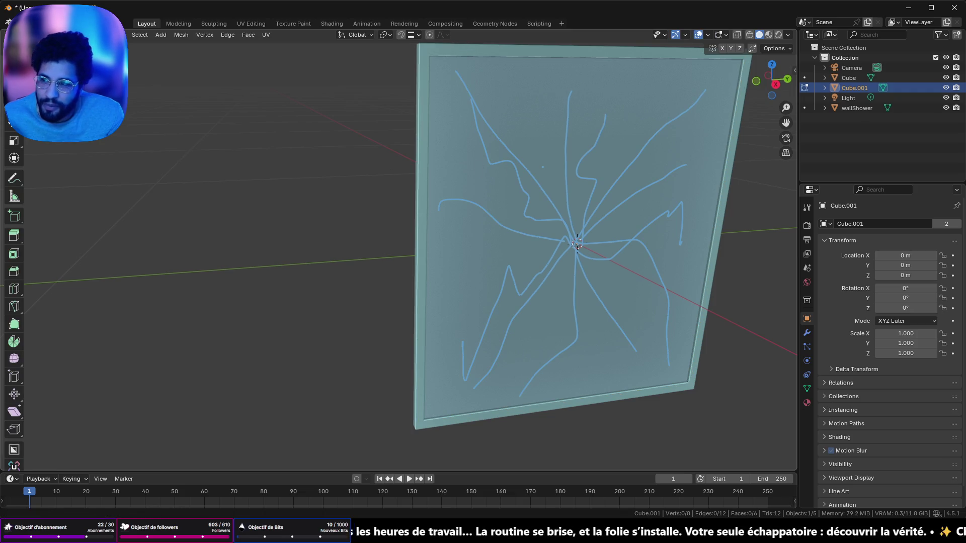
Return to Object Mode, delete the old glass panel Cube.001 and deselect everything.
{"action": "key", "text": "Tab"}
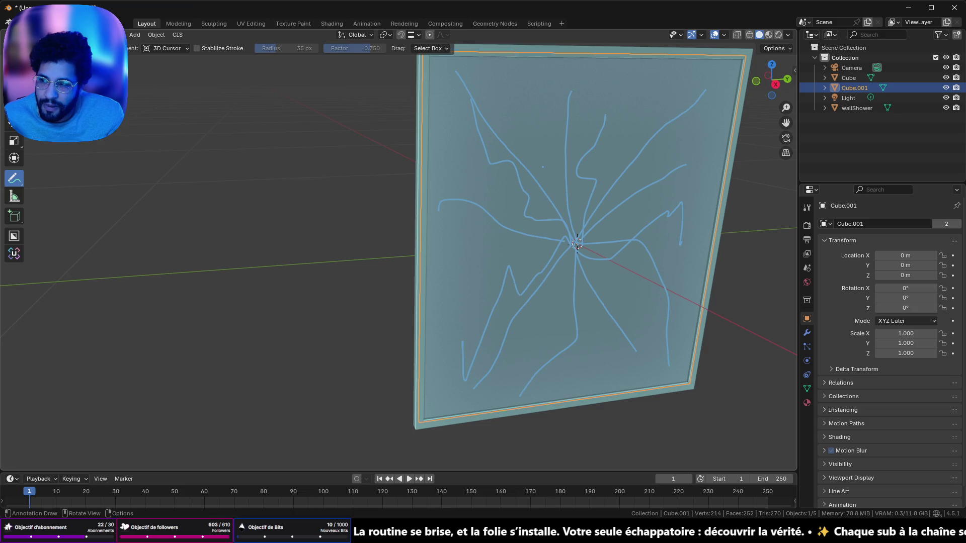
{"action": "key", "text": "w"}
{"action": "key", "text": "x"}
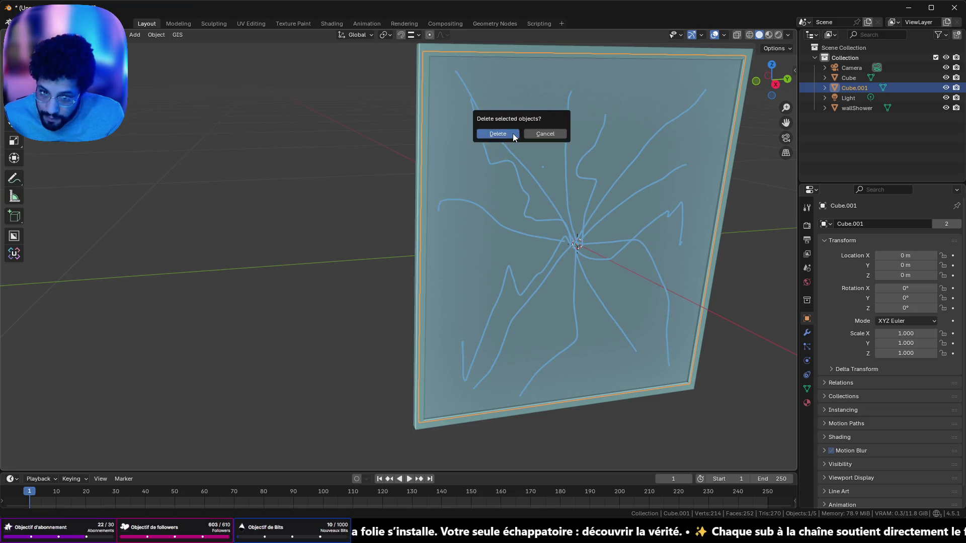
{"action": "left_click", "coordinate": [512, 134]}
{"action": "left_click_drag", "start_coordinate": [492, 117], "coordinate": [653, 288]}
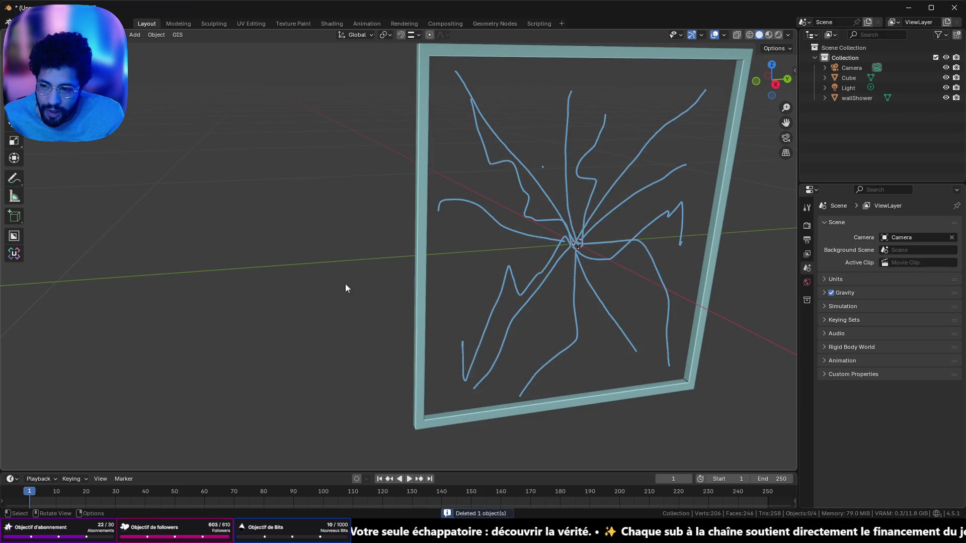
Switch to the Annotate Eraser and erase all crack strokes from the side view.
{"action": "left_click", "coordinate": [19, 184]}
{"action": "left_click", "coordinate": [18, 184]}
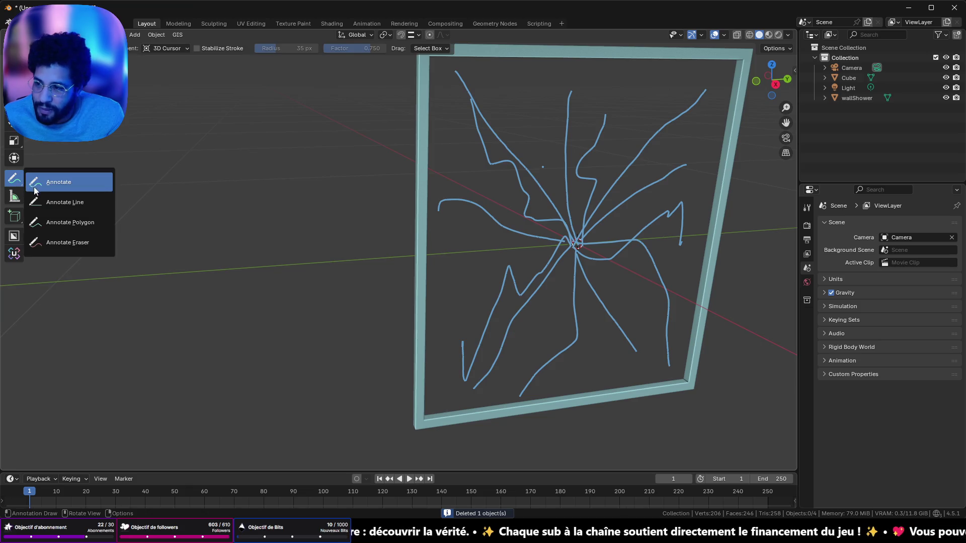
{"action": "left_click", "coordinate": [77, 250]}
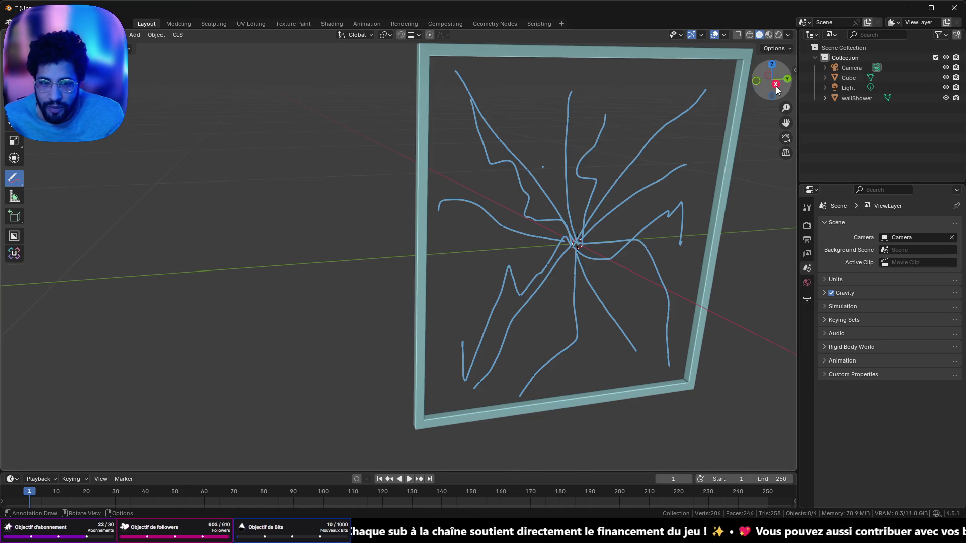
{"action": "left_click", "coordinate": [775, 85]}
{"action": "left_click_drag", "start_coordinate": [632, 121], "coordinate": [571, 100]}
{"action": "mouse_move", "coordinate": [472, 314]}
{"action": "left_mouse_down"}
{"action": "mouse_move", "coordinate": [427, 151]}
{"action": "mouse_move", "coordinate": [649, 108]}
{"action": "left_mouse_up"}
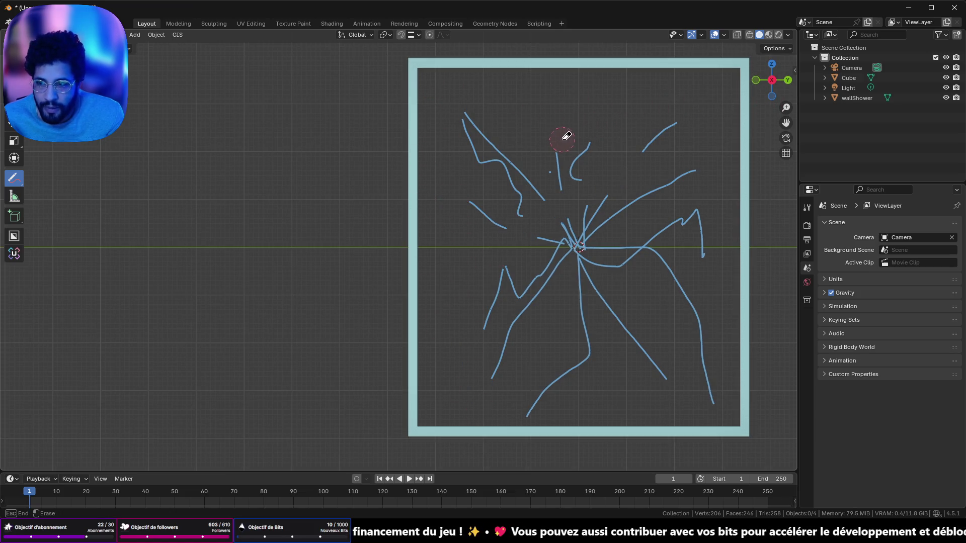
{"action": "mouse_move", "coordinate": [567, 135]}
{"action": "left_mouse_down"}
{"action": "mouse_move", "coordinate": [699, 194]}
{"action": "mouse_move", "coordinate": [679, 261]}
{"action": "mouse_move", "coordinate": [548, 389]}
{"action": "mouse_move", "coordinate": [520, 159]}
{"action": "left_mouse_up"}
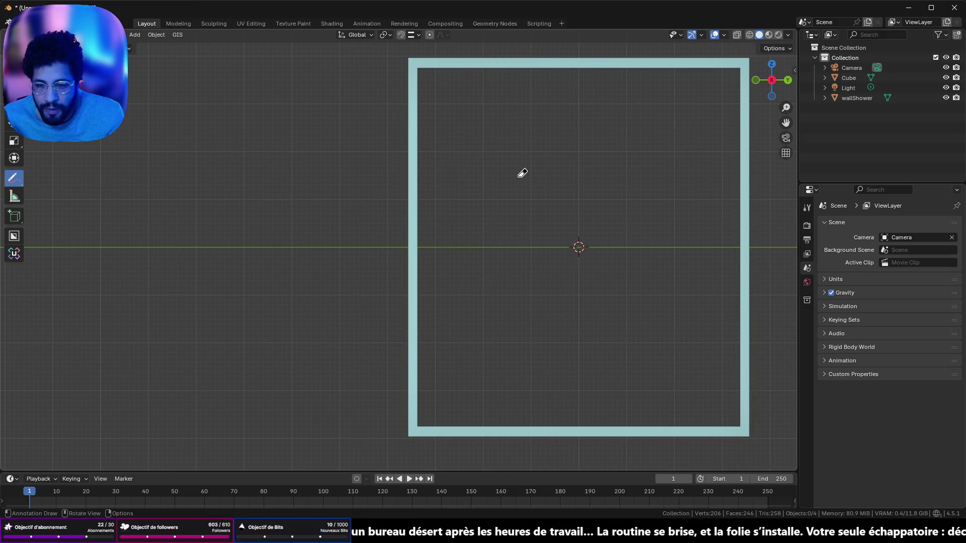
Add a new plane at the origin and stand it upright, rotated 90° about Y.
{"action": "key", "text": "w"}
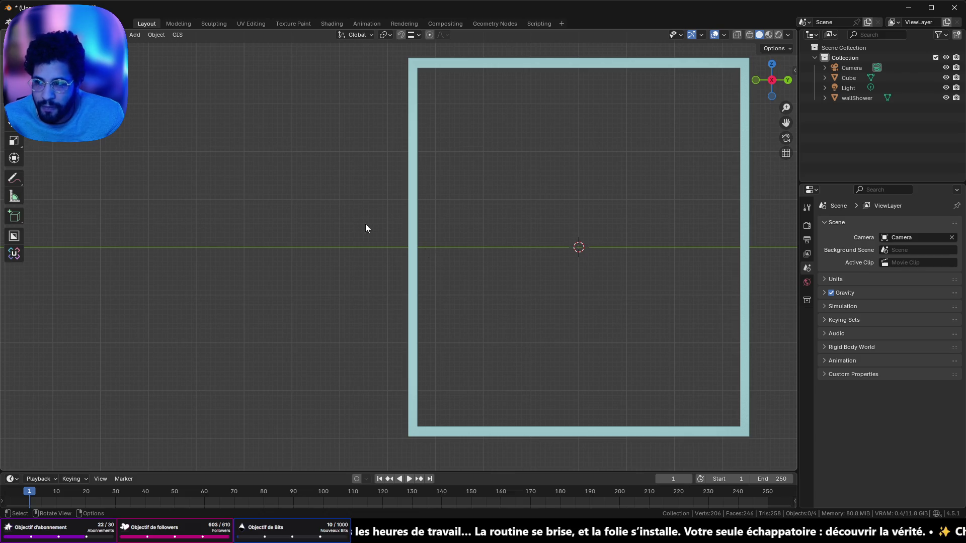
{"action": "key", "text": "shift+a"}
{"action": "mouse_move", "coordinate": [530, 249]}
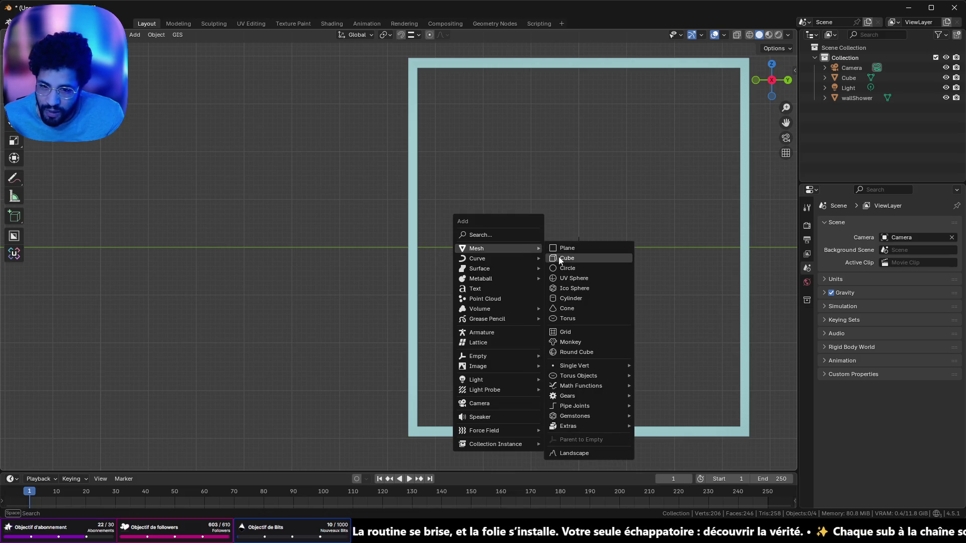
{"action": "left_click", "coordinate": [578, 245]}
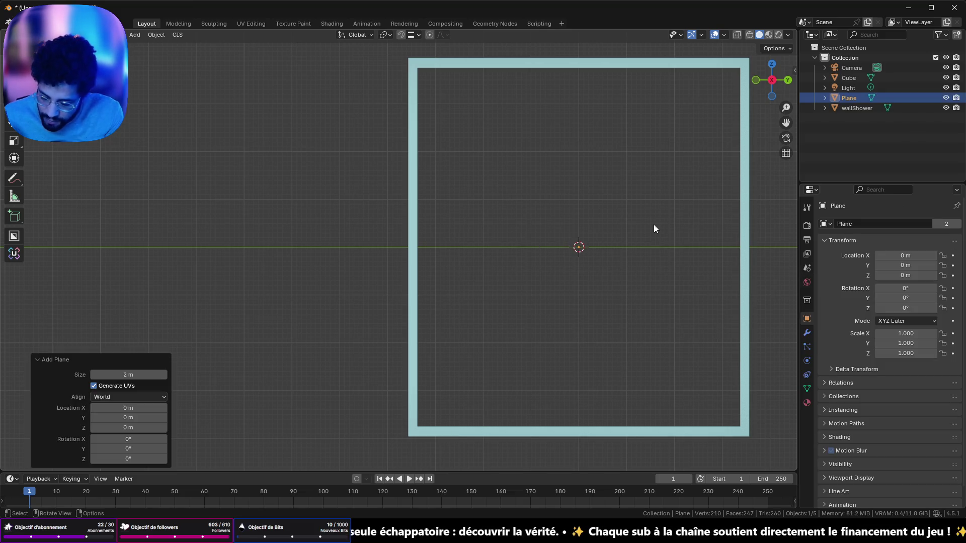
{"action": "type", "text": "ry90"}
{"action": "key", "text": "Return"}
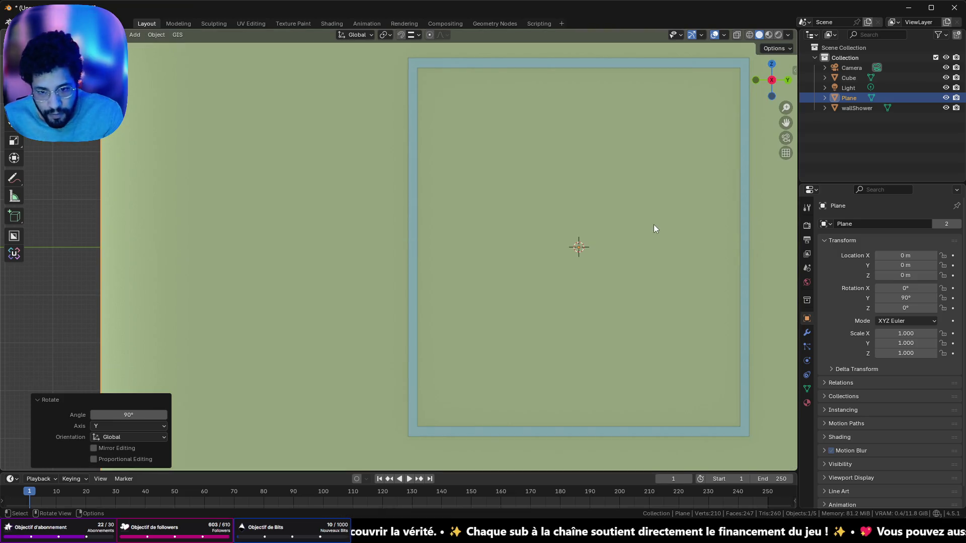
Scale the plane down to about 0.384, then narrow it along Y to fit the frame.
{"action": "scroll", "coordinate": [646, 263], "scroll_direction": "down", "scroll_amount": 3}
{"action": "key", "text": "s"}
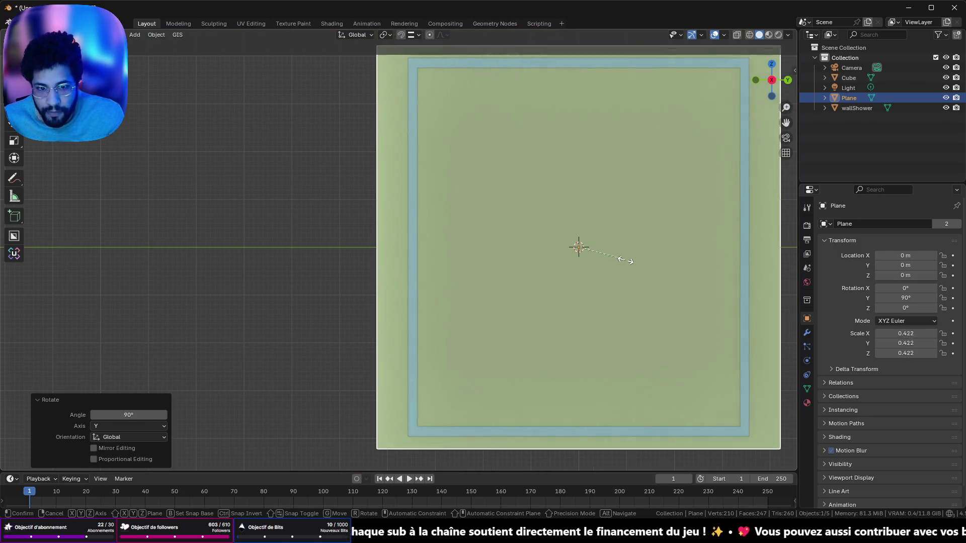
{"action": "left_click", "coordinate": [645, 236]}
{"action": "key", "text": "s"}
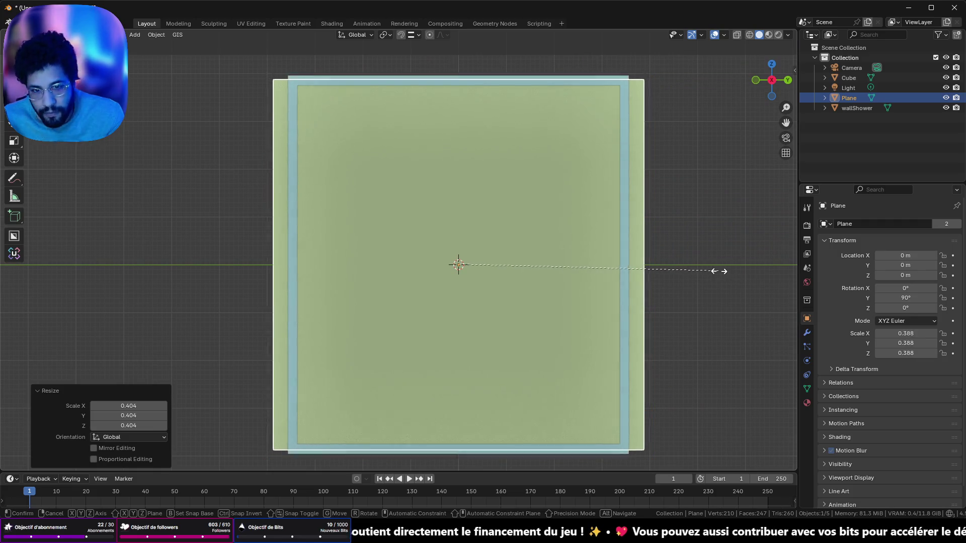
{"action": "left_click", "coordinate": [717, 276]}
{"action": "key", "text": "s"}
{"action": "key", "text": "y"}
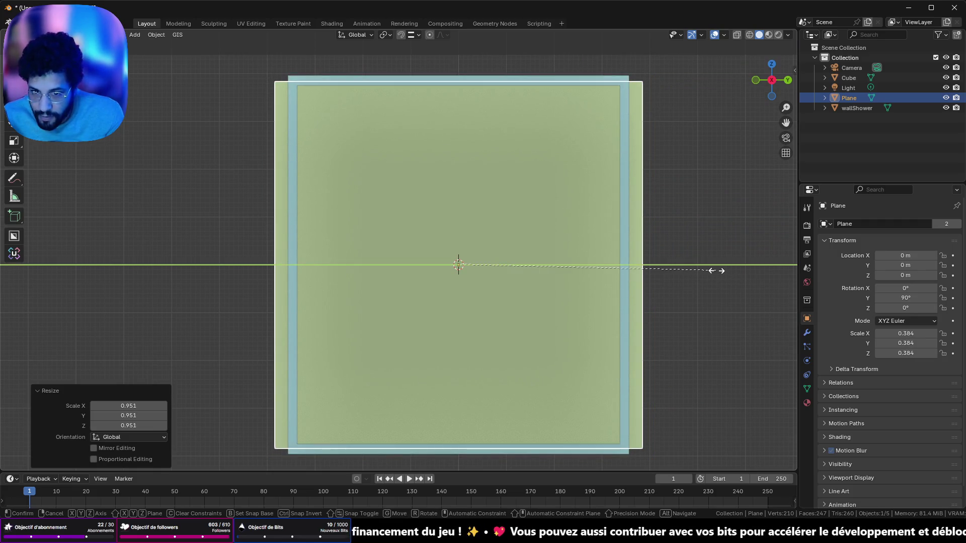
{"action": "left_click", "coordinate": [691, 274]}
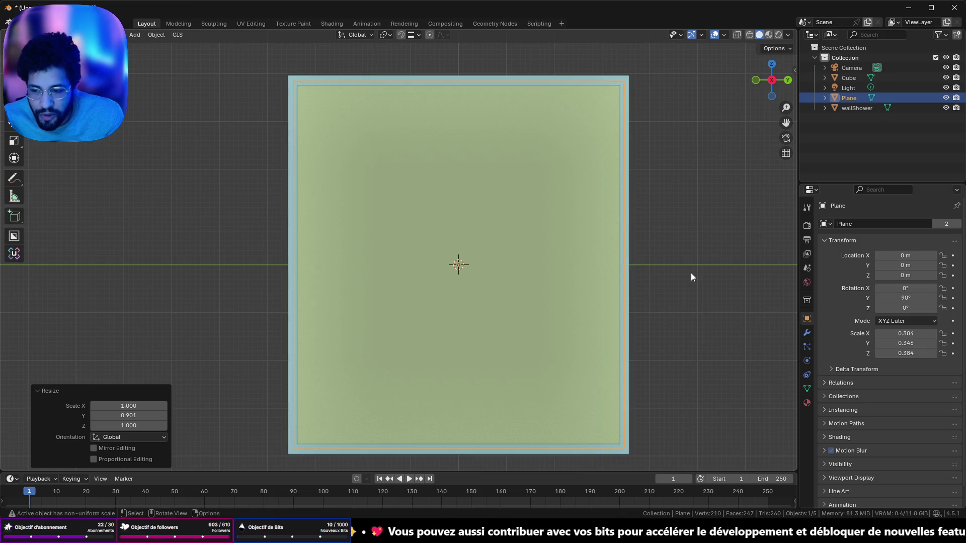
{"action": "scroll", "coordinate": [280, 231], "scroll_direction": "left", "scroll_amount": 3}
{"action": "scroll", "coordinate": [436, 191], "scroll_direction": "up", "scroll_amount": 3}
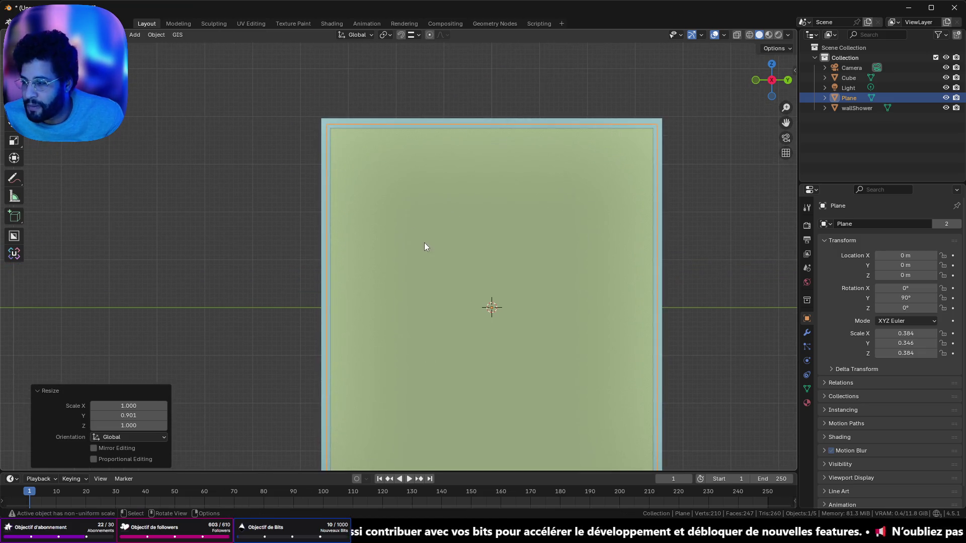
Apply all transforms to the plane, then bring up Object > Quick Effects.
{"action": "key", "text": "Tab"}
{"action": "key", "text": "Tab"}
{"action": "scroll", "coordinate": [452, 211], "scroll_direction": "left", "scroll_amount": 2}
{"action": "scroll", "coordinate": [452, 212], "scroll_direction": "down", "scroll_amount": 3}
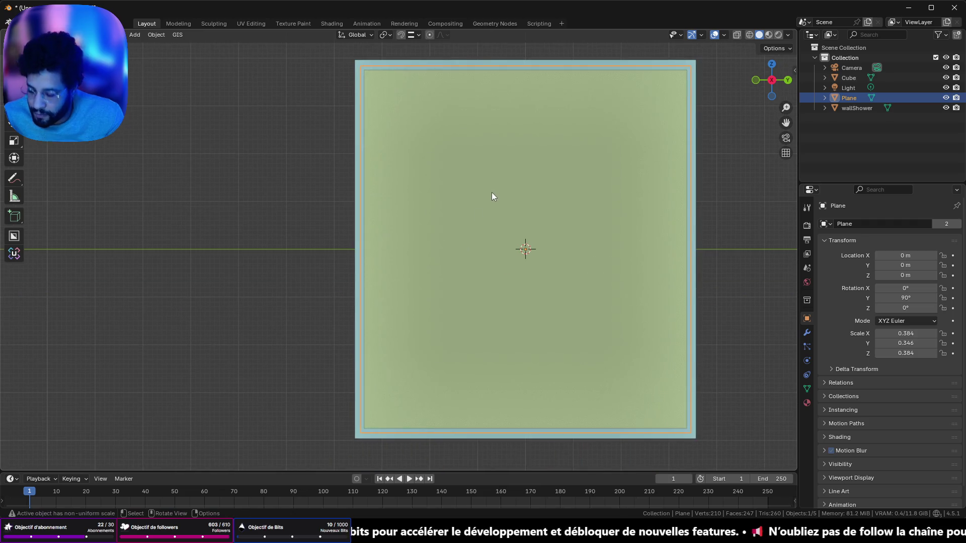
{"action": "key", "text": "ctrl+a"}
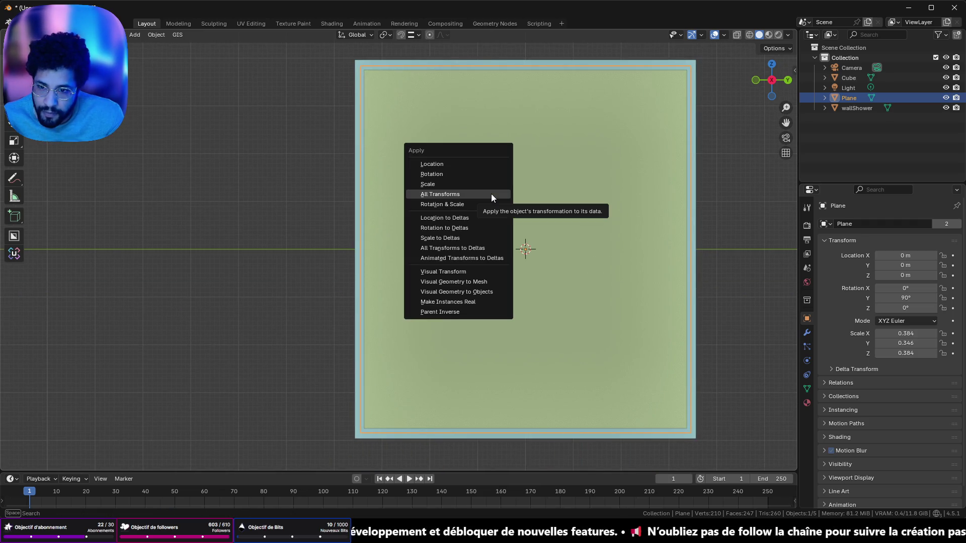
{"action": "left_click", "coordinate": [491, 195]}
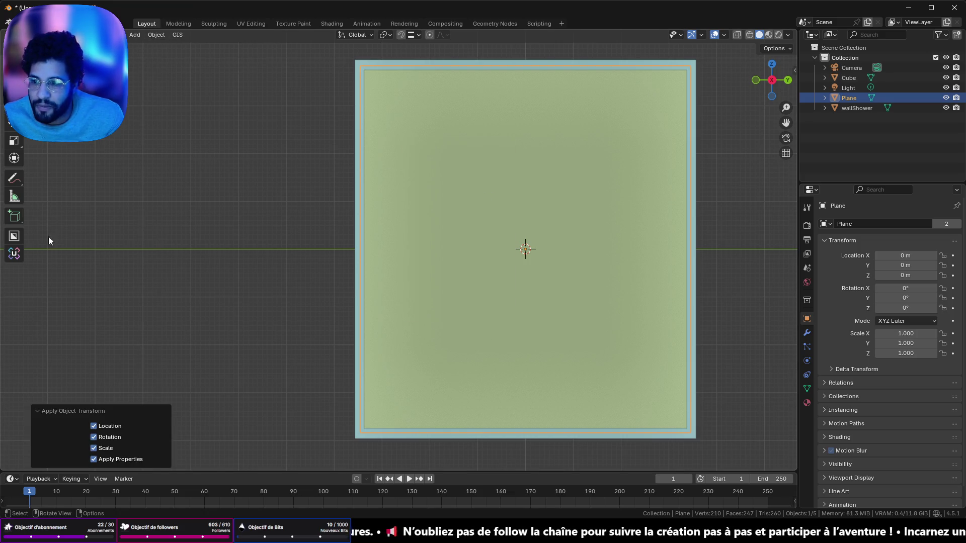
{"action": "left_click", "coordinate": [156, 34]}
{"action": "mouse_move", "coordinate": [189, 225]}
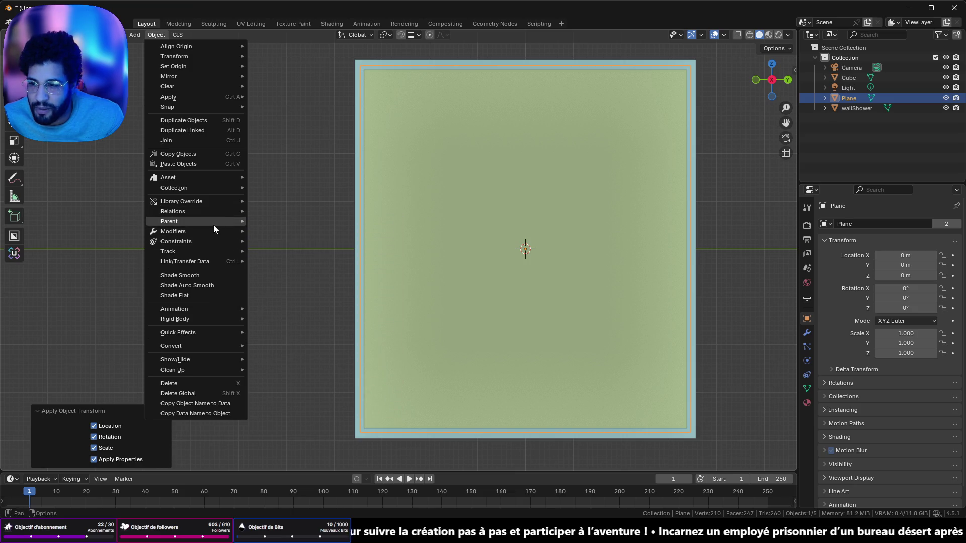
{"action": "mouse_move", "coordinate": [206, 333]}
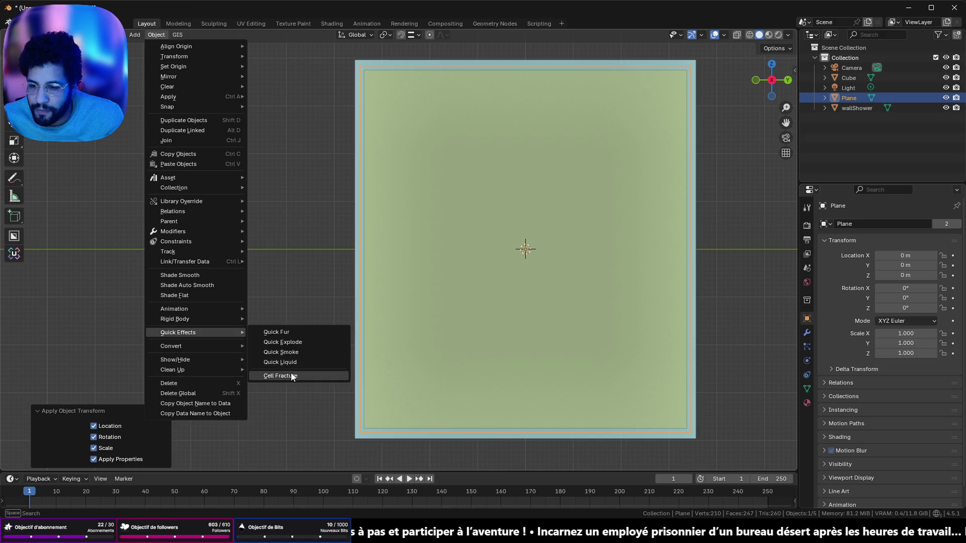
{"action": "left_click", "coordinate": [290, 377]}
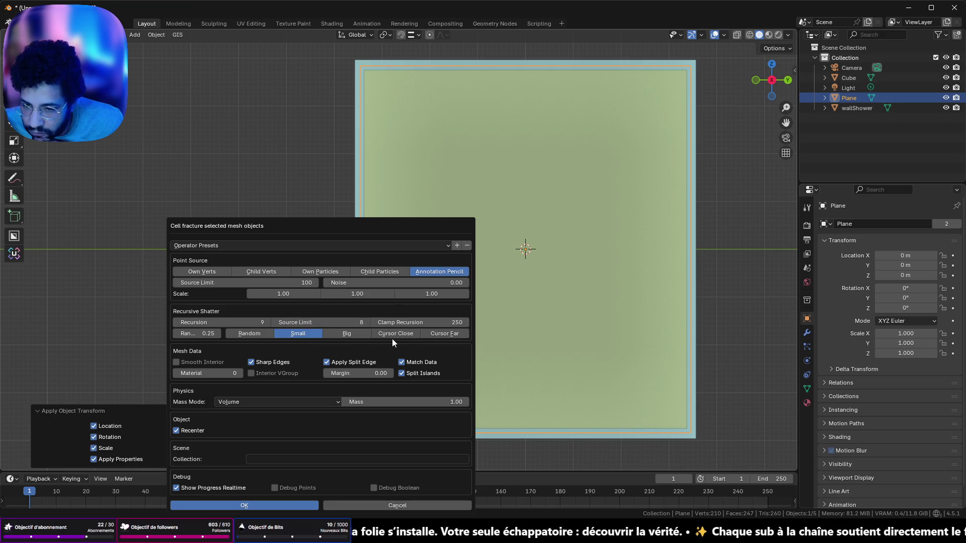
{"action": "left_click", "coordinate": [249, 334]}
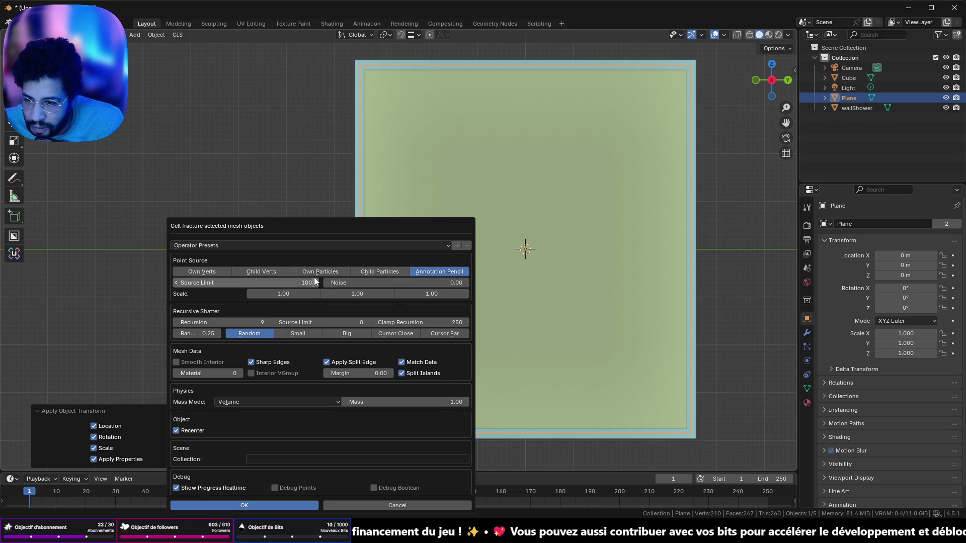
{"action": "left_click", "coordinate": [217, 272]}
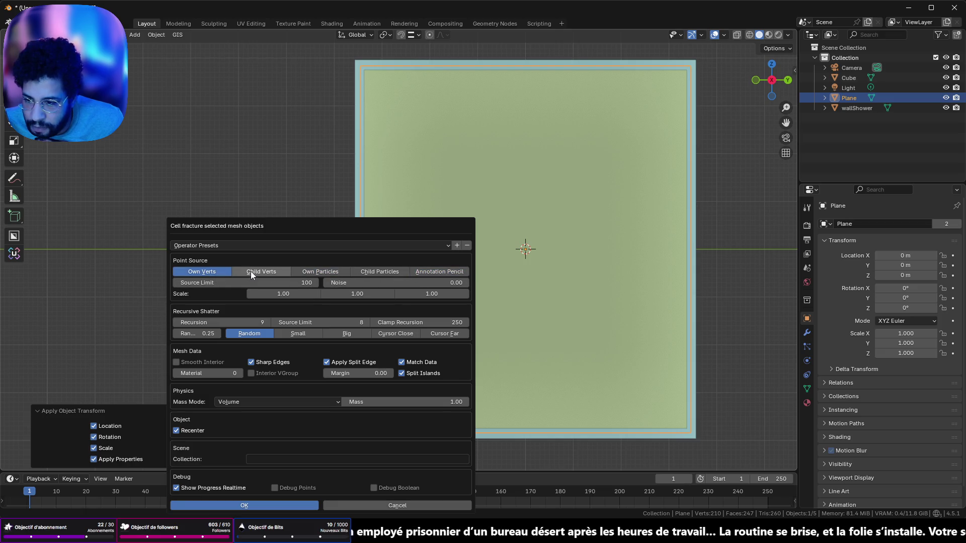
{"action": "left_click", "coordinate": [319, 270]}
{"action": "left_click", "coordinate": [244, 505]}
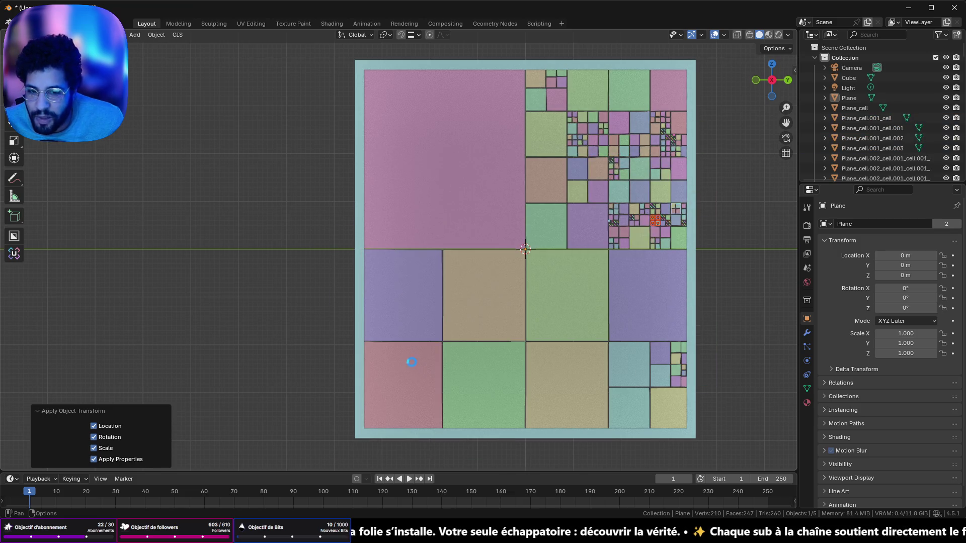
{"action": "key", "text": "ctrl+z"}
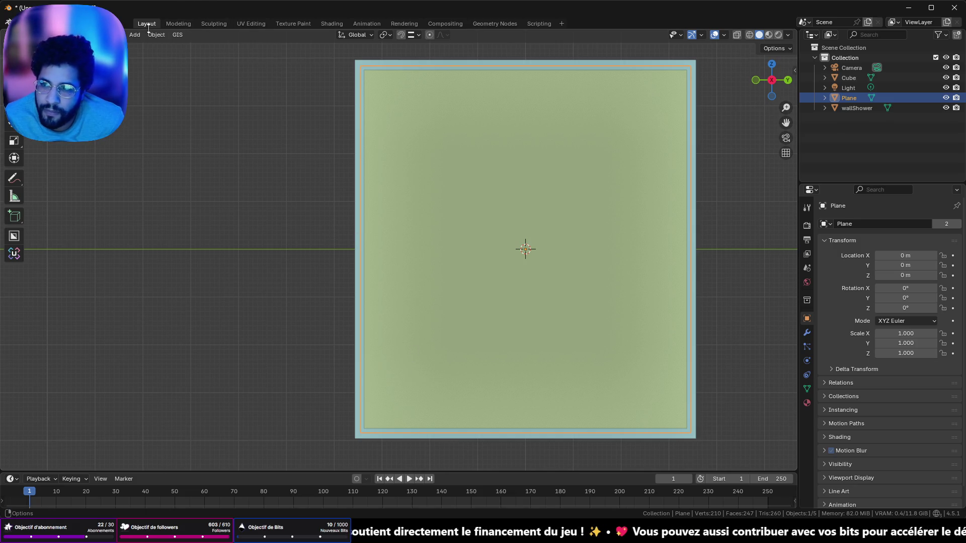
{"action": "left_click", "coordinate": [17, 182]}
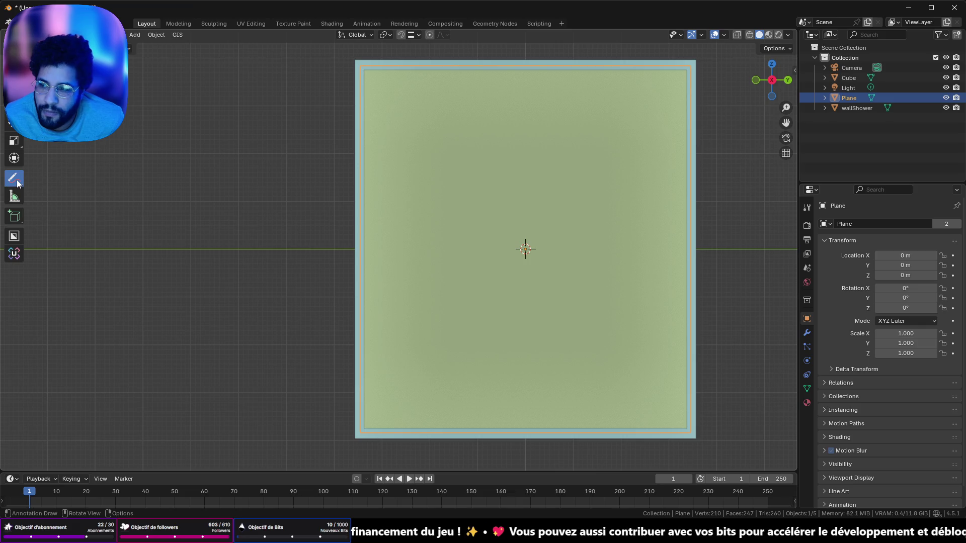
Choose freehand Annotate and draw cracks from the centre up to the plane's top edge.
{"action": "left_click", "coordinate": [17, 183]}
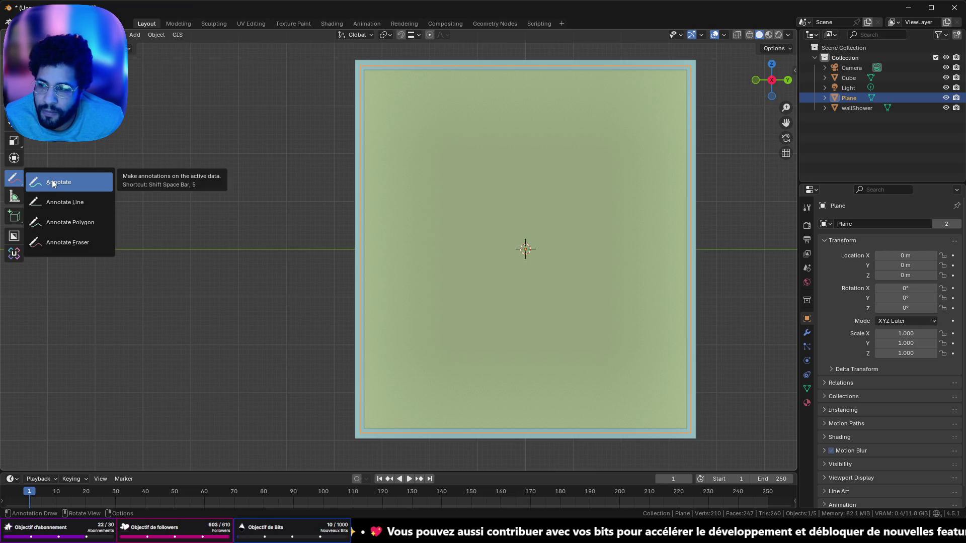
{"action": "left_click", "coordinate": [54, 184]}
{"action": "left_click_drag", "start_coordinate": [528, 249], "coordinate": [533, 241]}
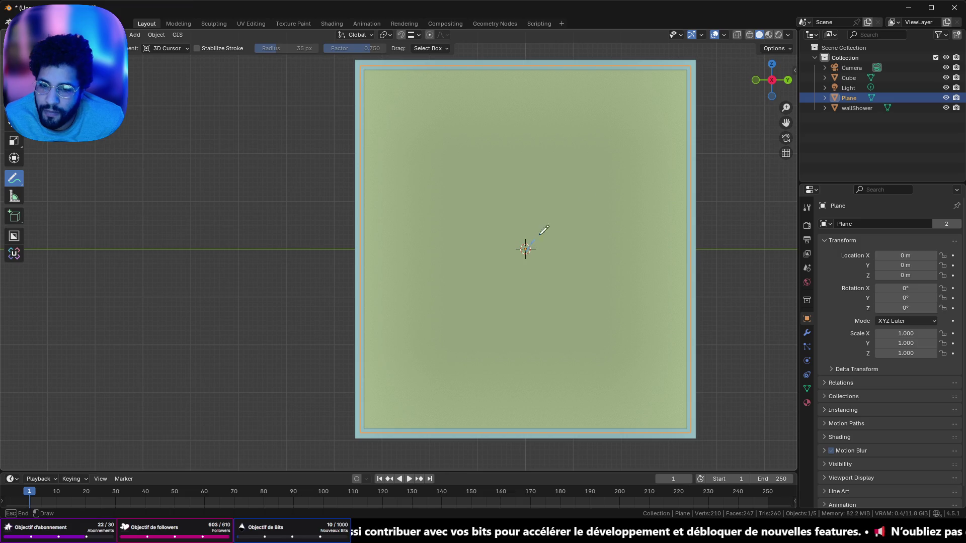
{"action": "left_click_drag", "start_coordinate": [689, 70], "coordinate": [688, 71]}
{"action": "left_click_drag", "start_coordinate": [526, 249], "coordinate": [534, 229]}
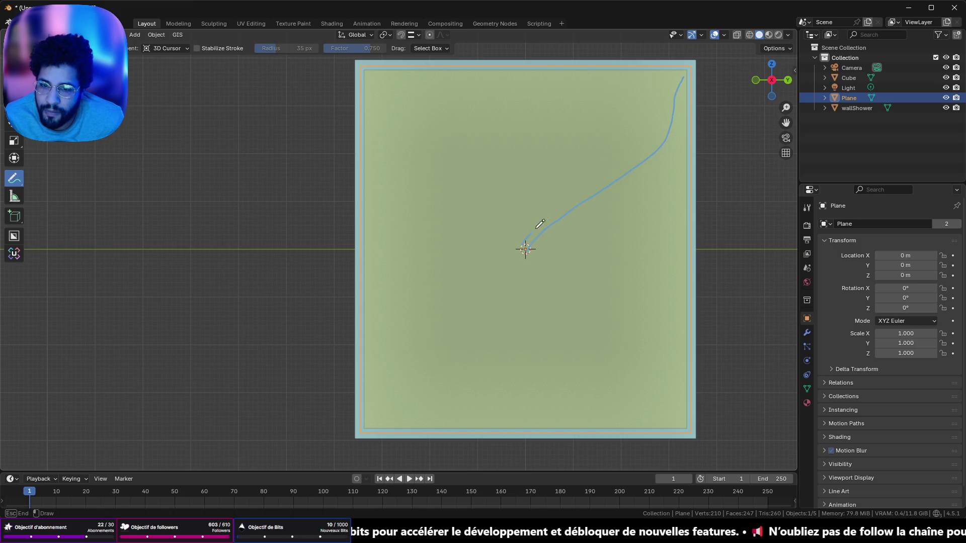
{"action": "left_click_drag", "start_coordinate": [645, 71], "coordinate": [644, 73]}
{"action": "left_click_drag", "start_coordinate": [381, 91], "coordinate": [464, 140]}
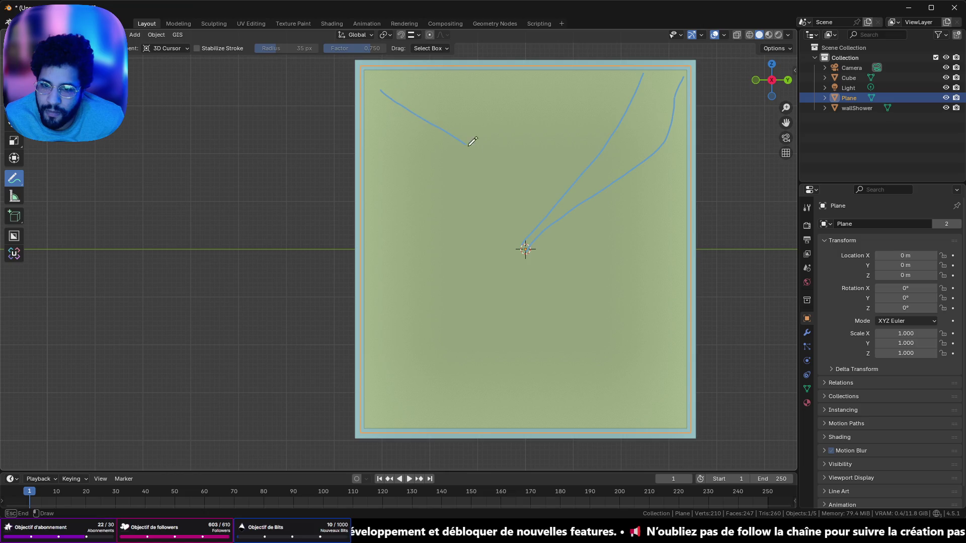
{"action": "left_click_drag", "start_coordinate": [604, 419], "coordinate": [604, 420]}
Draw long diagonal and curved crack strokes crisscrossing the plane out to its edges.
{"action": "mouse_move", "coordinate": [523, 254]}
{"action": "left_mouse_down"}
{"action": "mouse_move", "coordinate": [370, 409]}
{"action": "mouse_move", "coordinate": [367, 453]}
{"action": "left_mouse_up"}
{"action": "left_click_drag", "start_coordinate": [530, 422], "coordinate": [315, 133]}
{"action": "left_click_drag", "start_coordinate": [379, 187], "coordinate": [792, 121]}
{"action": "mouse_move", "coordinate": [746, 160]}
{"action": "left_mouse_down"}
{"action": "mouse_move", "coordinate": [381, 218]}
{"action": "mouse_move", "coordinate": [541, 382]}
{"action": "left_mouse_up"}
{"action": "left_click_drag", "start_coordinate": [596, 171], "coordinate": [513, 471]}
{"action": "left_click_drag", "start_coordinate": [453, 159], "coordinate": [617, 433]}
{"action": "mouse_move", "coordinate": [624, 372]}
{"action": "left_mouse_down"}
{"action": "mouse_move", "coordinate": [609, 332]}
{"action": "mouse_move", "coordinate": [415, 57]}
{"action": "left_mouse_up"}
{"action": "left_click_drag", "start_coordinate": [475, 86], "coordinate": [759, 387]}
{"action": "mouse_move", "coordinate": [687, 236]}
{"action": "left_mouse_down"}
{"action": "mouse_move", "coordinate": [321, 400]}
{"action": "mouse_move", "coordinate": [515, 146]}
{"action": "mouse_move", "coordinate": [524, 200]}
{"action": "mouse_move", "coordinate": [604, 295]}
{"action": "mouse_move", "coordinate": [541, 474]}
{"action": "mouse_move", "coordinate": [326, 467]}
{"action": "left_mouse_up"}
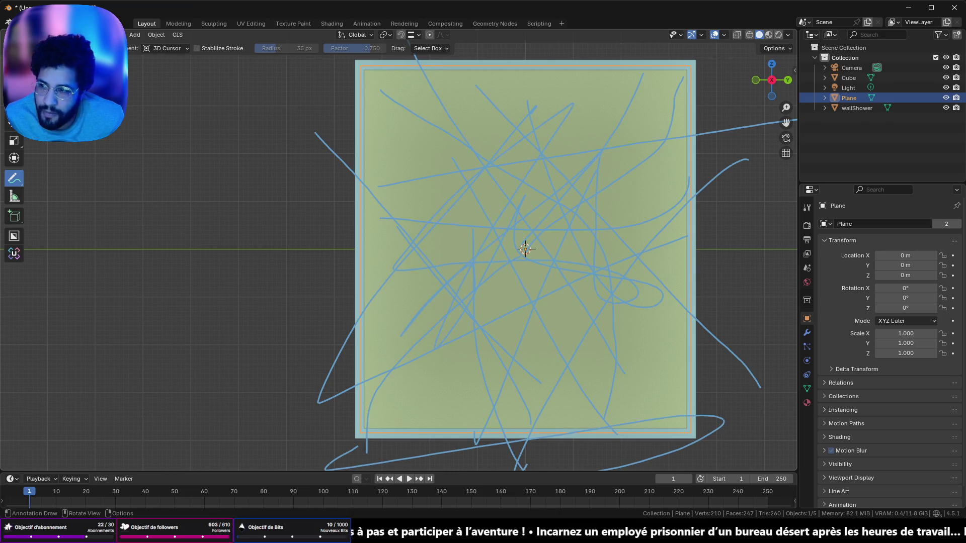
Run Cell Fracture on the plane using Own Particles, then undo the fracture.
{"action": "key", "text": "w"}
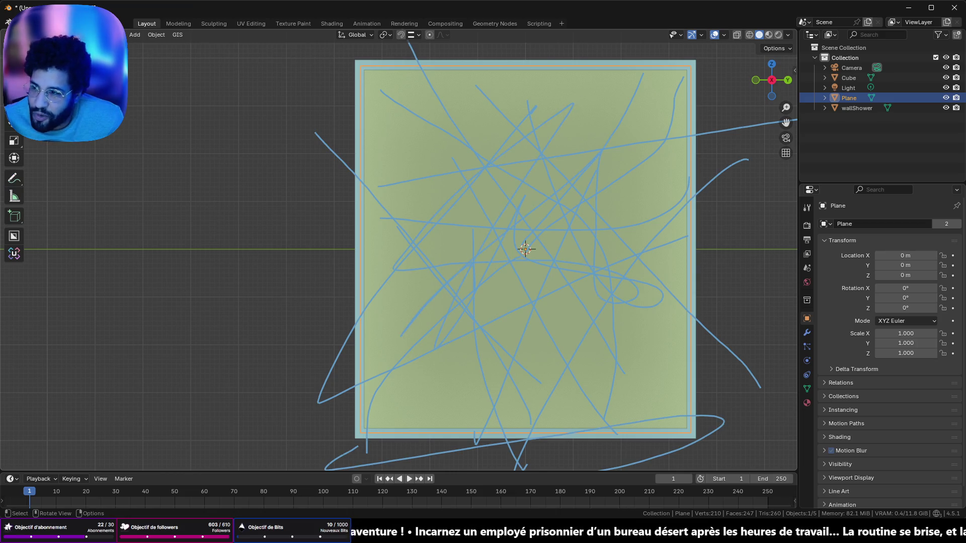
{"action": "left_click", "coordinate": [149, 34]}
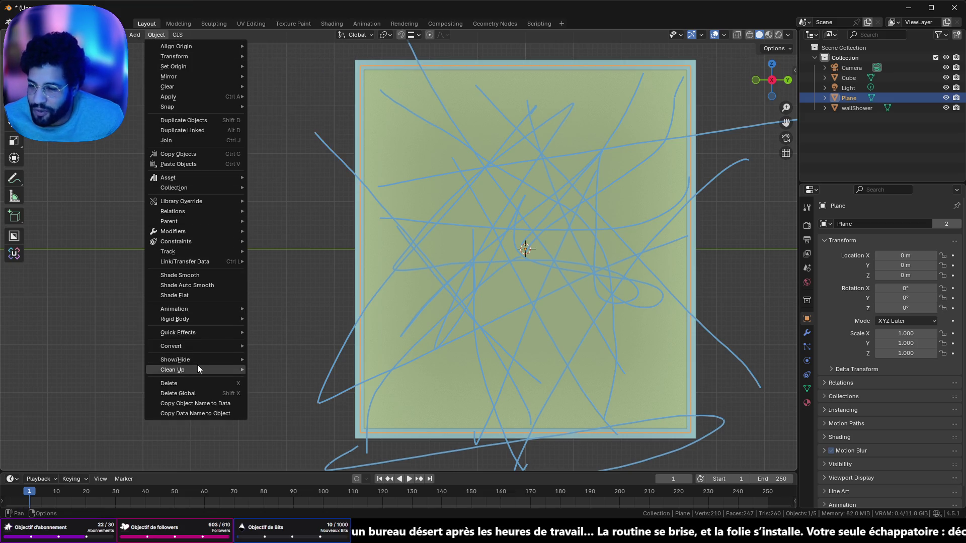
{"action": "mouse_move", "coordinate": [206, 336]}
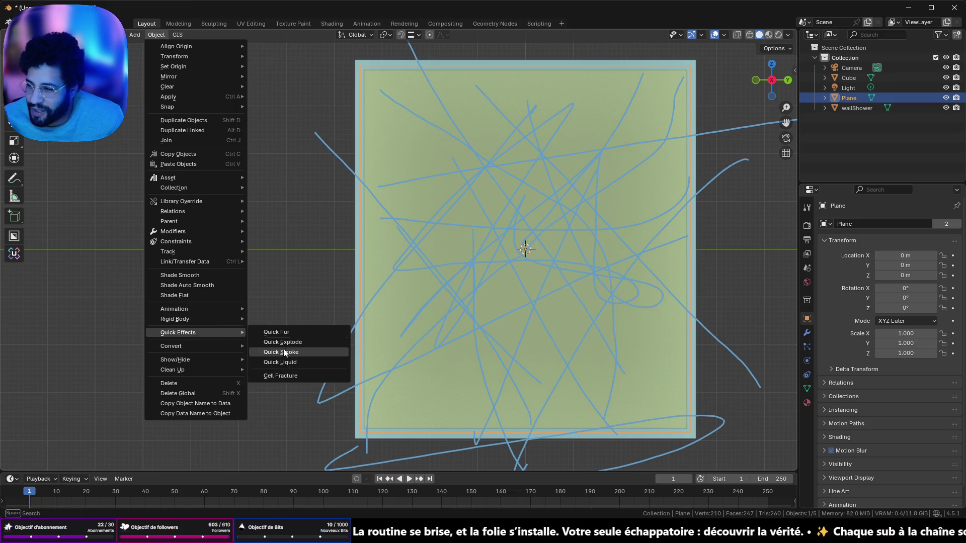
{"action": "left_click", "coordinate": [290, 376]}
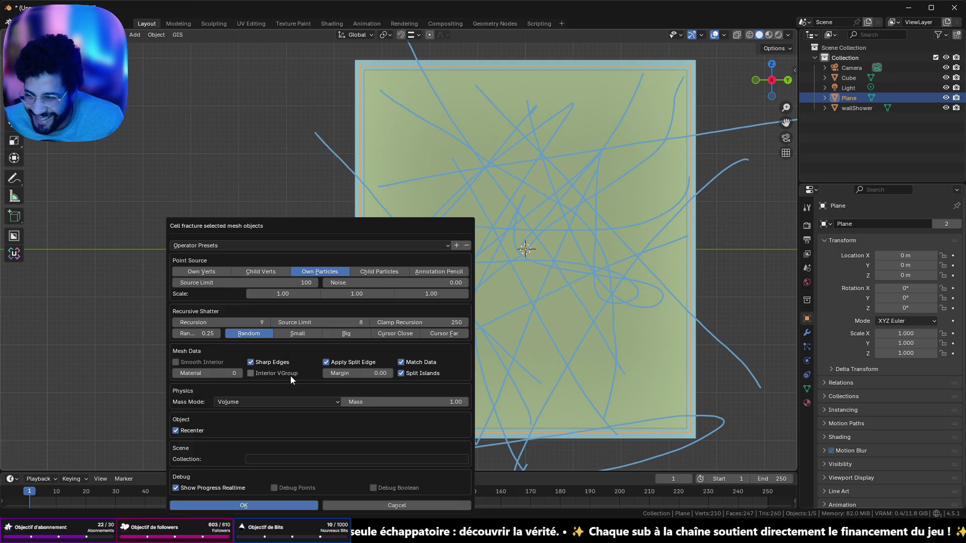
{"action": "left_click", "coordinate": [271, 505]}
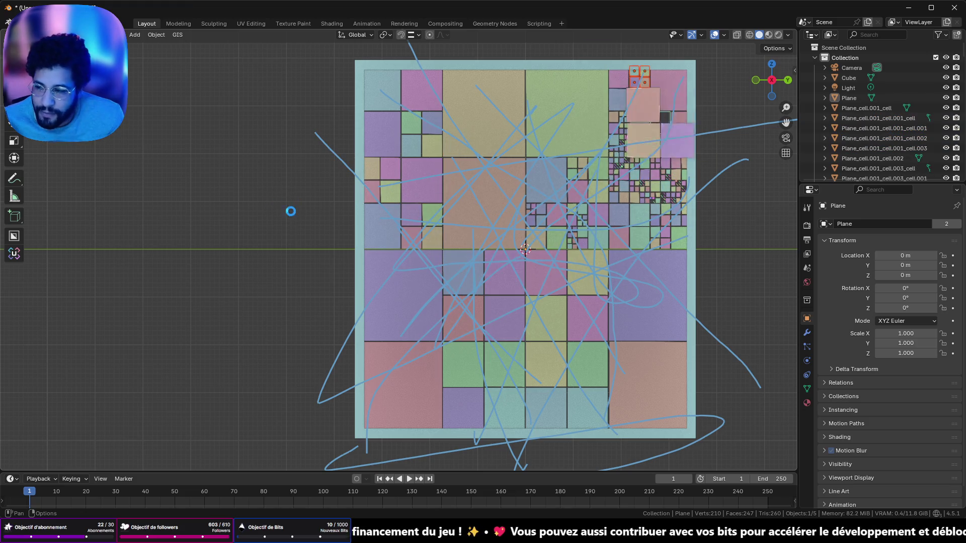
{"action": "key", "text": "ctrl+z"}
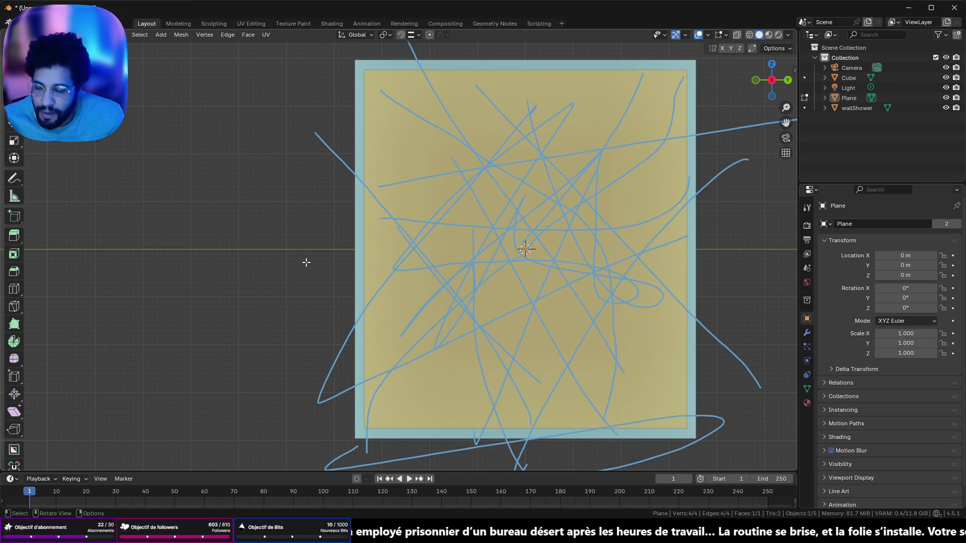
Pan the view, return to Object Mode and frame the plane in the view.
{"action": "left_click_drag", "start_coordinate": [299, 256], "coordinate": [522, 215]}
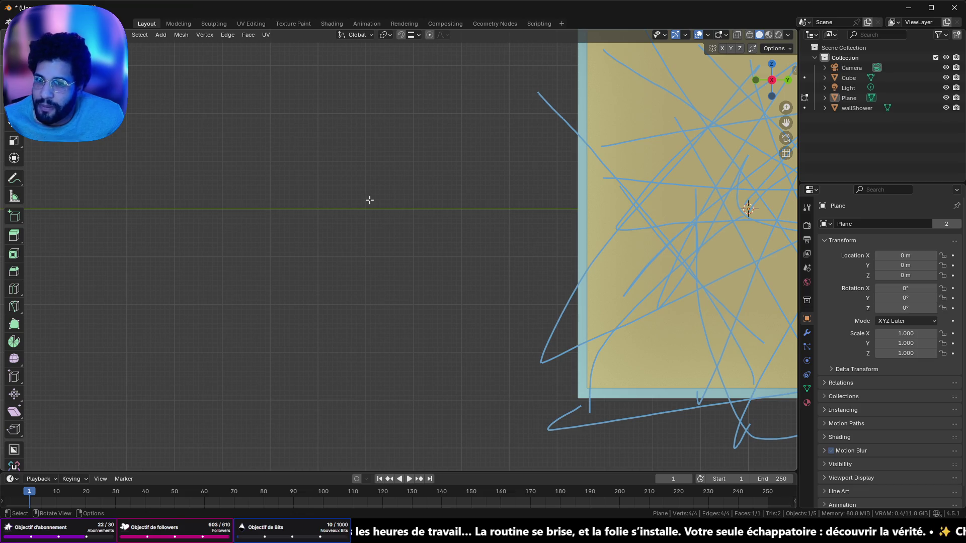
{"action": "key", "text": "Tab"}
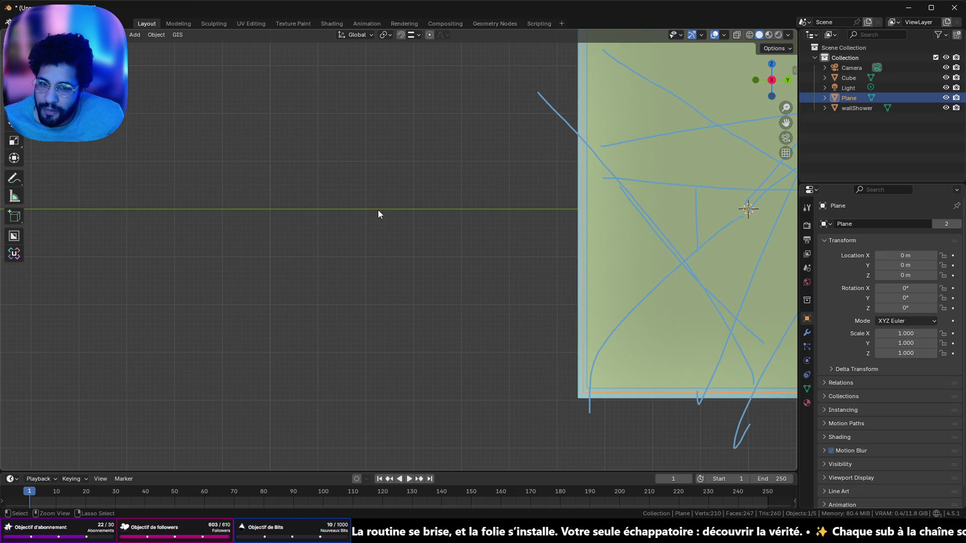
{"action": "key", "text": "KP_Decimal"}
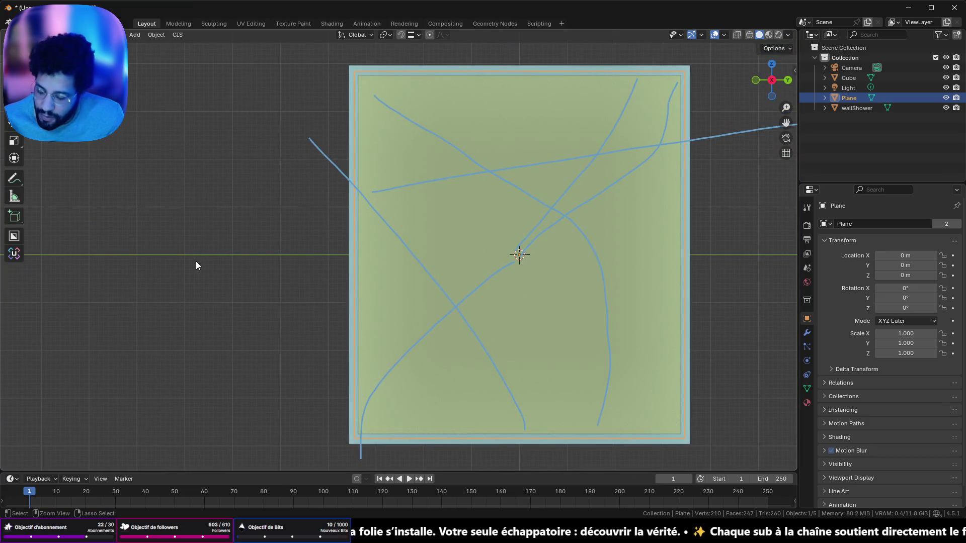
{"action": "key", "text": "shift"}
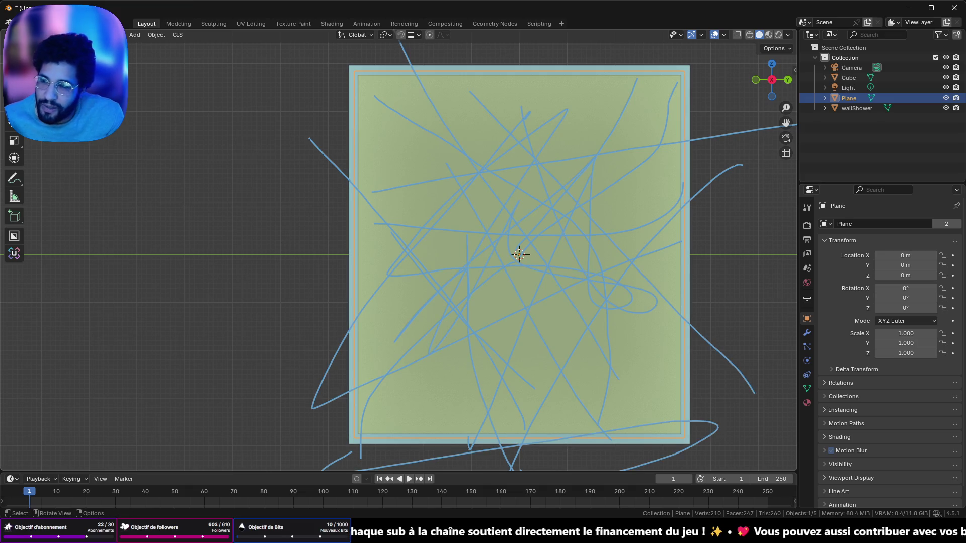
Draw a trial annotation stroke, undo it, and open the Object menu.
{"action": "left_click", "coordinate": [14, 178]}
{"action": "mouse_move", "coordinate": [145, 190]}
{"action": "left_mouse_down"}
{"action": "mouse_move", "coordinate": [232, 166]}
{"action": "mouse_move", "coordinate": [1, 316]}
{"action": "mouse_move", "coordinate": [156, 217]}
{"action": "mouse_move", "coordinate": [310, 220]}
{"action": "mouse_move", "coordinate": [377, 234]}
{"action": "mouse_move", "coordinate": [109, 472]}
{"action": "mouse_move", "coordinate": [97, 262]}
{"action": "mouse_move", "coordinate": [174, 53]}
{"action": "left_mouse_up"}
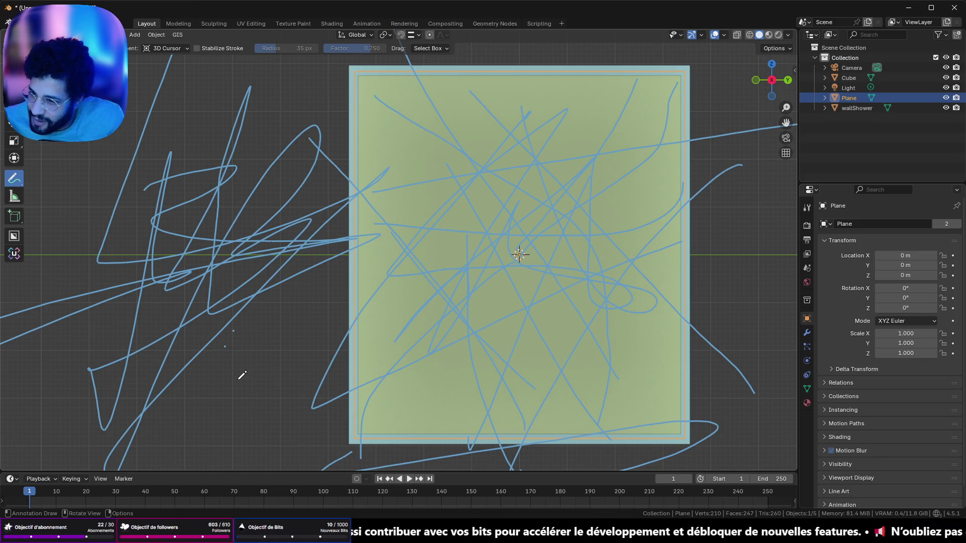
{"action": "key", "text": "ctrl+z"}
{"action": "key", "text": "ctrl+z"}
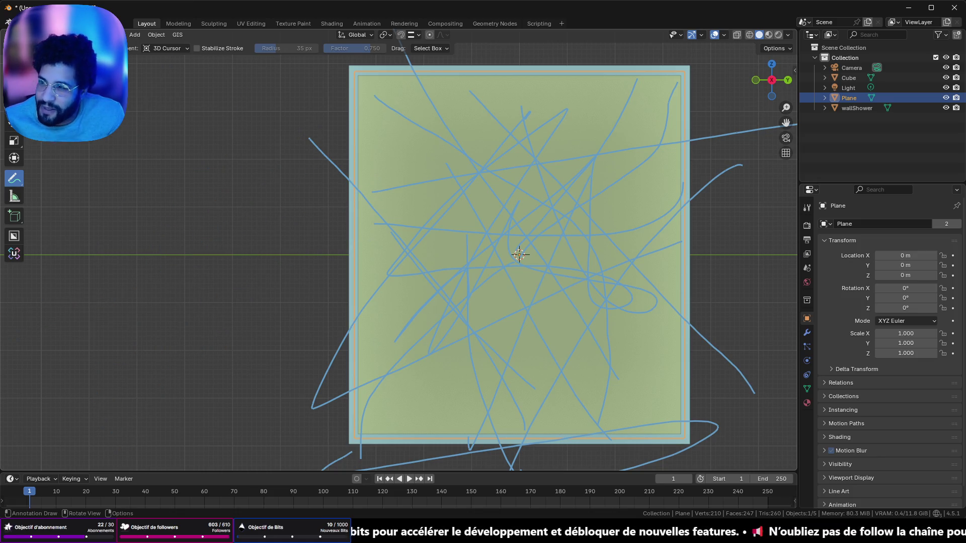
{"action": "key", "text": "w"}
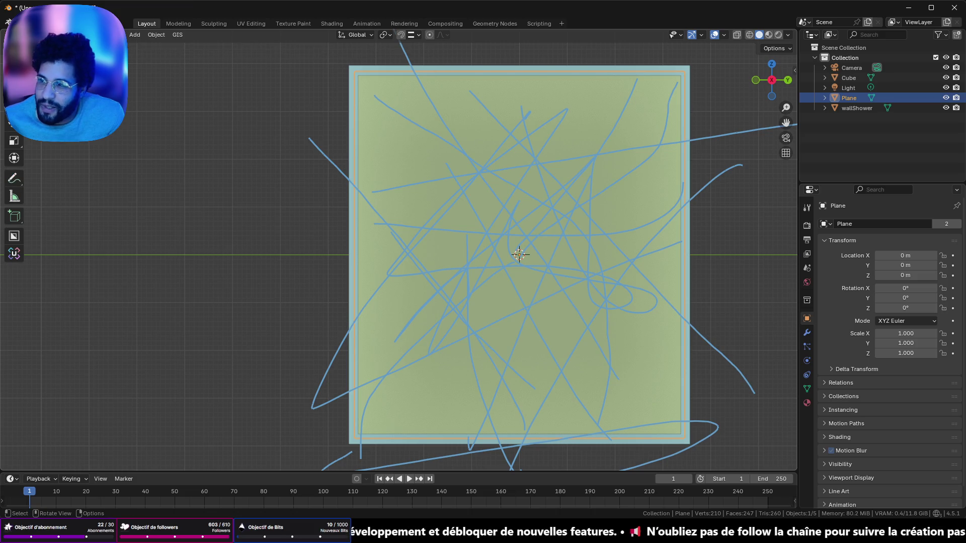
{"action": "left_click", "coordinate": [152, 36]}
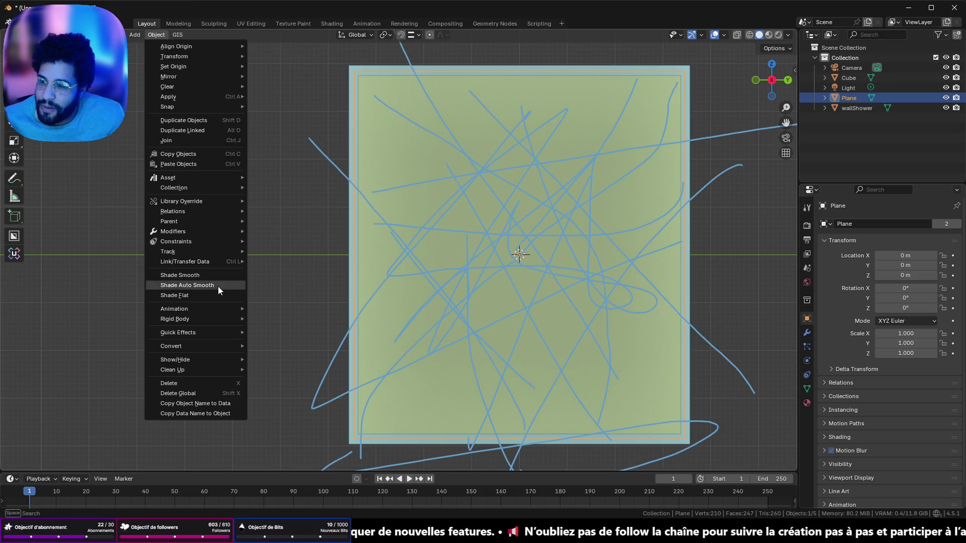
Cell Fracture the plane with Point Source set to Annotation Pencil, inspect the cells, then undo.
{"action": "mouse_move", "coordinate": [217, 331]}
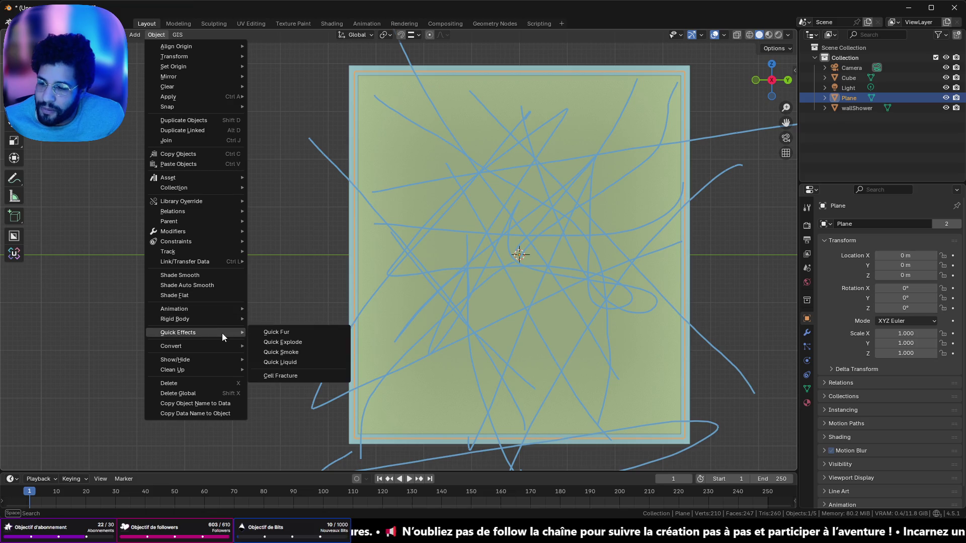
{"action": "left_click", "coordinate": [290, 383]}
{"action": "left_click", "coordinate": [459, 272]}
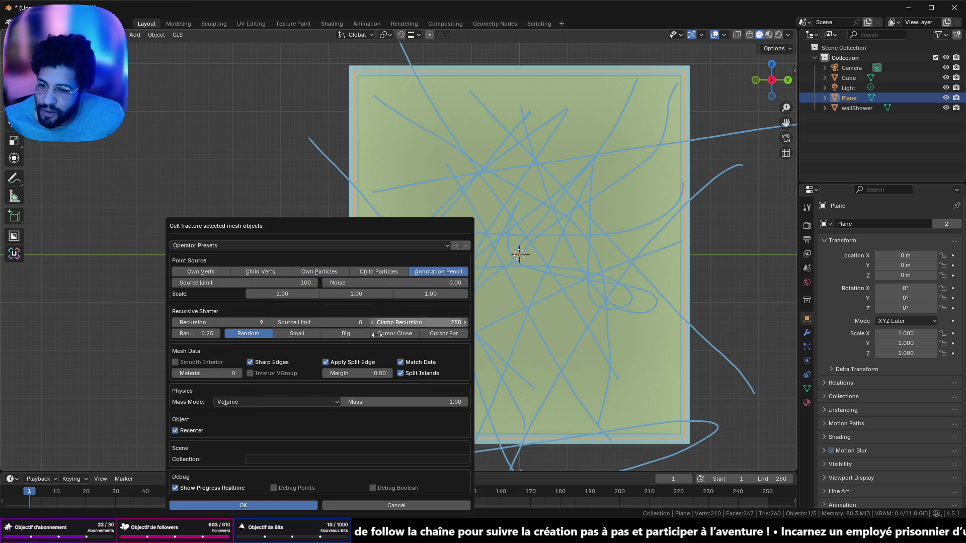
{"action": "left_click", "coordinate": [276, 504]}
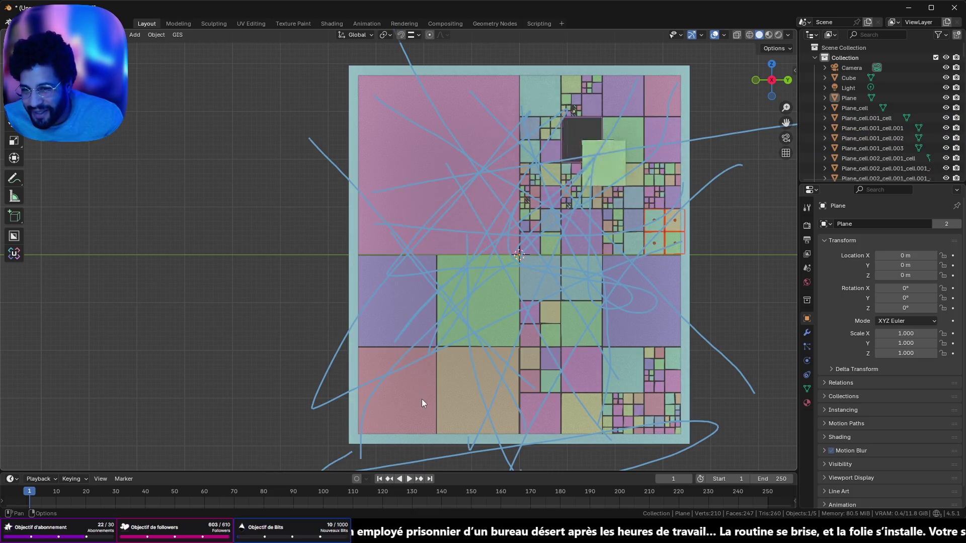
{"action": "mouse_move", "coordinate": [426, 396]}
{"action": "left_mouse_down"}
{"action": "mouse_move", "coordinate": [406, 276]}
{"action": "mouse_move", "coordinate": [573, 279]}
{"action": "mouse_move", "coordinate": [404, 261]}
{"action": "left_mouse_up"}
{"action": "key", "text": "ctrl+z"}
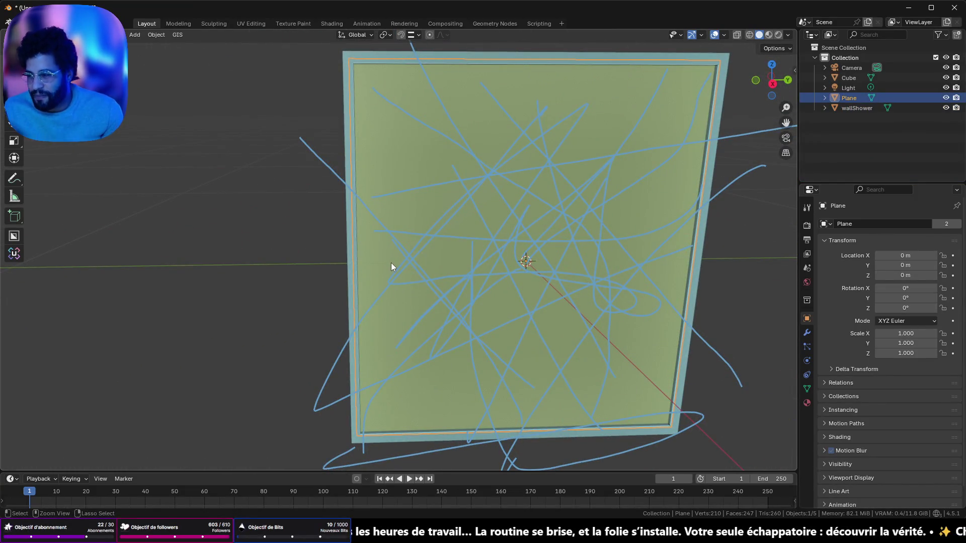
Undo recent annotation strokes, then launch Blender 4.5 in a new window from the taskbar.
{"action": "key", "text": "ctrl+z"}
{"action": "key", "text": "ctrl+z"}
{"action": "key", "text": "ctrl+z"}
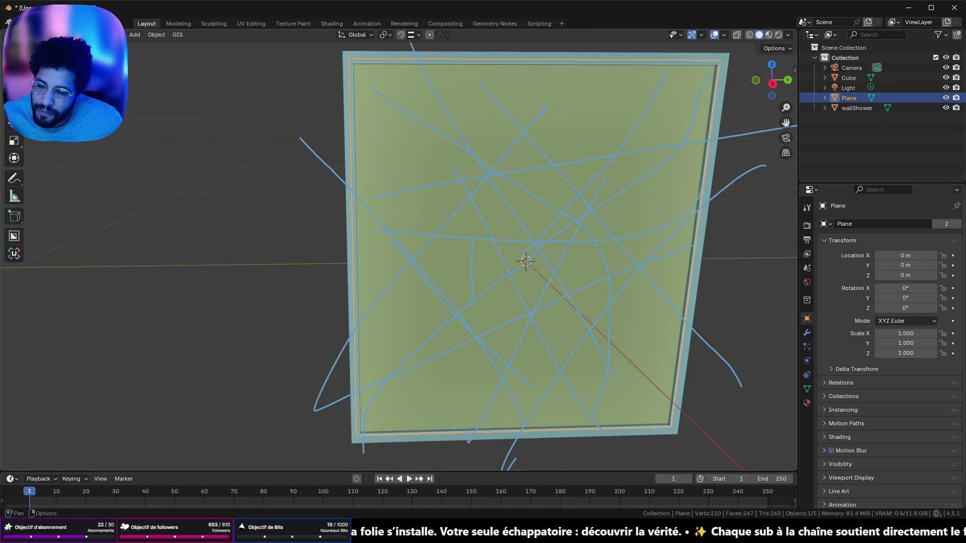
{"action": "left_click", "coordinate": [20, 23]}
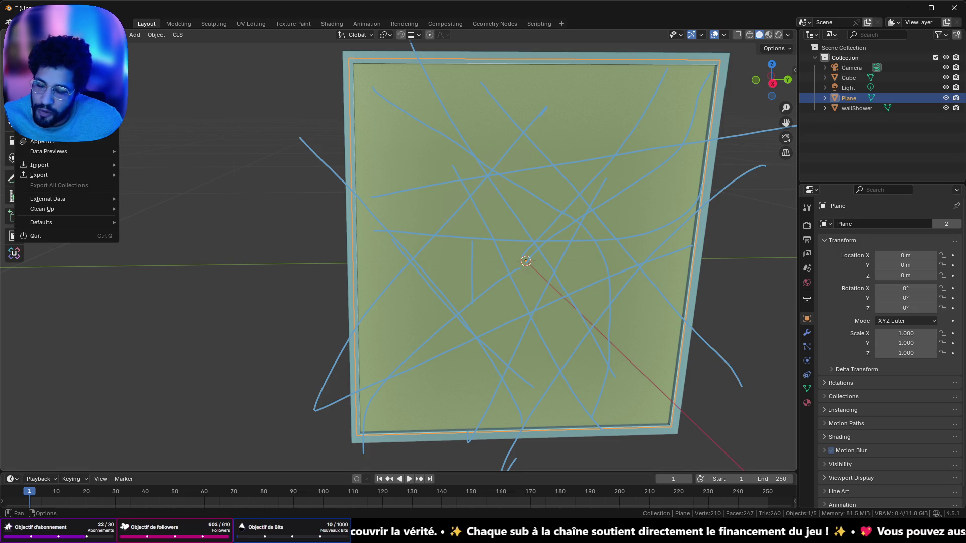
{"action": "key", "text": "Escape"}
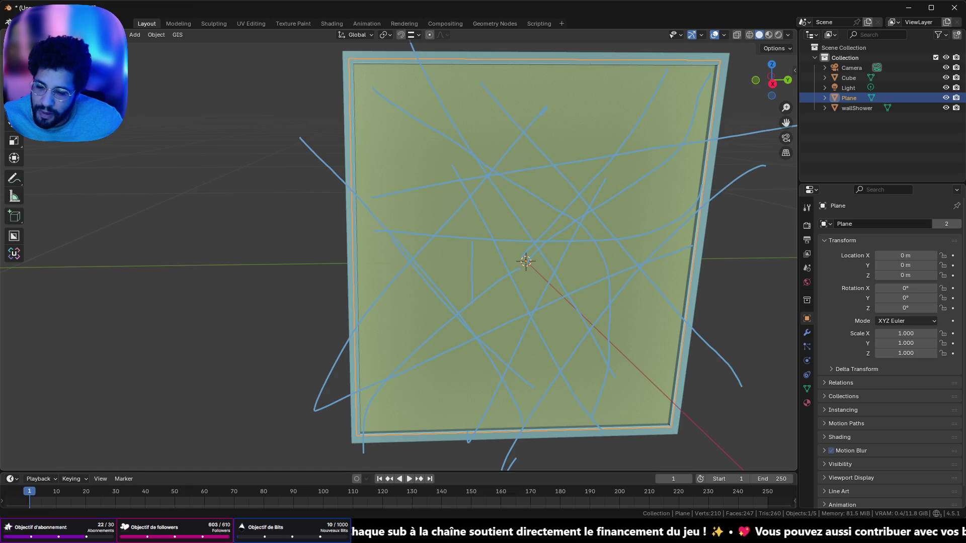
{"action": "right_click", "coordinate": [348, 538]}
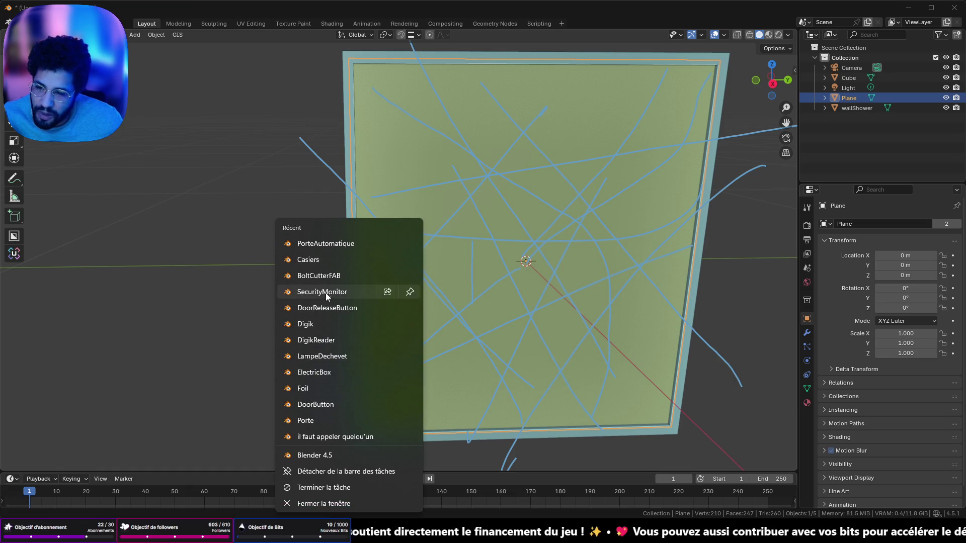
{"action": "left_click", "coordinate": [325, 456]}
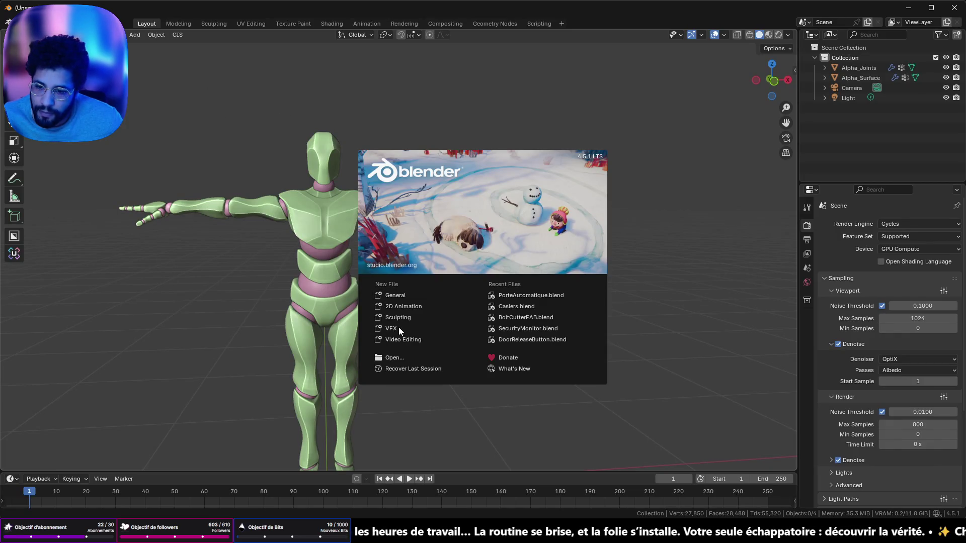
Open the file browser and go via After hours to UNREAL MESH EXPORT > Cuisine.
{"action": "left_click", "coordinate": [402, 358]}
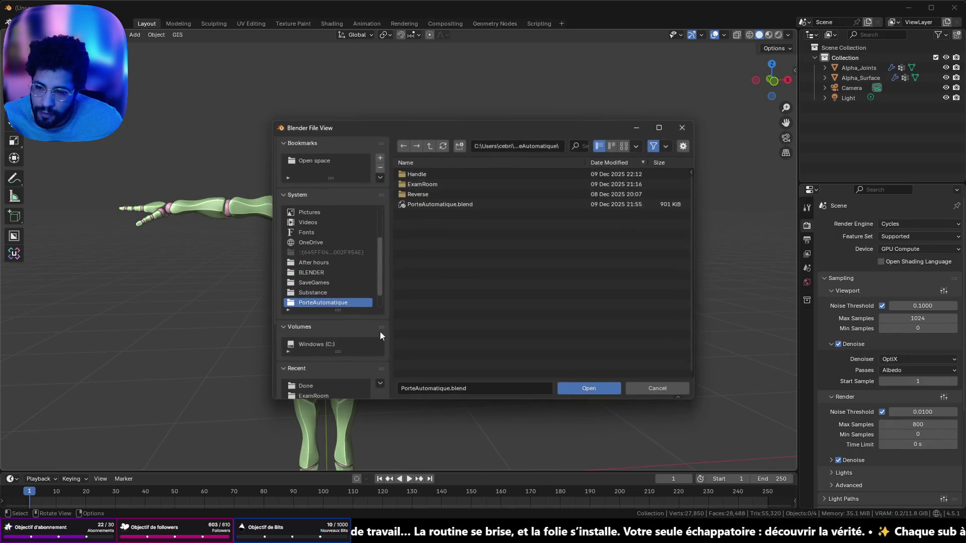
{"action": "left_click", "coordinate": [330, 263]}
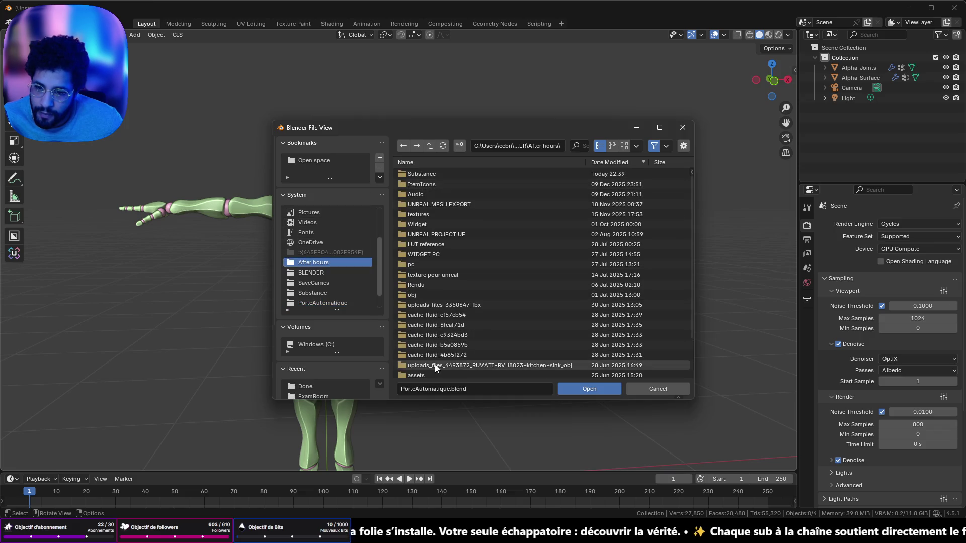
{"action": "double_click", "coordinate": [443, 204]}
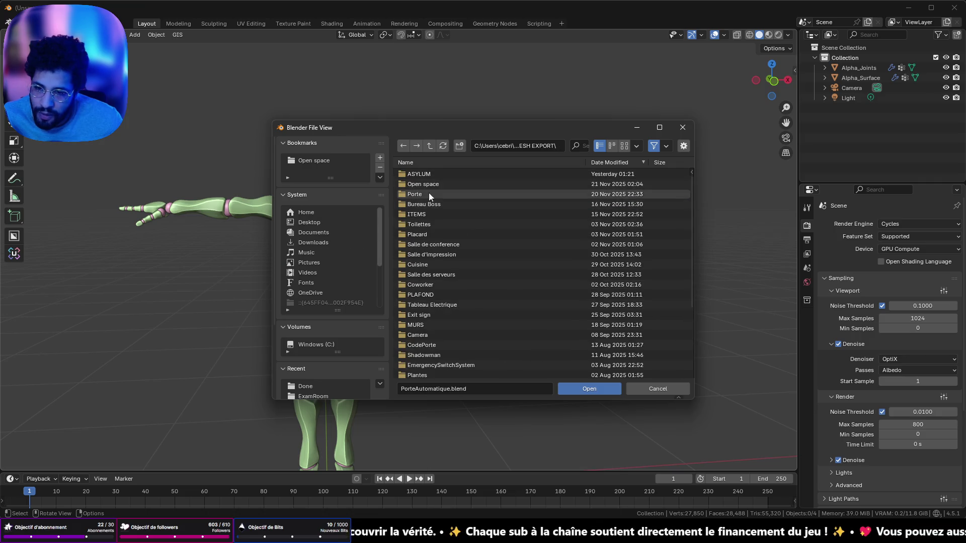
{"action": "double_click", "coordinate": [430, 265]}
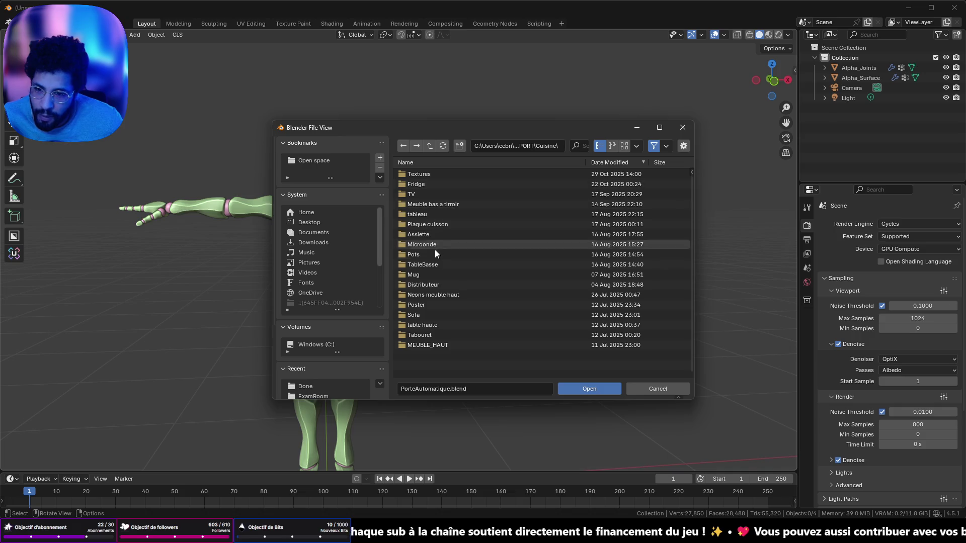
{"action": "double_click", "coordinate": [424, 274]}
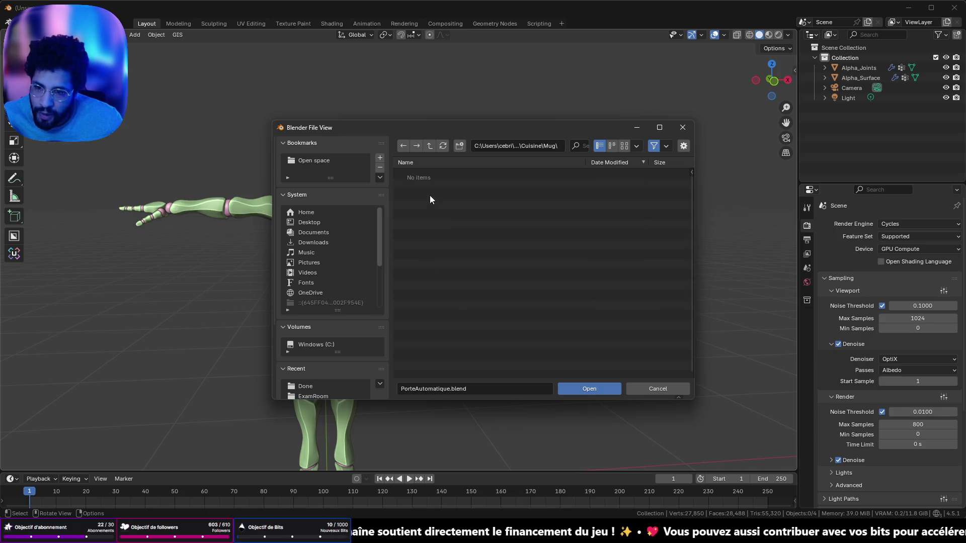
{"action": "left_click", "coordinate": [430, 149]}
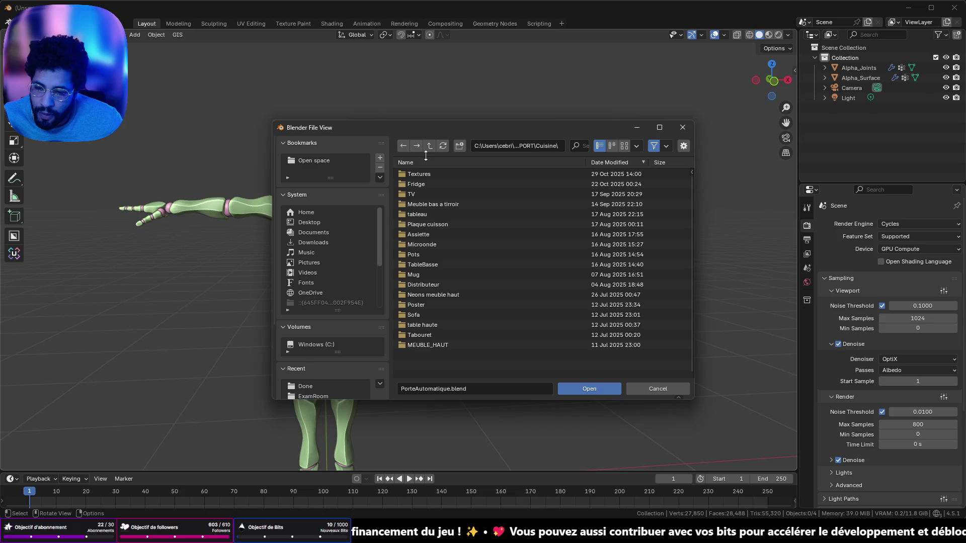
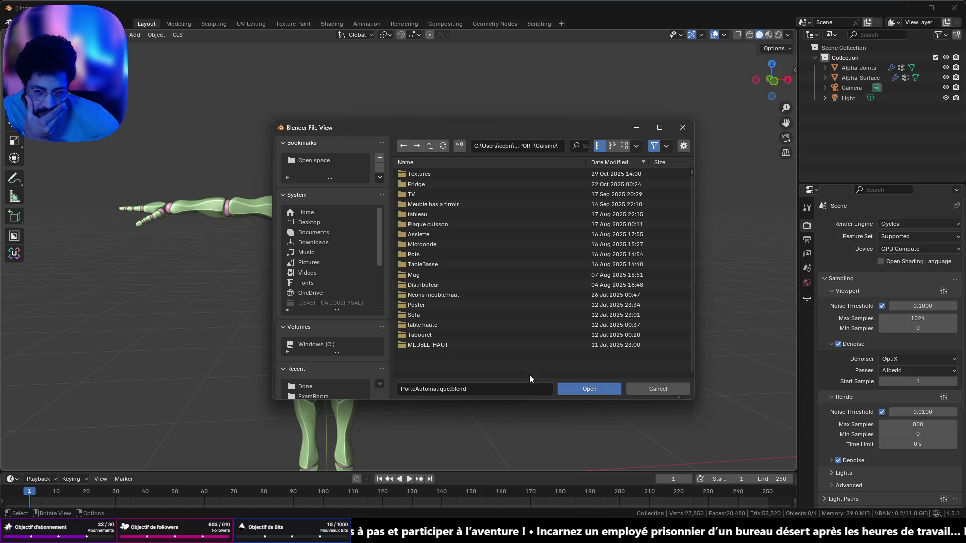
Type 'bvr' as the file name, close File Explorer, and cancel Blender's file browser without opening anything.
{"action": "left_click", "coordinate": [477, 386]}
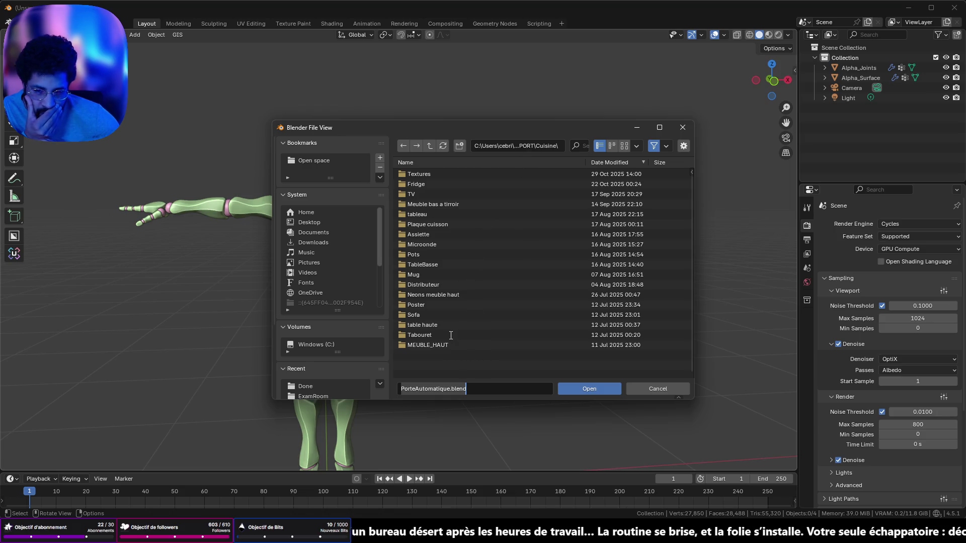
{"action": "type", "text": "bvr"}
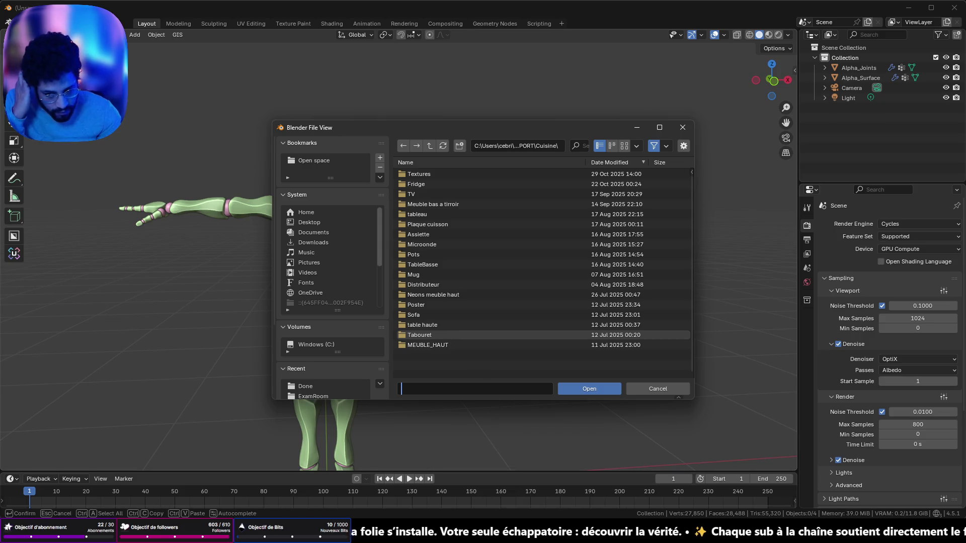
{"action": "key", "text": "alt+Tab"}
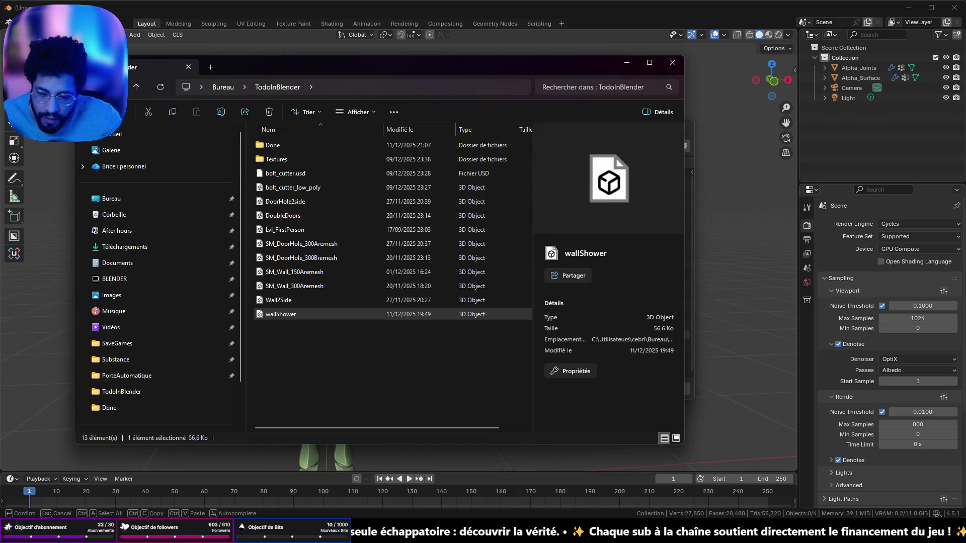
{"action": "left_click", "coordinate": [682, 534]}
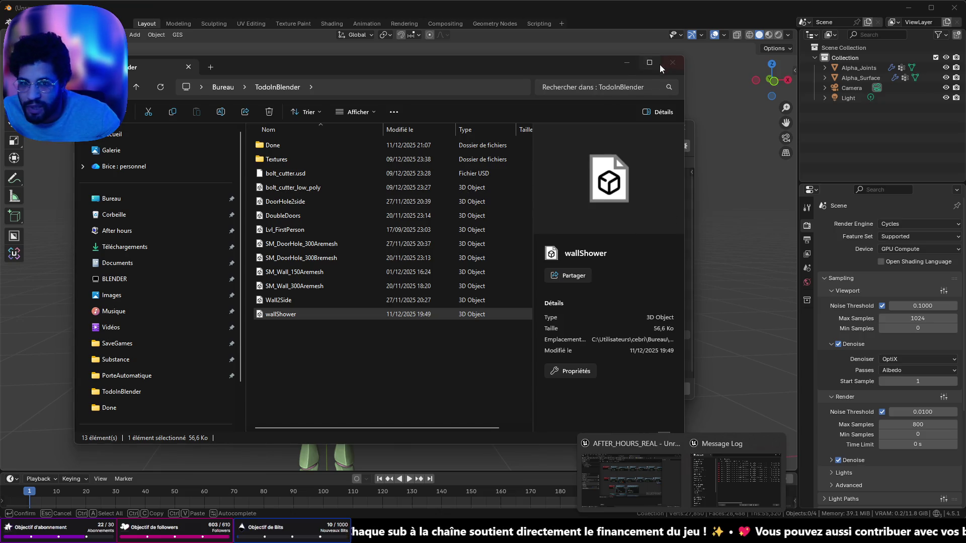
{"action": "left_click", "coordinate": [628, 64]}
{"action": "left_click", "coordinate": [647, 127]}
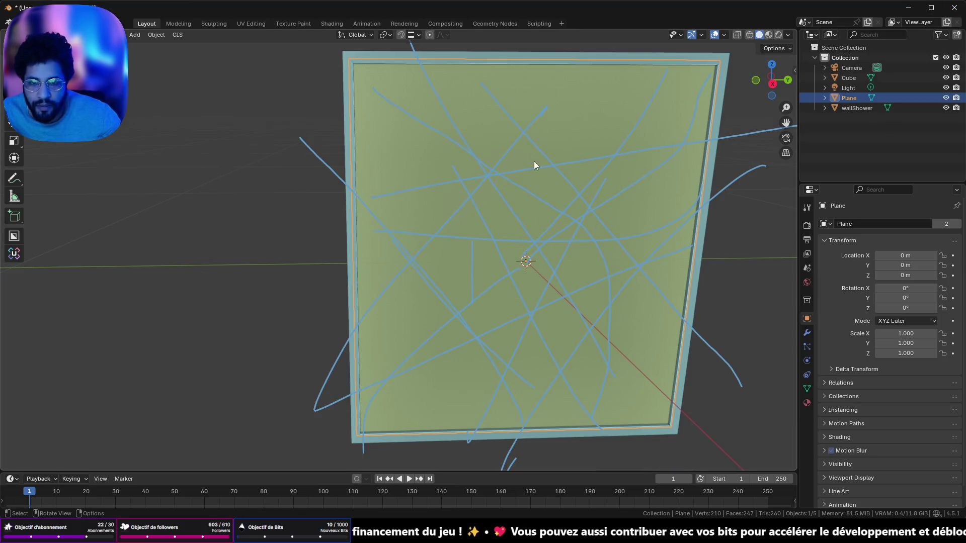
Delete the Cube frame surrounding the plane, checking in front view, then select the Plane.
{"action": "left_click", "coordinate": [339, 59]}
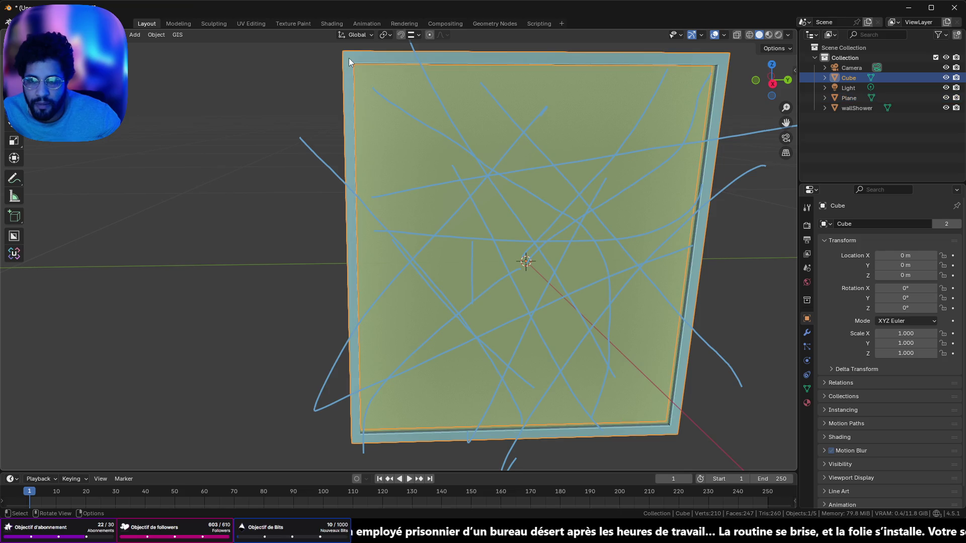
{"action": "key", "text": "h"}
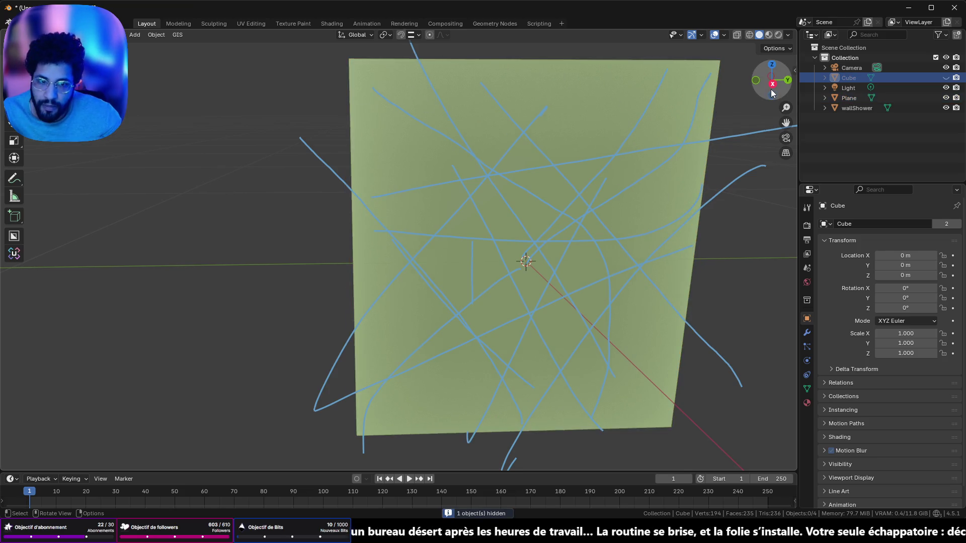
{"action": "left_click", "coordinate": [773, 83]}
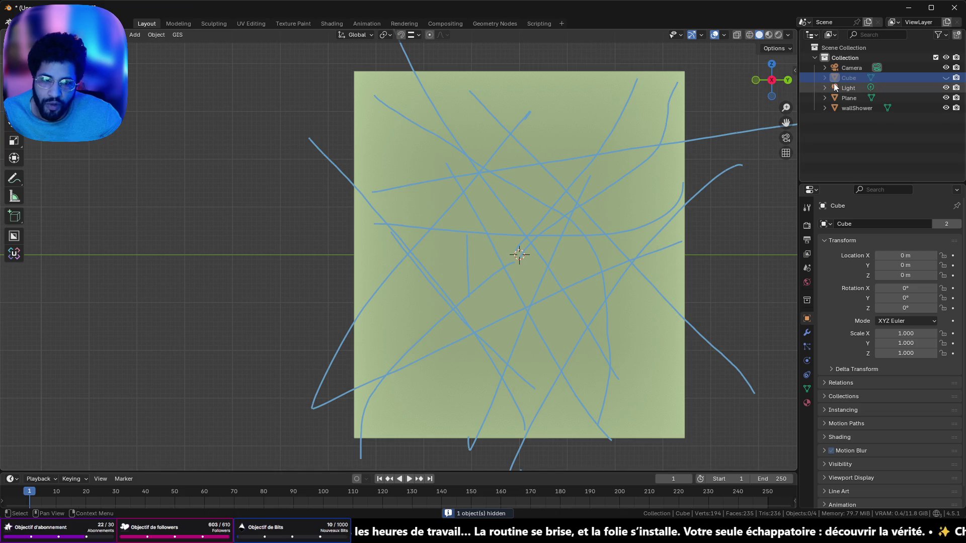
{"action": "key", "text": "alt+h"}
{"action": "key", "text": "x"}
{"action": "left_click", "coordinate": [587, 98]}
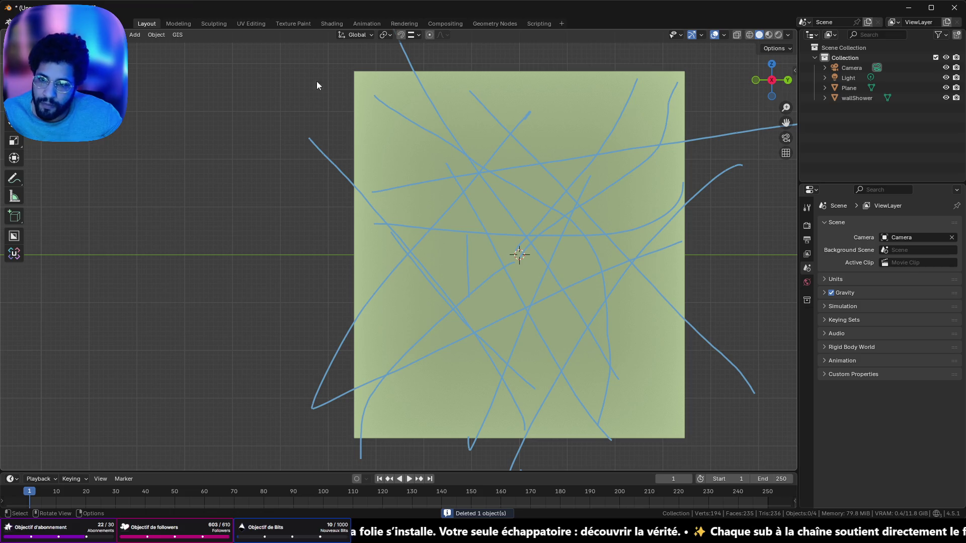
{"action": "left_click", "coordinate": [381, 152]}
Extrude the plane's face about -0.0038 m along its normal into a thin slab.
{"action": "mouse_move", "coordinate": [247, 97]}
{"action": "left_mouse_down"}
{"action": "mouse_move", "coordinate": [407, 166]}
{"action": "mouse_move", "coordinate": [452, 164]}
{"action": "mouse_move", "coordinate": [322, 137]}
{"action": "mouse_move", "coordinate": [261, 100]}
{"action": "left_mouse_up"}
{"action": "left_click", "coordinate": [154, 35]}
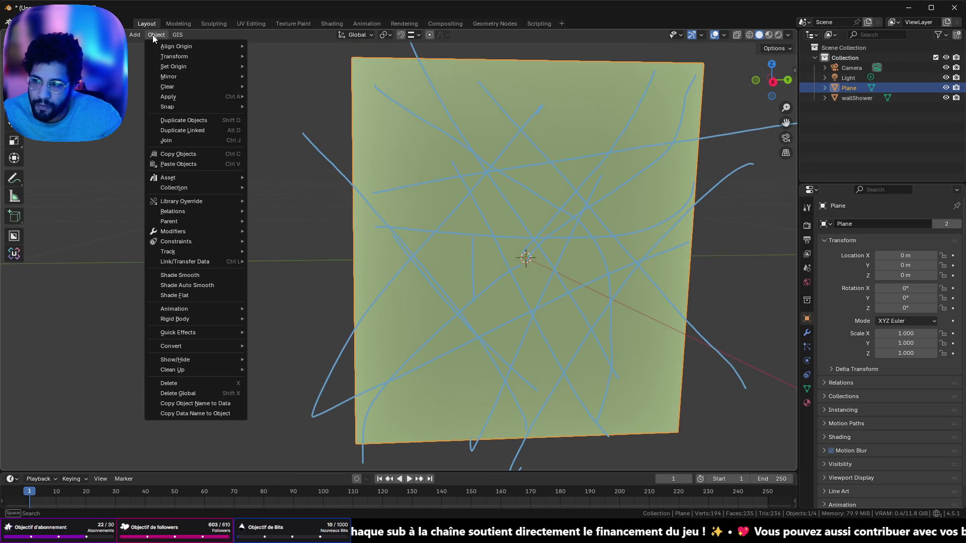
{"action": "mouse_move", "coordinate": [177, 236]}
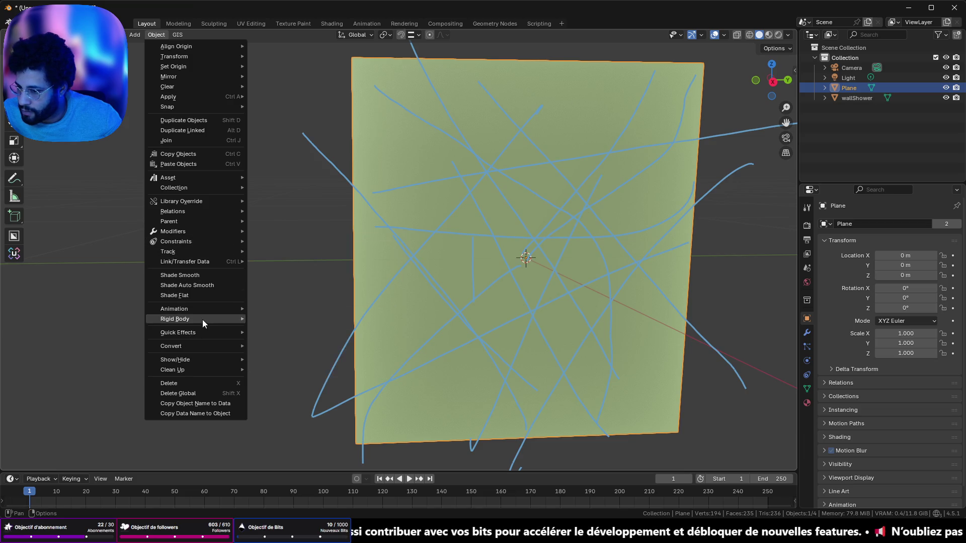
{"action": "mouse_move", "coordinate": [452, 177]}
{"action": "left_mouse_down"}
{"action": "mouse_move", "coordinate": [614, 213]}
{"action": "mouse_move", "coordinate": [577, 208]}
{"action": "left_mouse_up"}
{"action": "key", "text": "Tab"}
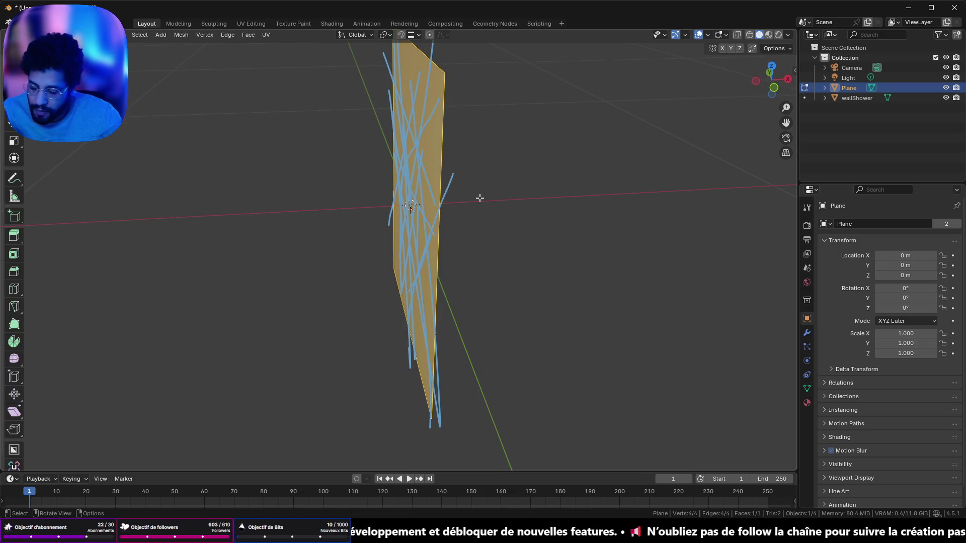
{"action": "key", "text": "e"}
{"action": "left_click", "coordinate": [480, 198]}
{"action": "mouse_move", "coordinate": [478, 196]}
{"action": "left_mouse_down"}
{"action": "mouse_move", "coordinate": [470, 215]}
{"action": "mouse_move", "coordinate": [441, 169]}
{"action": "left_mouse_up"}
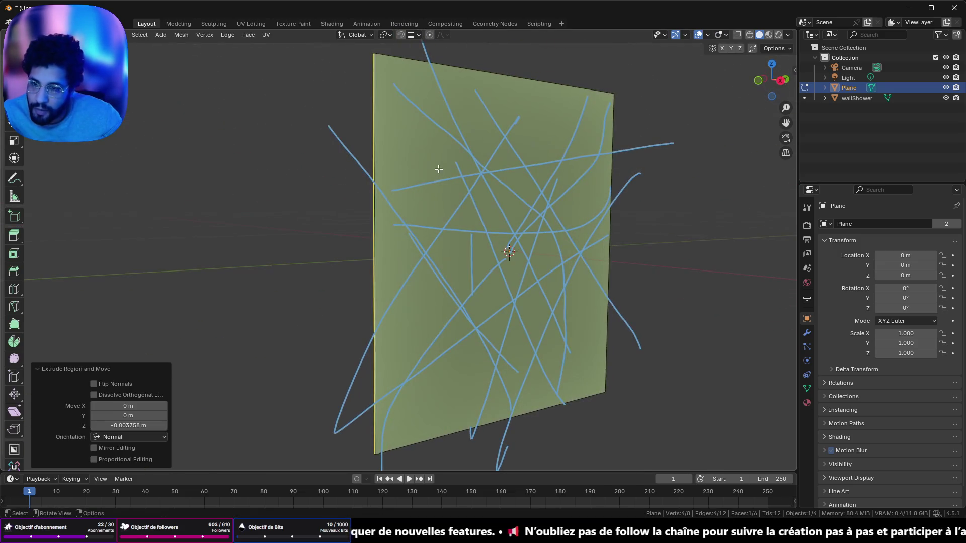
{"action": "key", "text": "Tab"}
{"action": "left_click_drag", "start_coordinate": [467, 210], "coordinate": [451, 218]}
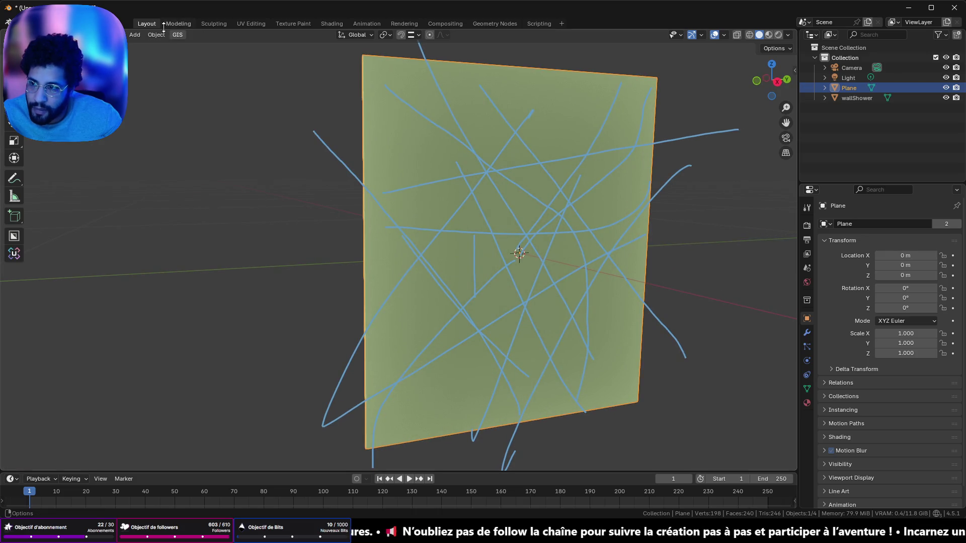
{"action": "left_click", "coordinate": [160, 34]}
{"action": "mouse_move", "coordinate": [202, 332]}
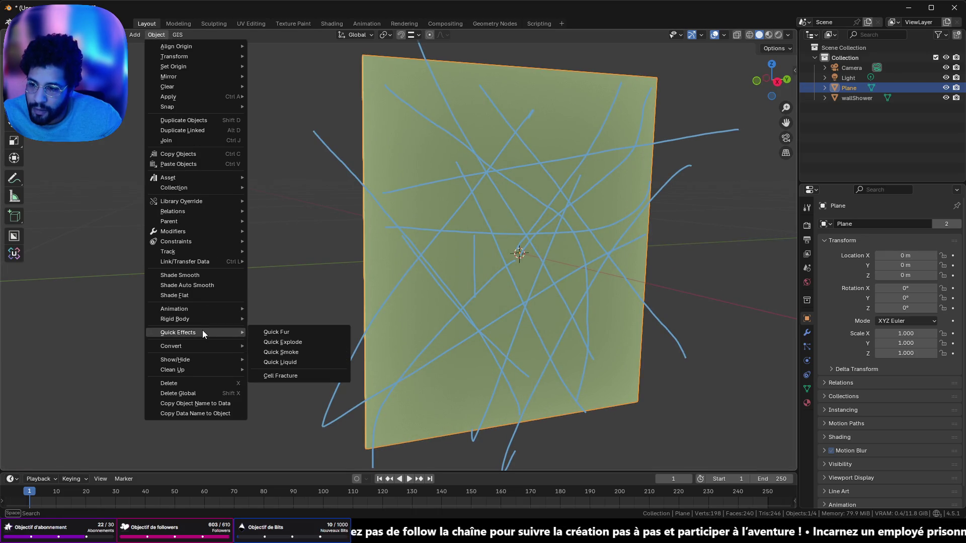
{"action": "left_click", "coordinate": [281, 377]}
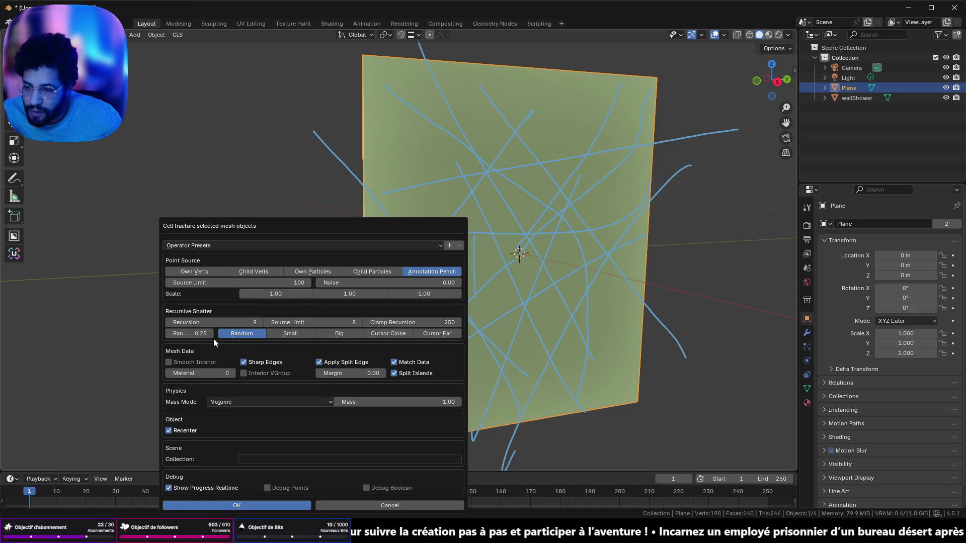
{"action": "left_click", "coordinate": [457, 282]}
{"action": "left_click", "coordinate": [456, 283]}
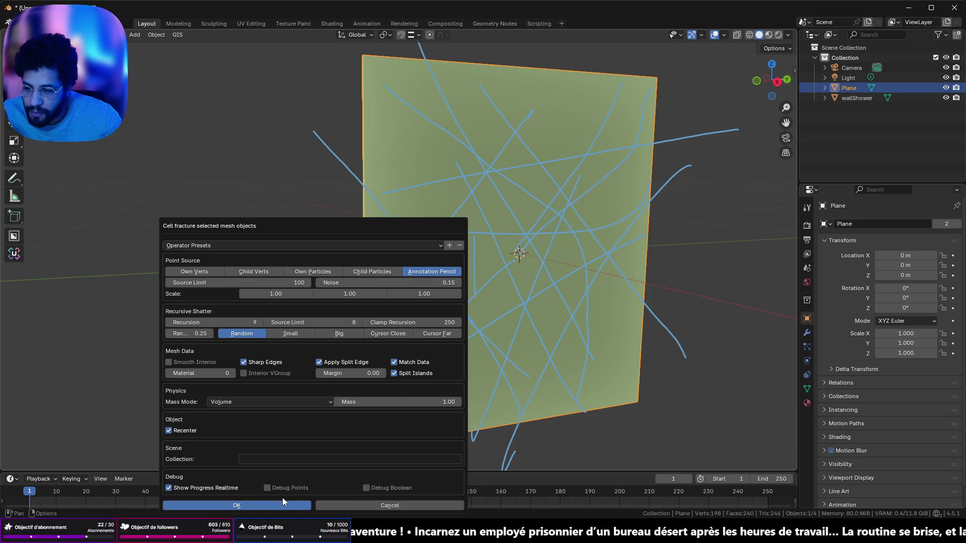
{"action": "left_click", "coordinate": [282, 505]}
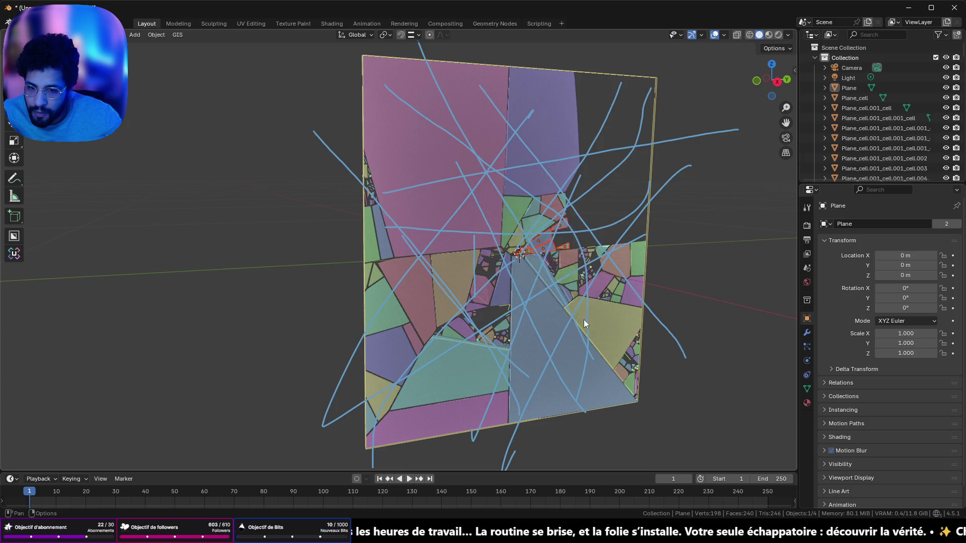
{"action": "mouse_move", "coordinate": [494, 359]}
{"action": "left_mouse_down"}
{"action": "mouse_move", "coordinate": [584, 261]}
{"action": "mouse_move", "coordinate": [550, 304]}
{"action": "mouse_move", "coordinate": [699, 291]}
{"action": "mouse_move", "coordinate": [520, 273]}
{"action": "mouse_move", "coordinate": [671, 297]}
{"action": "mouse_move", "coordinate": [524, 282]}
{"action": "left_mouse_up"}
{"action": "scroll", "coordinate": [520, 274], "scroll_direction": "up", "scroll_amount": 4}
{"action": "scroll", "coordinate": [504, 312], "scroll_direction": "down", "scroll_amount": 3}
{"action": "key", "text": "ctrl+z"}
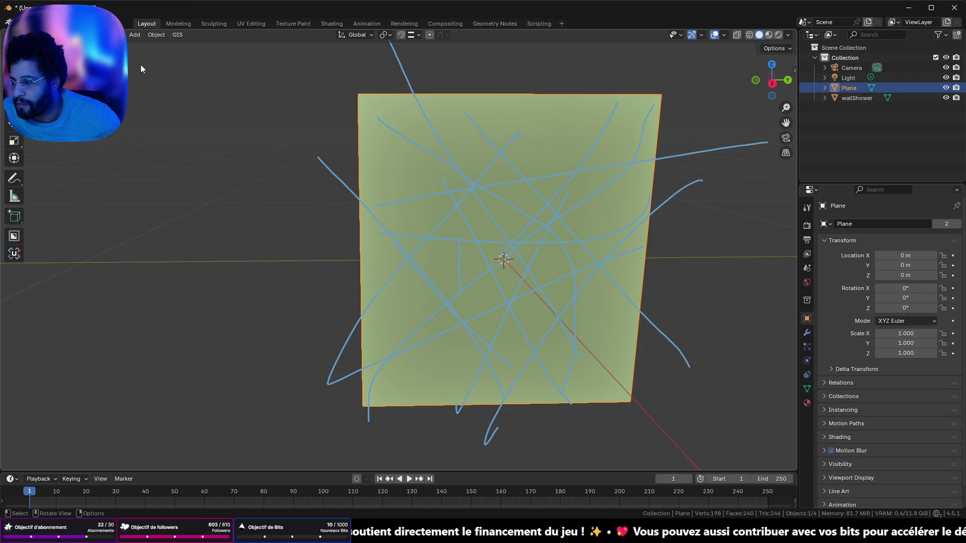
Apply Quick Explode (100 pieces, 50 frames) to the plane, play it, then rewind to frame 1.
{"action": "mouse_move", "coordinate": [383, 219]}
{"action": "left_mouse_down"}
{"action": "mouse_move", "coordinate": [521, 244]}
{"action": "mouse_move", "coordinate": [378, 216]}
{"action": "left_mouse_up"}
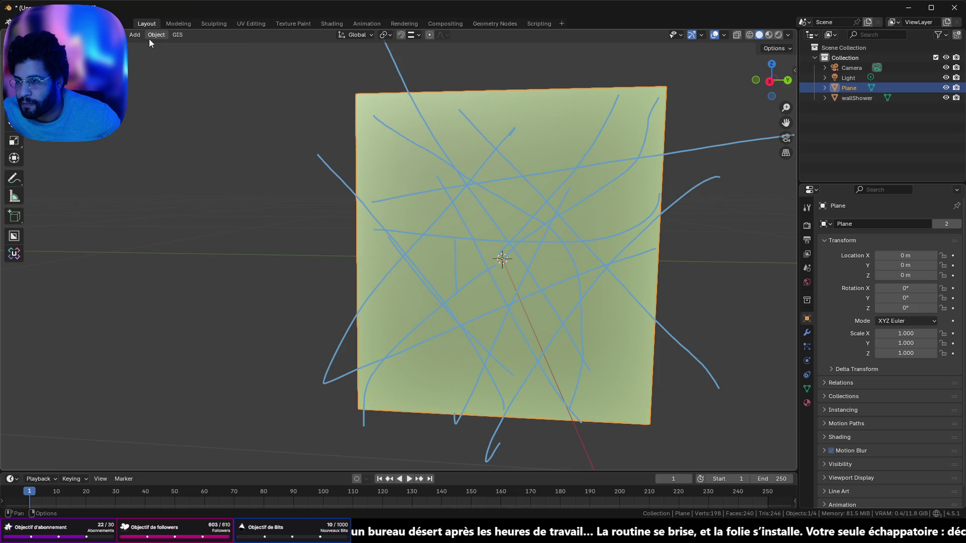
{"action": "left_click", "coordinate": [149, 38]}
{"action": "mouse_move", "coordinate": [223, 333]}
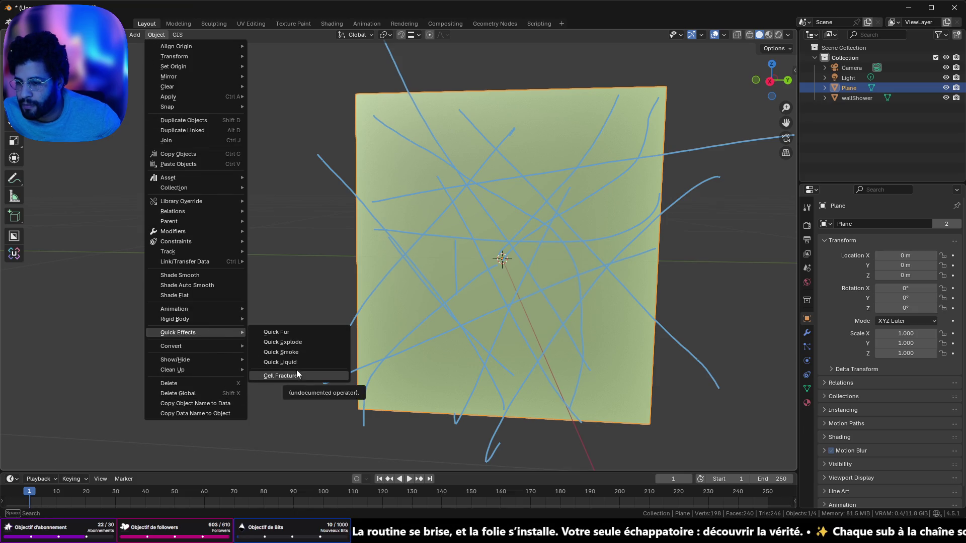
{"action": "left_click", "coordinate": [299, 344]}
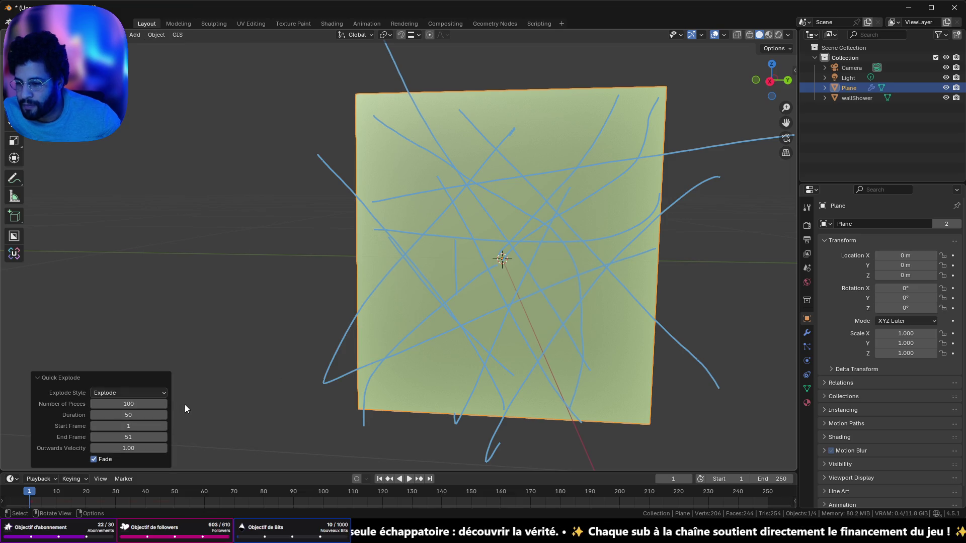
{"action": "scroll", "coordinate": [262, 381], "scroll_direction": "down", "scroll_amount": 2}
{"action": "left_click", "coordinate": [410, 479]}
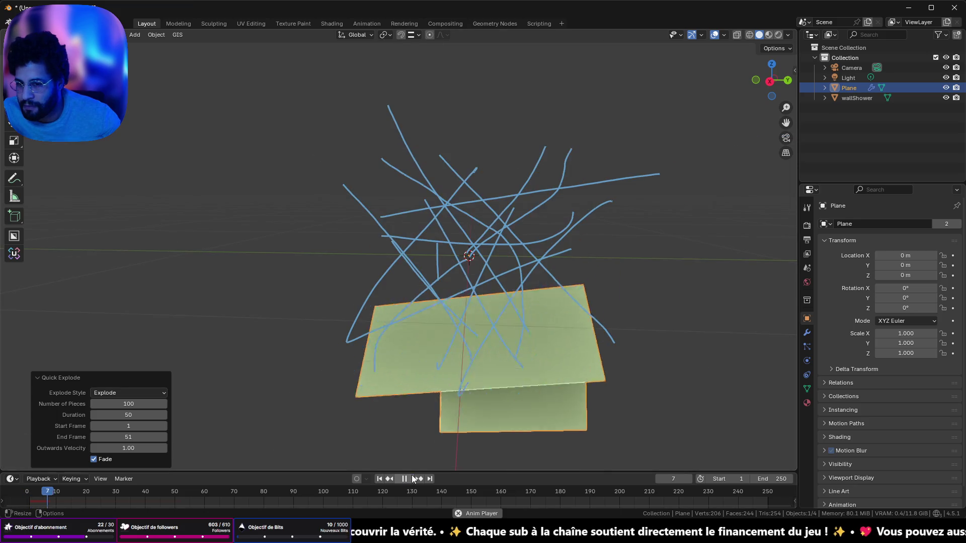
{"action": "left_click", "coordinate": [390, 479]}
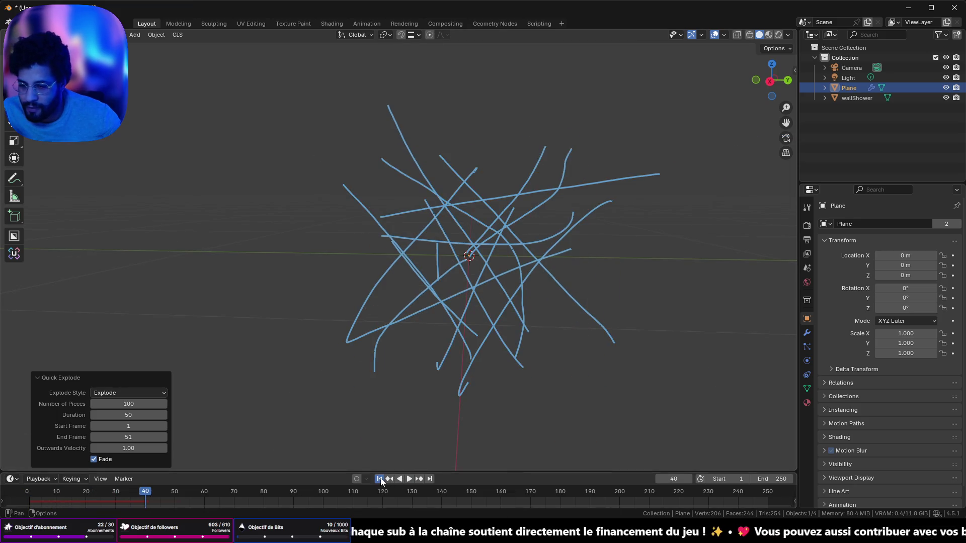
{"action": "left_click", "coordinate": [150, 36]}
{"action": "mouse_move", "coordinate": [200, 332]}
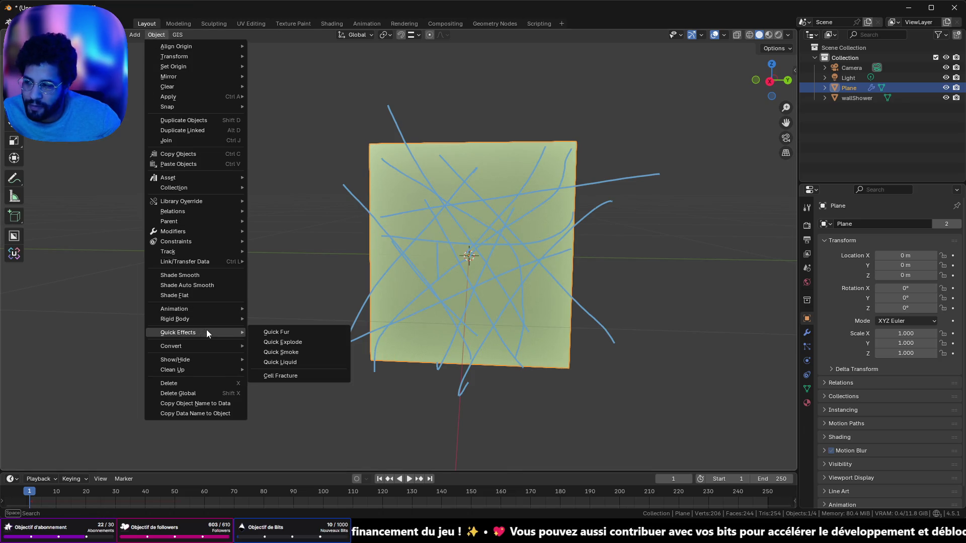
Cell-fracture the plane with noise 0.66 and source limit 11, inspect the pieces, then undo.
{"action": "left_click", "coordinate": [287, 375]}
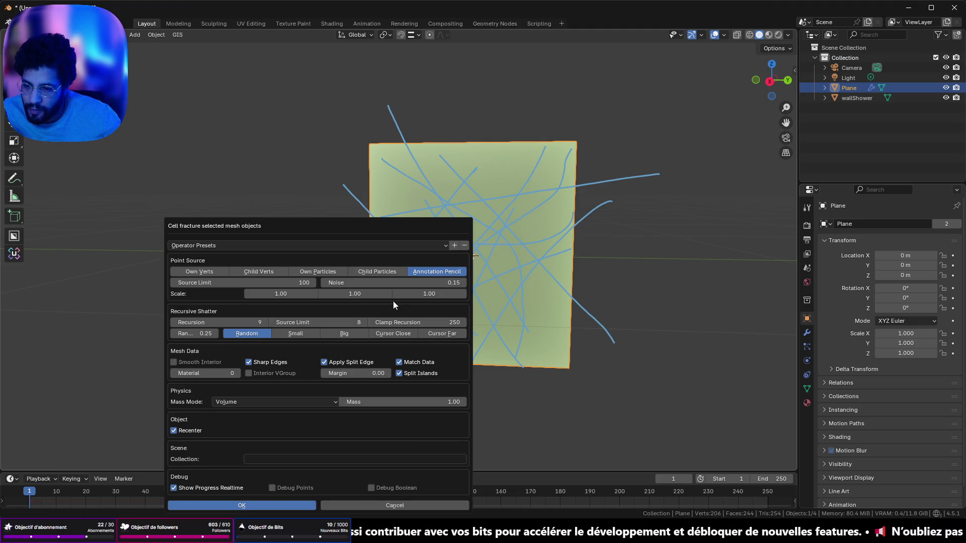
{"action": "left_click_drag", "start_coordinate": [394, 284], "coordinate": [395, 283]}
{"action": "type", "text": "0.66"}
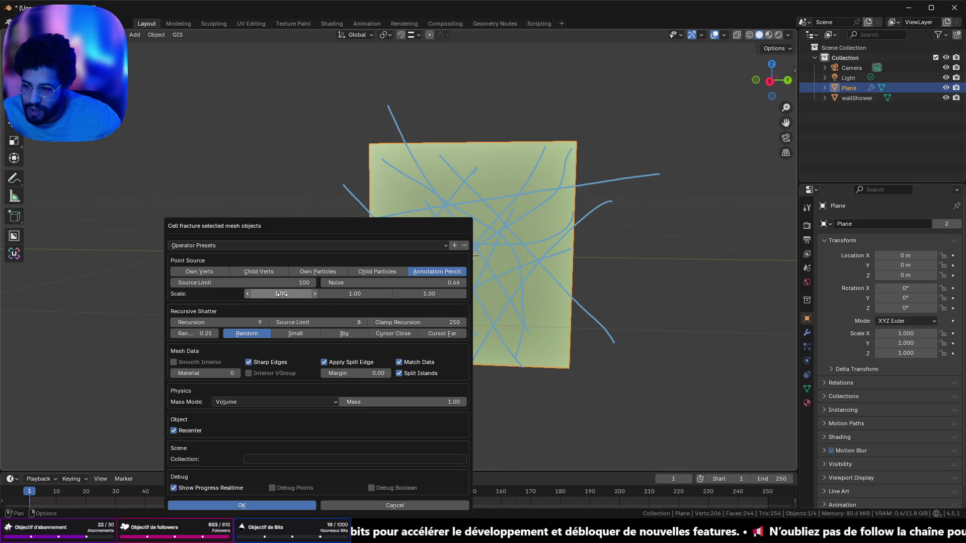
{"action": "left_click_drag", "start_coordinate": [241, 282], "coordinate": [207, 282]}
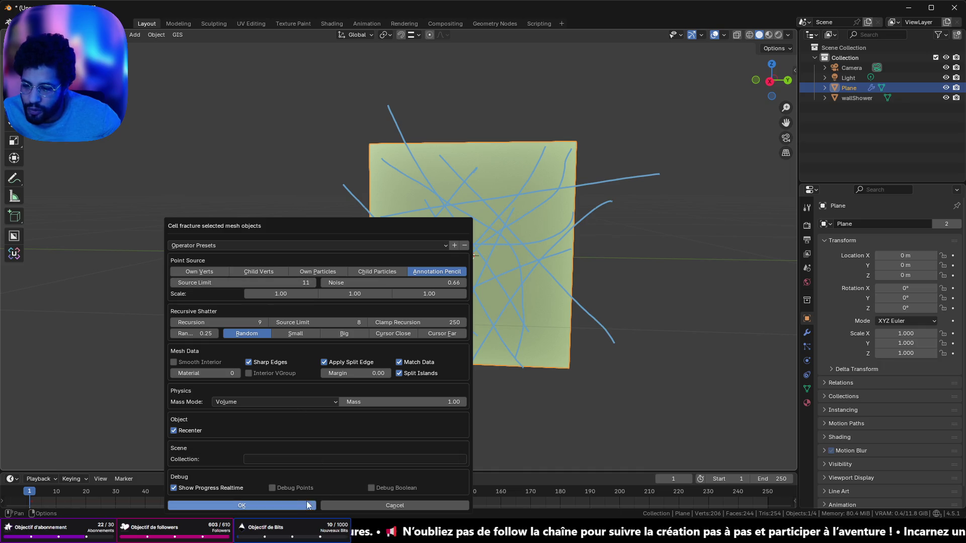
{"action": "left_click", "coordinate": [241, 506]}
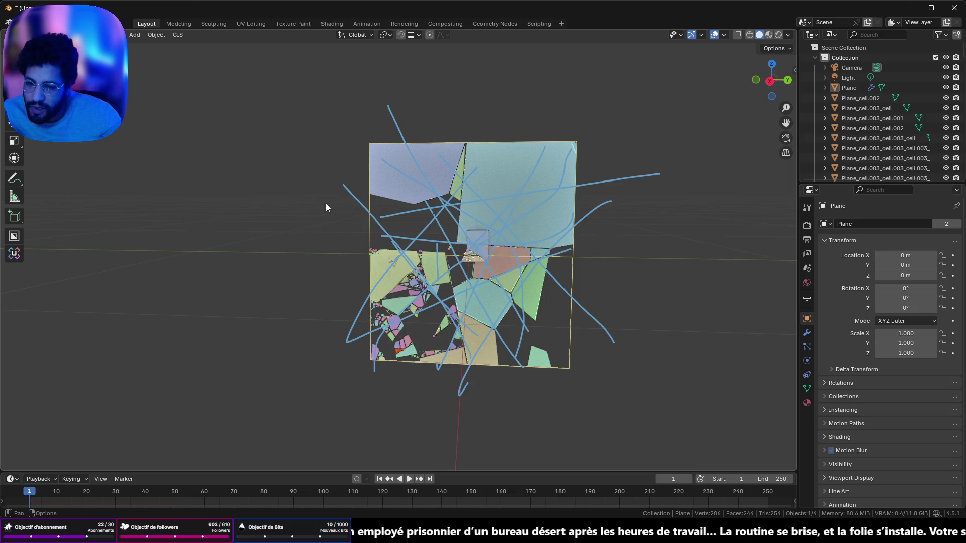
{"action": "mouse_move", "coordinate": [415, 305]}
{"action": "left_mouse_down"}
{"action": "mouse_move", "coordinate": [491, 325]}
{"action": "mouse_move", "coordinate": [409, 315]}
{"action": "mouse_move", "coordinate": [462, 334]}
{"action": "mouse_move", "coordinate": [439, 320]}
{"action": "left_mouse_up"}
{"action": "key", "text": "grave"}
{"action": "key", "text": "Escape"}
{"action": "key", "text": "ctrl+z"}
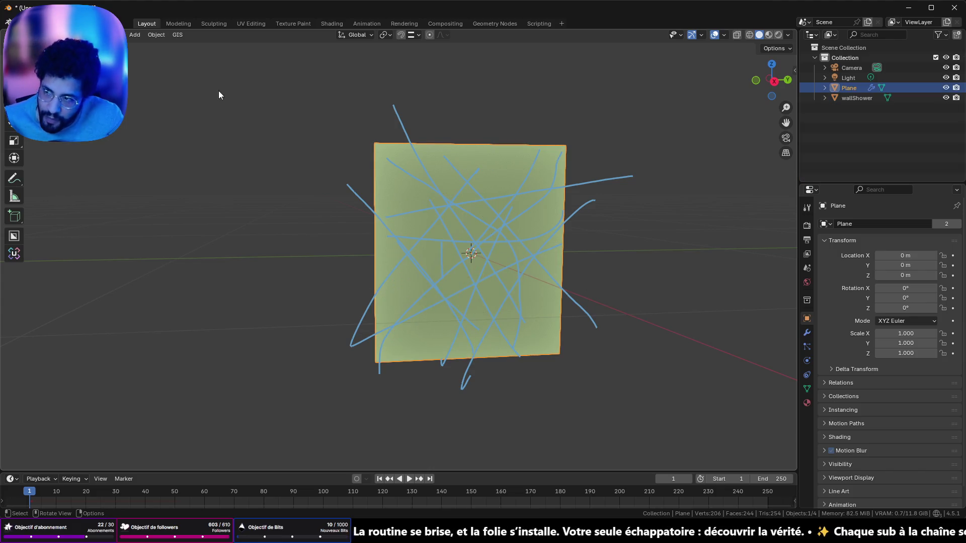
Start a Cell Fracture on the plane with recursion 2 and clamp recursion 21.
{"action": "left_click", "coordinate": [160, 35]}
{"action": "mouse_move", "coordinate": [206, 333]}
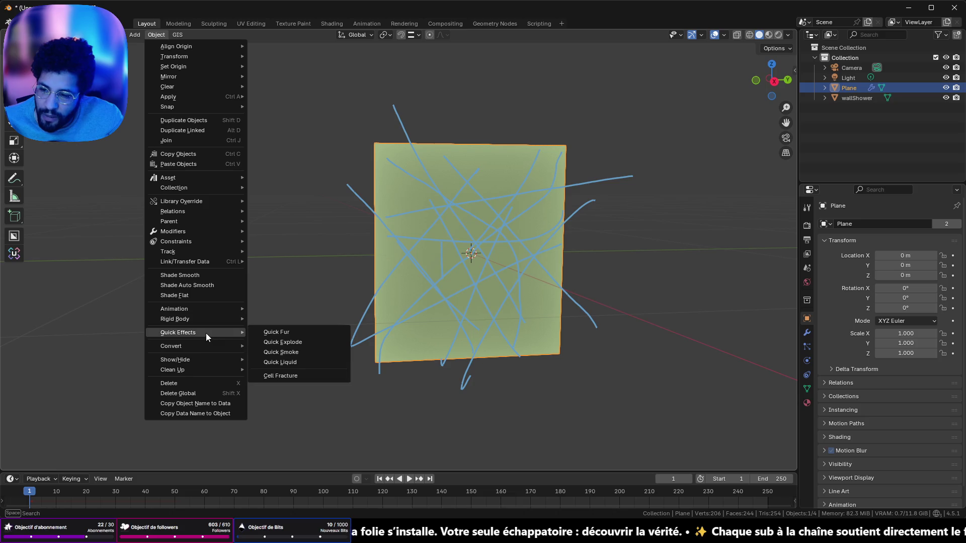
{"action": "left_click", "coordinate": [286, 377]}
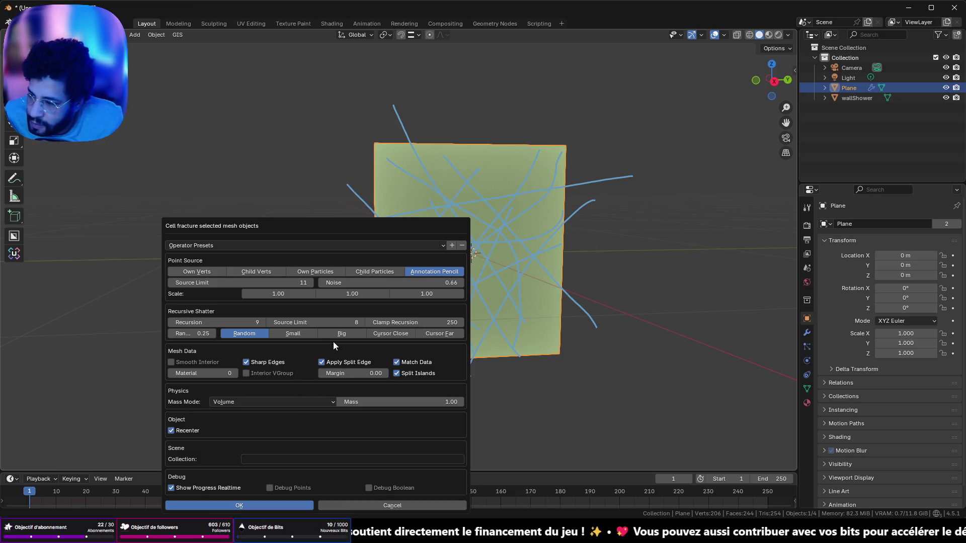
{"action": "left_click", "coordinate": [434, 283]}
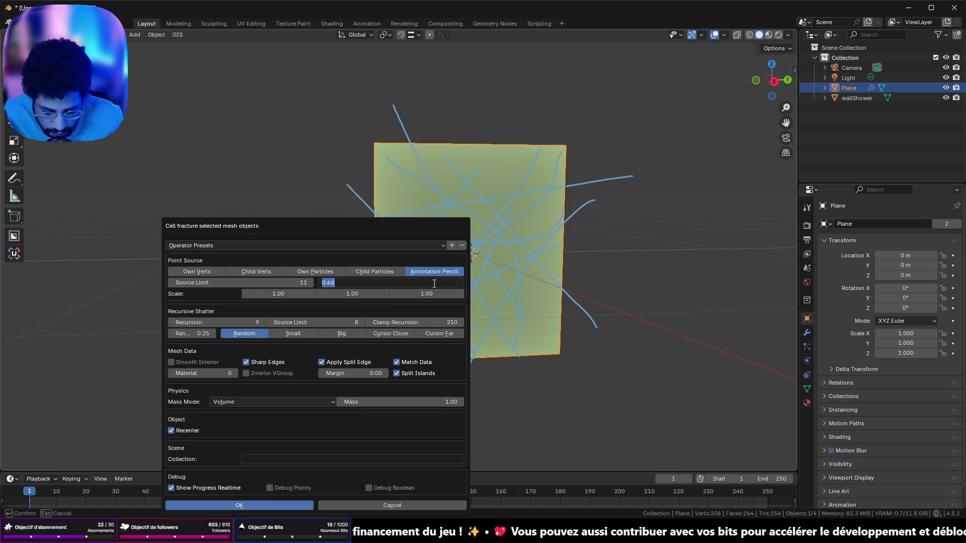
{"action": "type", "text": ".3"}
{"action": "type", "text": "0.3"}
{"action": "key", "text": "Return"}
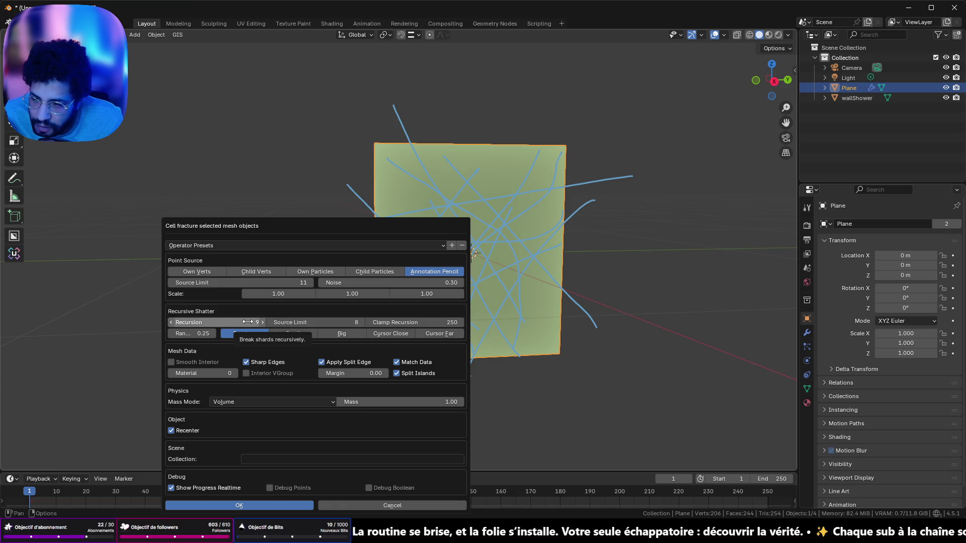
{"action": "left_click_drag", "start_coordinate": [247, 322], "coordinate": [248, 322]}
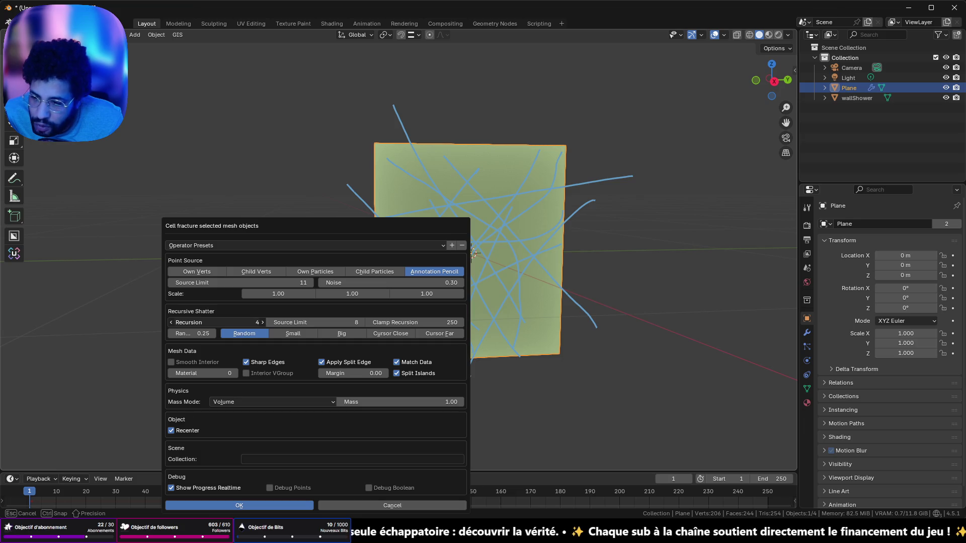
{"action": "left_click_drag", "start_coordinate": [247, 322], "coordinate": [247, 322]}
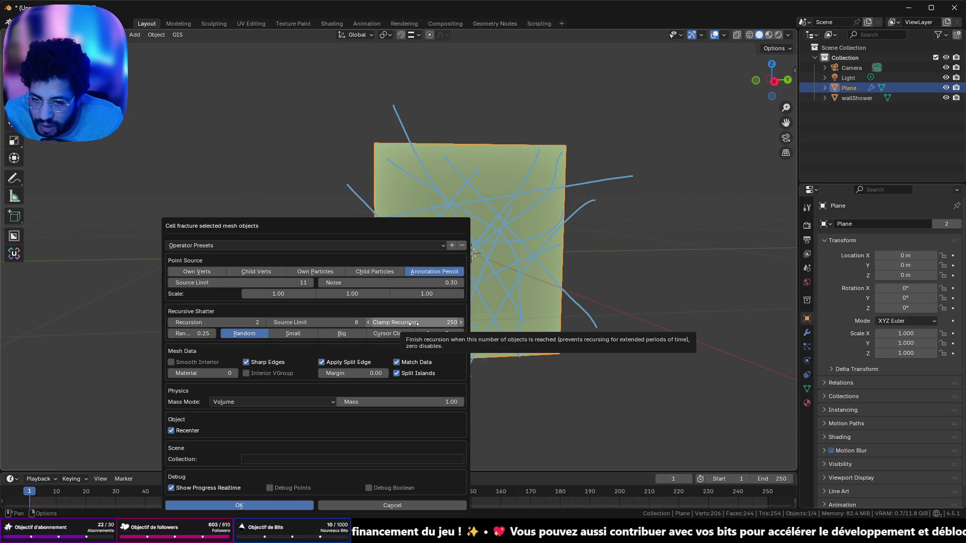
{"action": "left_click_drag", "start_coordinate": [413, 323], "coordinate": [414, 323]}
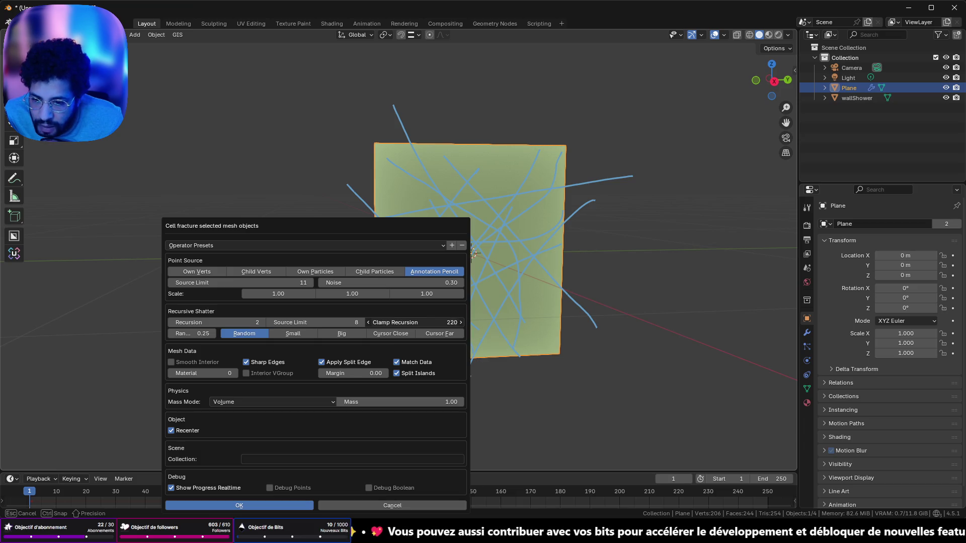
{"action": "type", "text": "21"}
{"action": "left_click_drag", "start_coordinate": [414, 323], "coordinate": [413, 323]}
Set noise to 0.03, run the fracture, inspect the nested pieces, then undo it.
{"action": "left_click", "coordinate": [451, 283]}
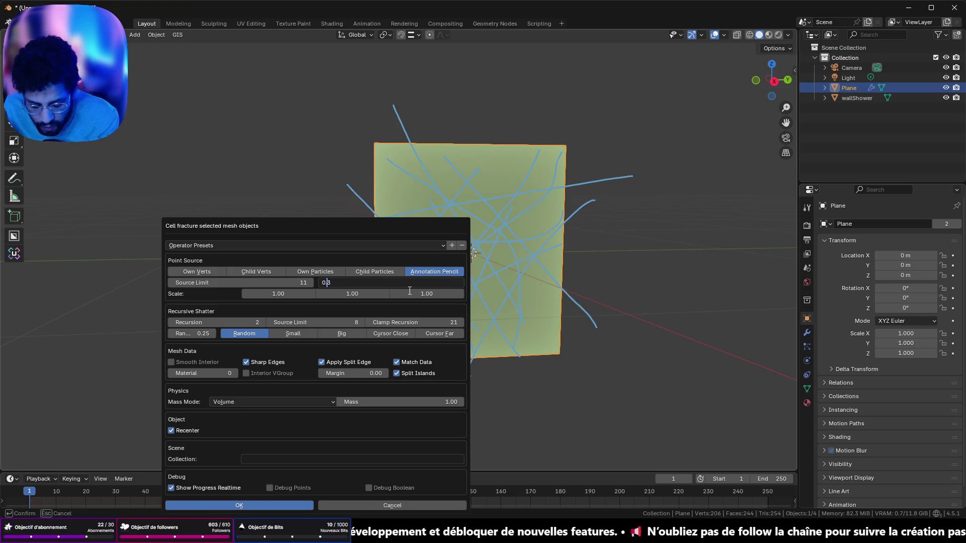
{"action": "key", "text": "Escape"}
{"action": "left_click", "coordinate": [239, 505]}
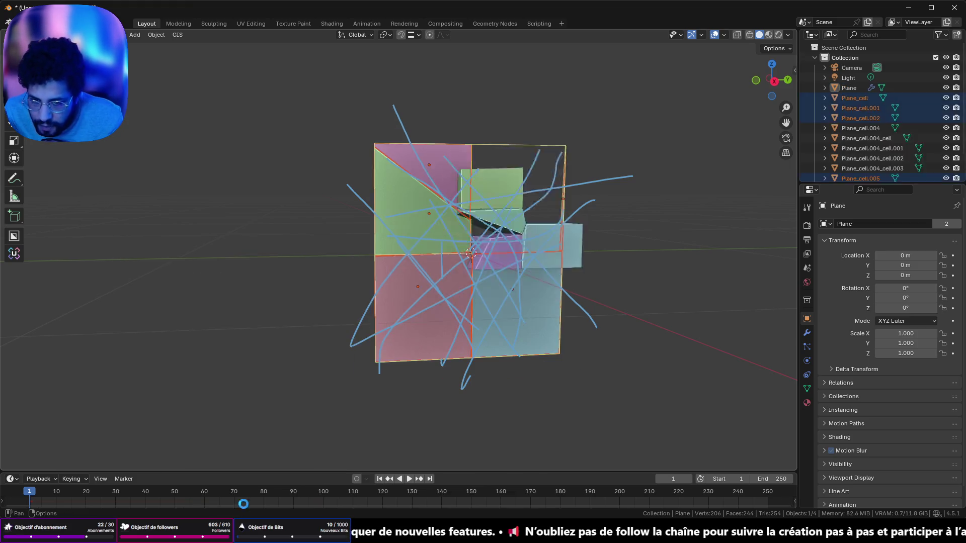
{"action": "mouse_move", "coordinate": [370, 325]}
{"action": "left_mouse_down"}
{"action": "mouse_move", "coordinate": [421, 336]}
{"action": "mouse_move", "coordinate": [349, 316]}
{"action": "left_mouse_up"}
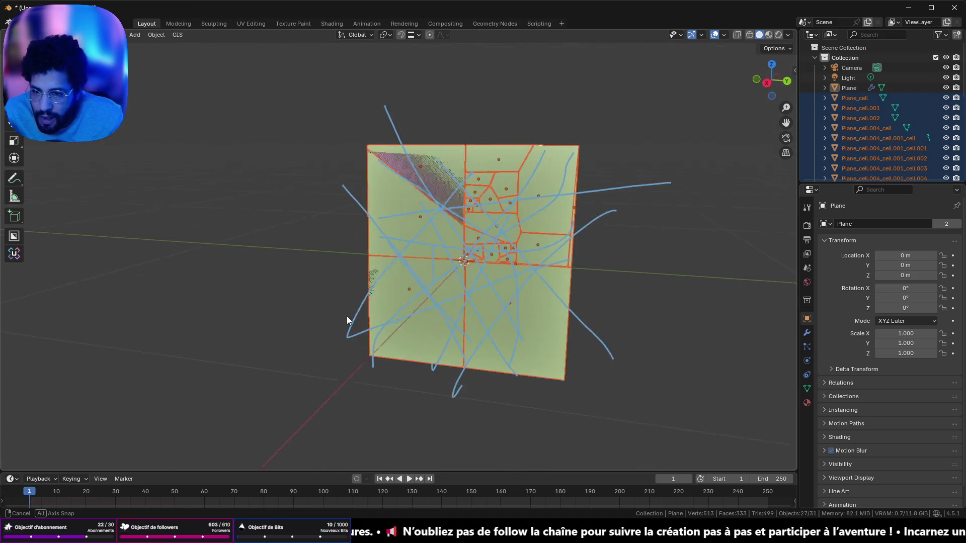
{"action": "scroll", "coordinate": [425, 301], "scroll_direction": "up", "scroll_amount": 2}
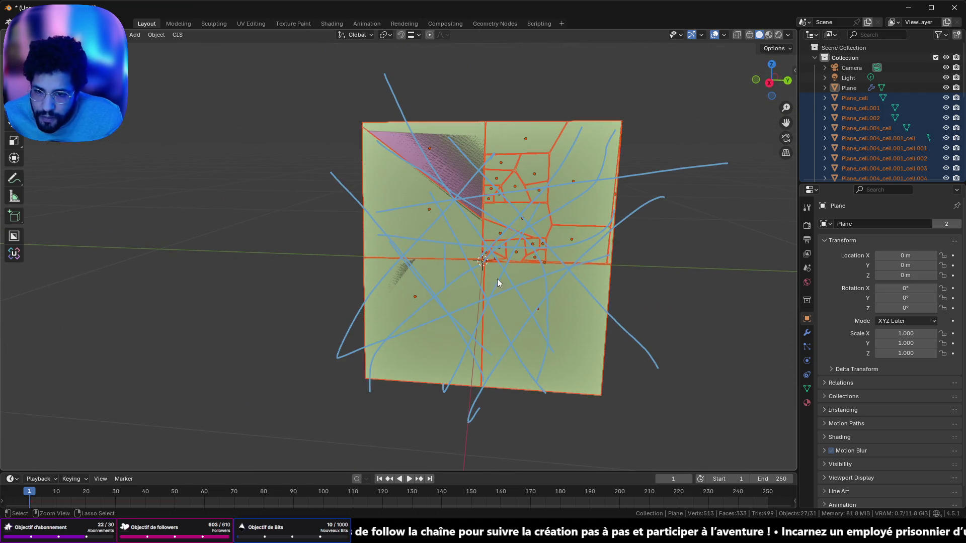
{"action": "key", "text": "ctrl+z"}
{"action": "key", "text": "ctrl+z"}
{"action": "key", "text": "ctrl+z"}
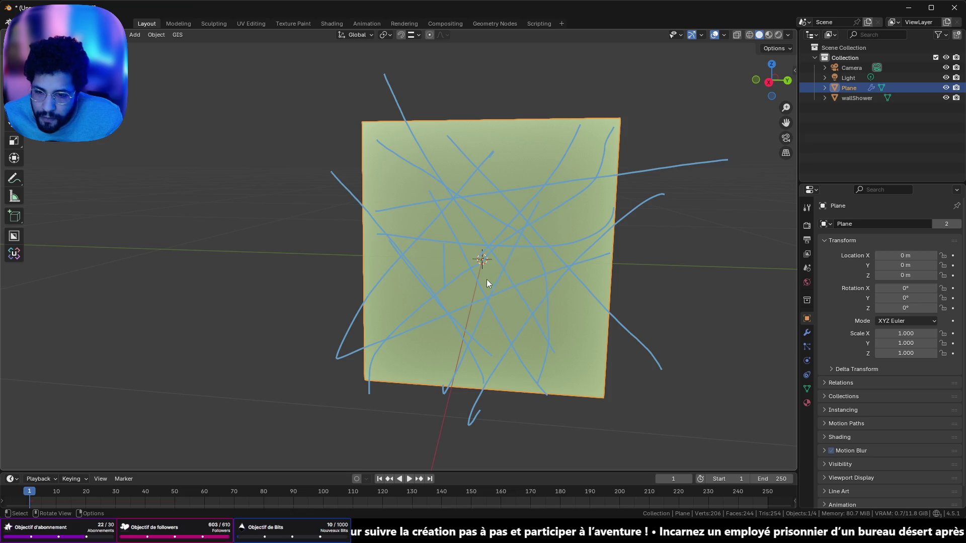
Fracture the plane with clamp recursion raised to 54, then undo it.
{"action": "left_click", "coordinate": [152, 35]}
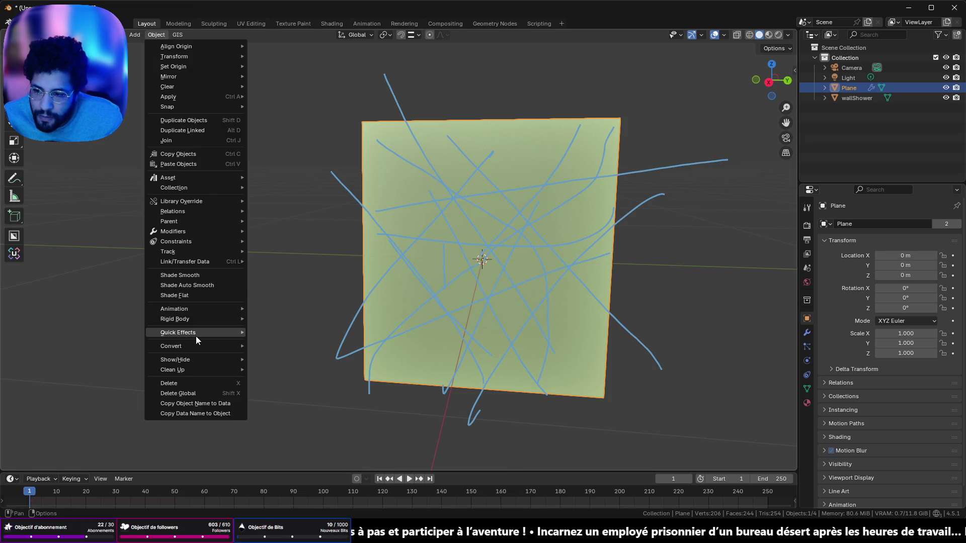
{"action": "mouse_move", "coordinate": [195, 334]}
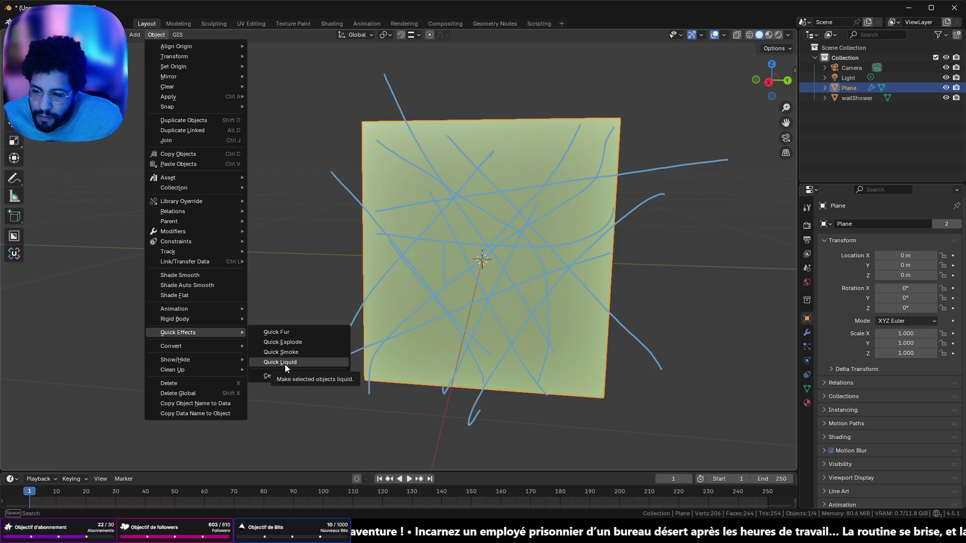
{"action": "left_click", "coordinate": [286, 376]}
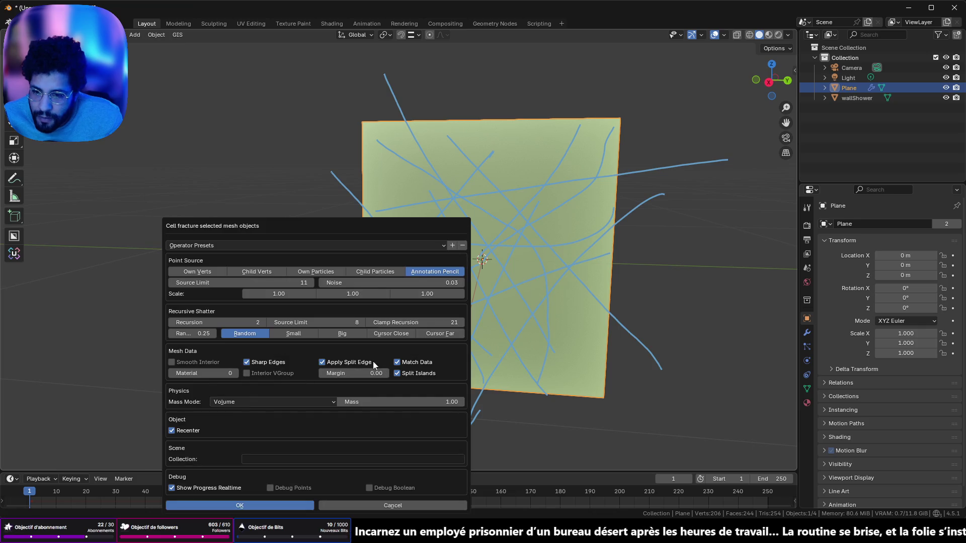
{"action": "left_click", "coordinate": [398, 322]}
{"action": "left_click_drag", "start_coordinate": [398, 323], "coordinate": [422, 322]}
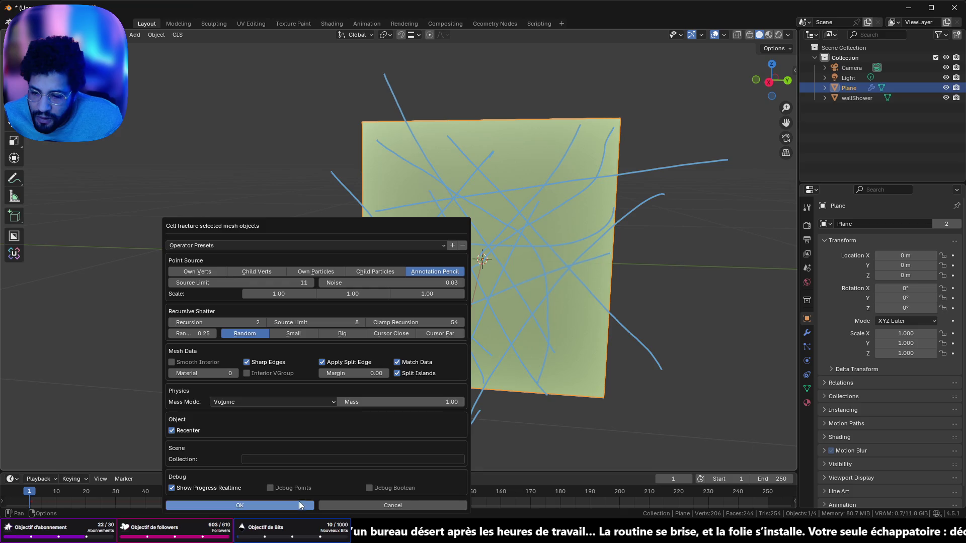
{"action": "left_click", "coordinate": [292, 505]}
{"action": "key", "text": "ctrl+z"}
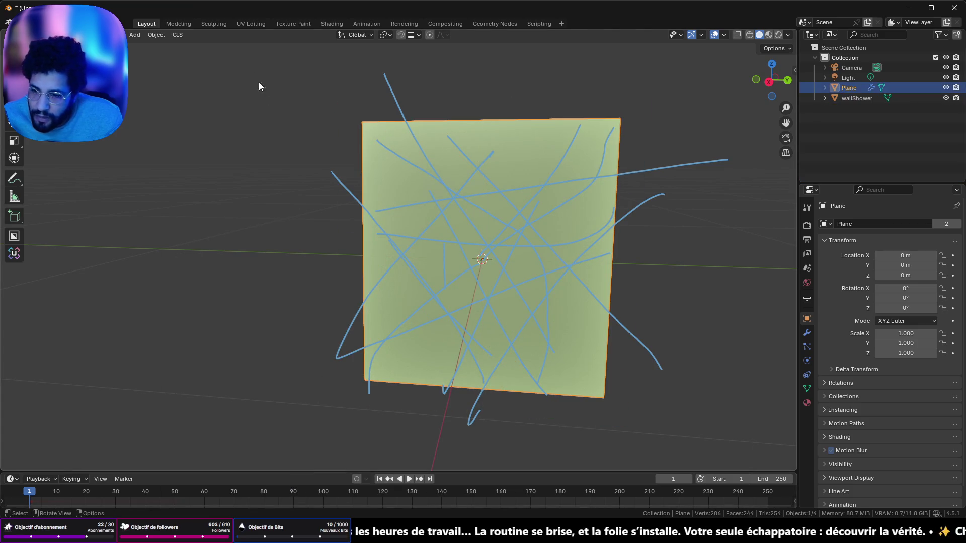
Reopen the Cell Fracture settings for the whole plane.
{"action": "left_click", "coordinate": [156, 35]}
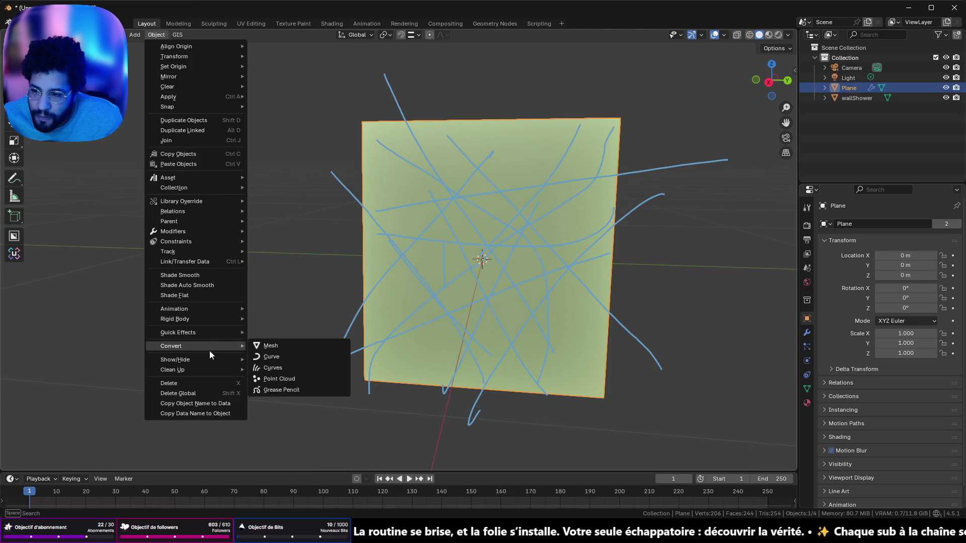
{"action": "mouse_move", "coordinate": [221, 333]}
{"action": "left_click", "coordinate": [276, 376]}
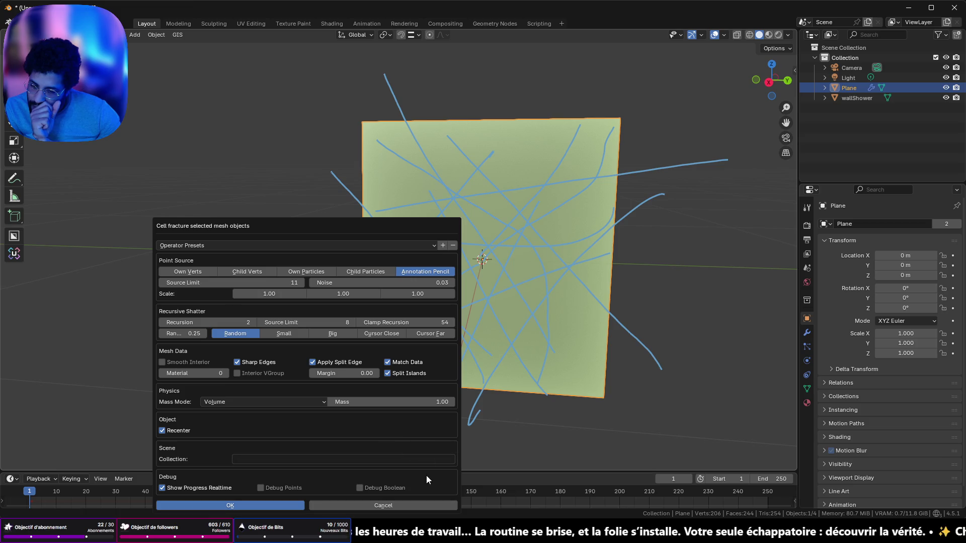
{"action": "mouse_move", "coordinate": [461, 536]}
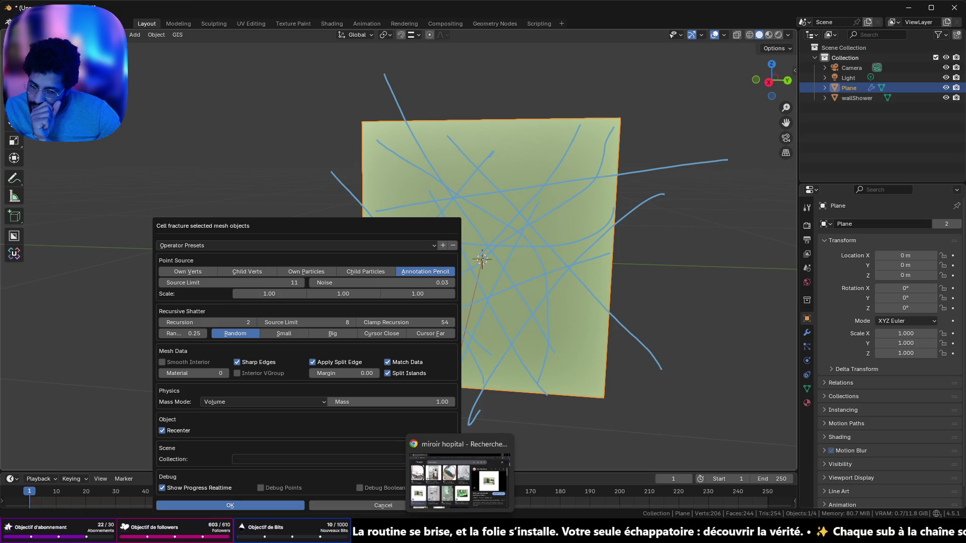
Bring back the 'miroir hopital' image results and navigate that tab to youtube.com.
{"action": "left_click", "coordinate": [410, 495]}
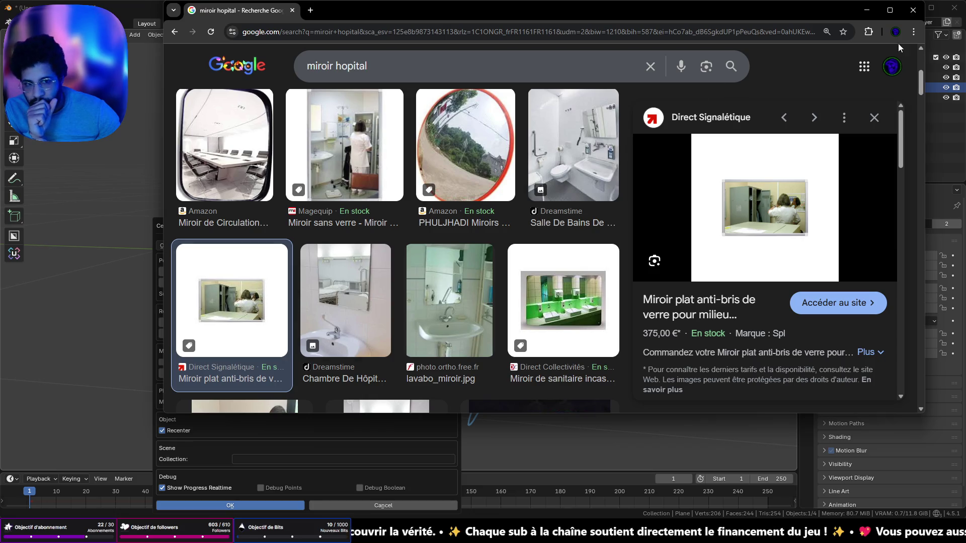
{"action": "left_click", "coordinate": [859, 15]}
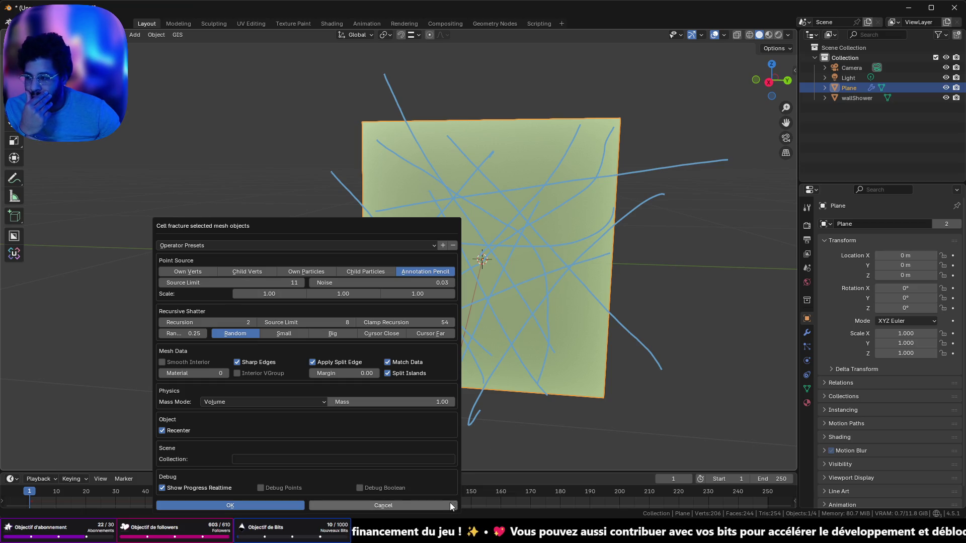
{"action": "key", "text": "alt+Tab"}
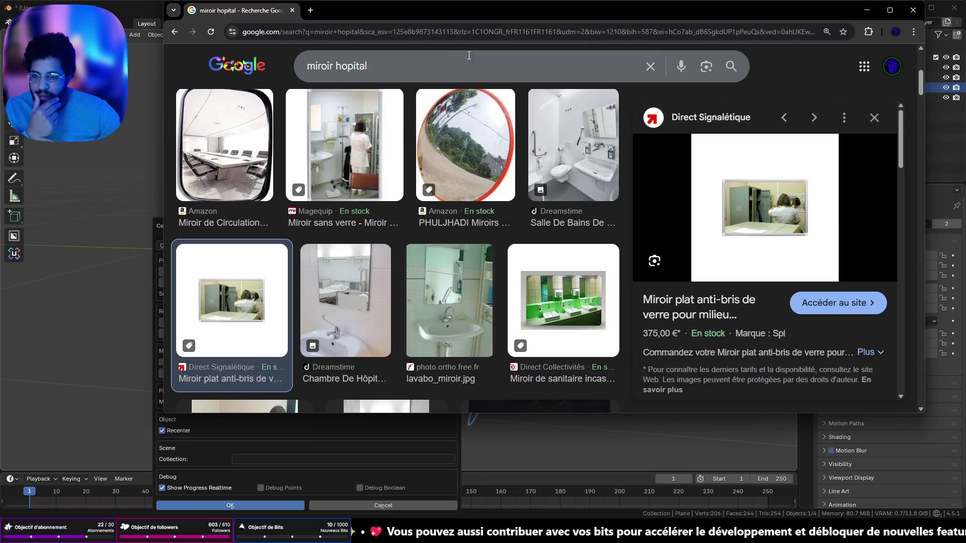
{"action": "left_click", "coordinate": [449, 63]}
{"action": "left_click", "coordinate": [446, 31]}
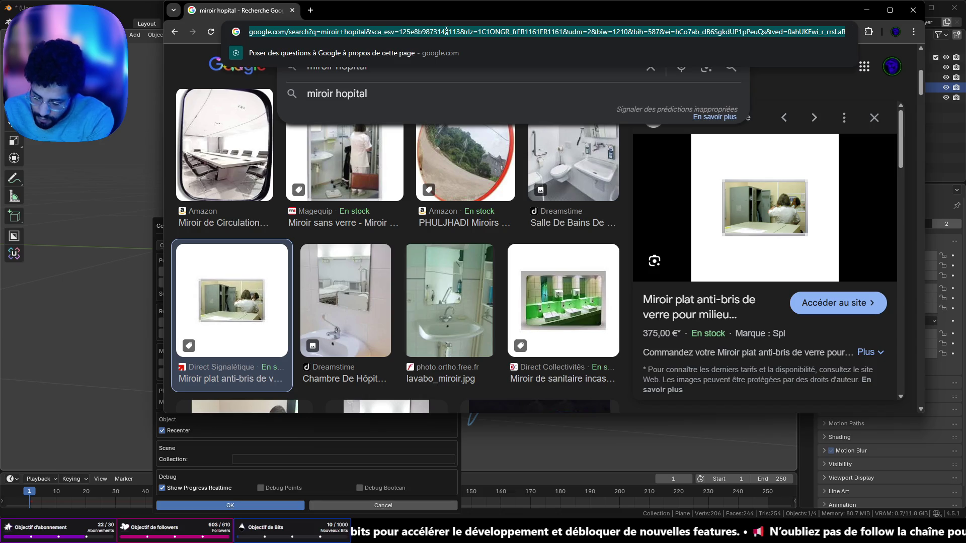
{"action": "type", "text": "y"}
{"action": "key", "text": "Return"}
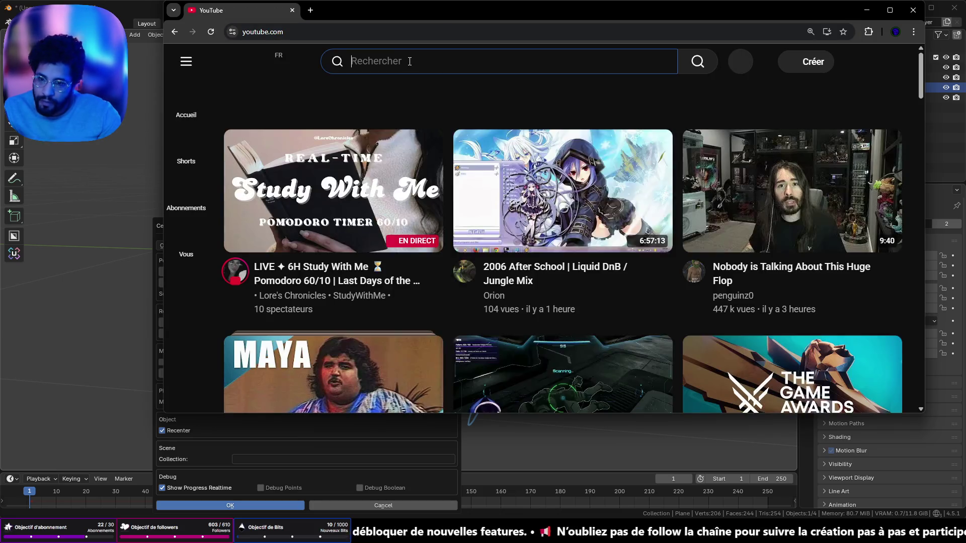
Search YouTube for 'shattered effect UE'.
{"action": "left_click", "coordinate": [409, 61]}
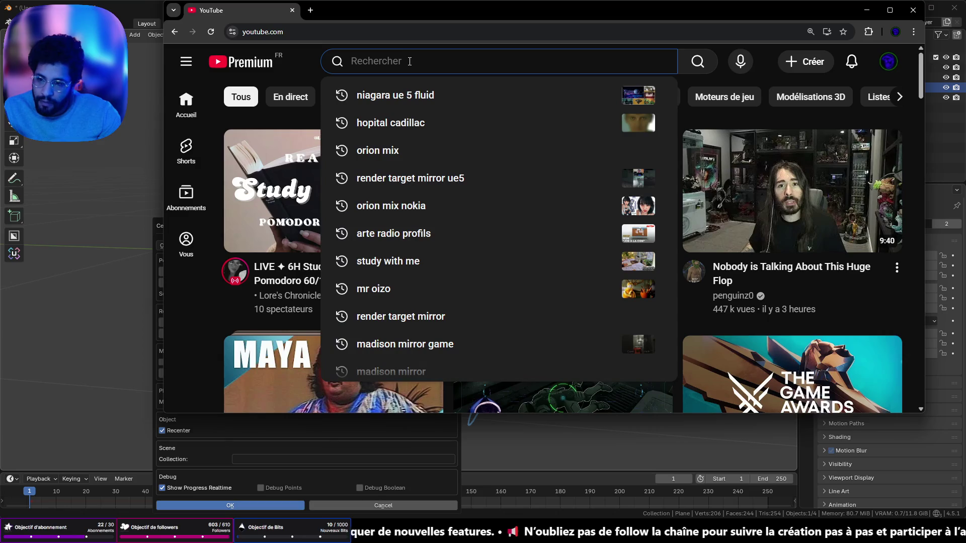
{"action": "type", "text": "shat"}
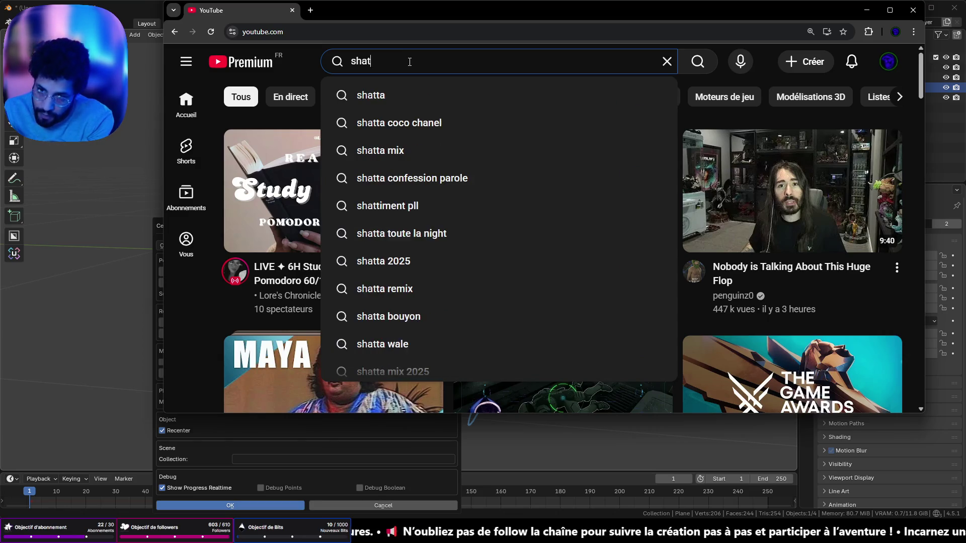
{"action": "type", "text": "tered"}
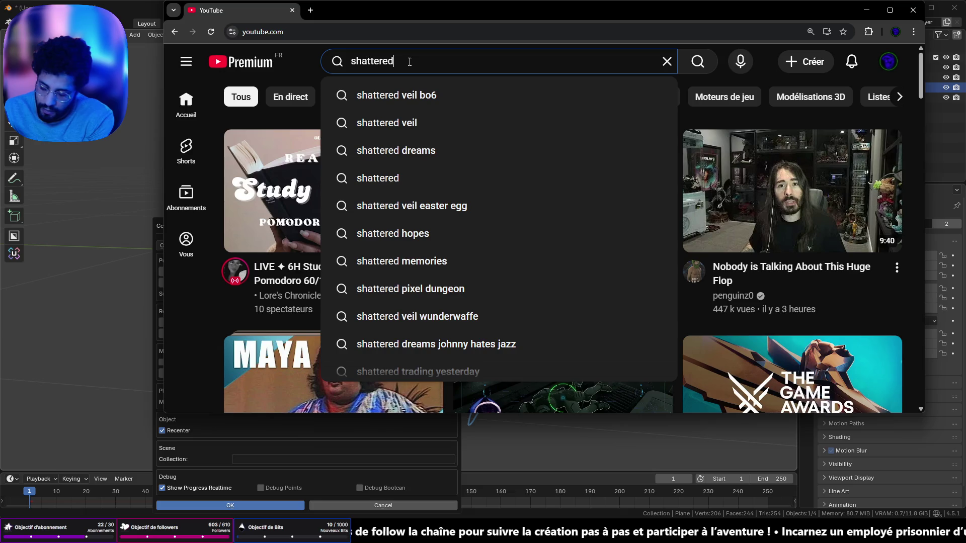
{"action": "type", "text": " effe"}
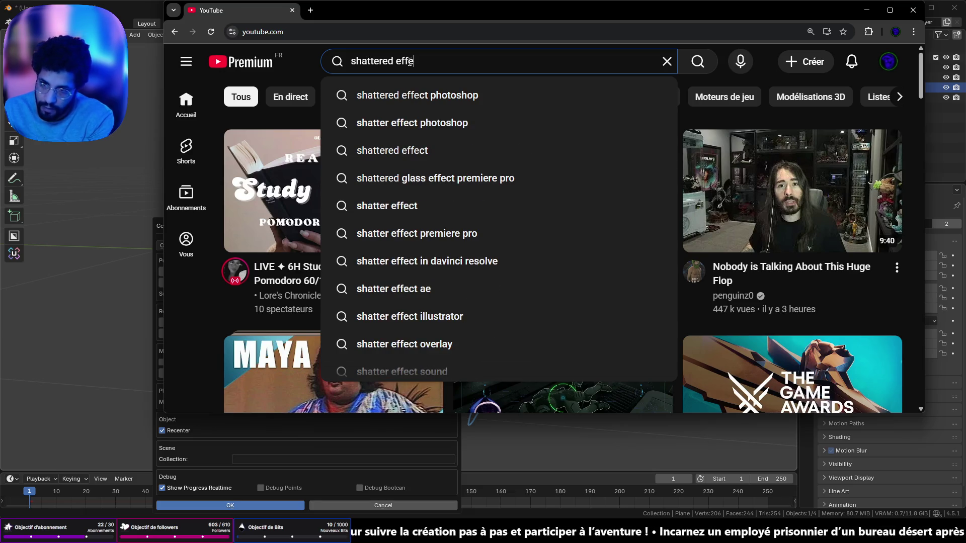
{"action": "type", "text": "ct UE"}
{"action": "key", "text": "Return"}
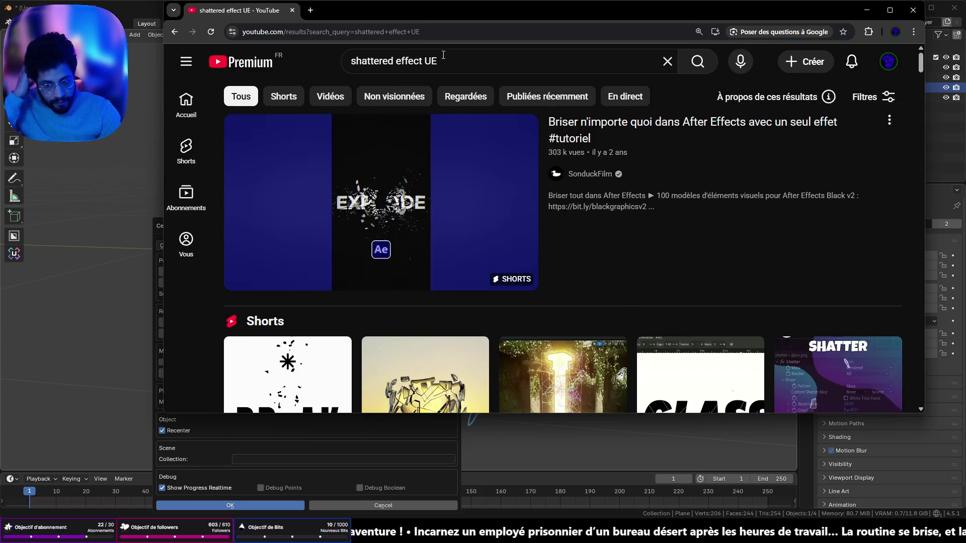
Scroll through the search results looking for destruction tutorials.
{"action": "scroll", "coordinate": [633, 321], "scroll_direction": "down", "scroll_amount": 5}
{"action": "scroll", "coordinate": [632, 317], "scroll_direction": "up", "scroll_amount": 2}
{"action": "scroll", "coordinate": [632, 312], "scroll_direction": "down", "scroll_amount": 3}
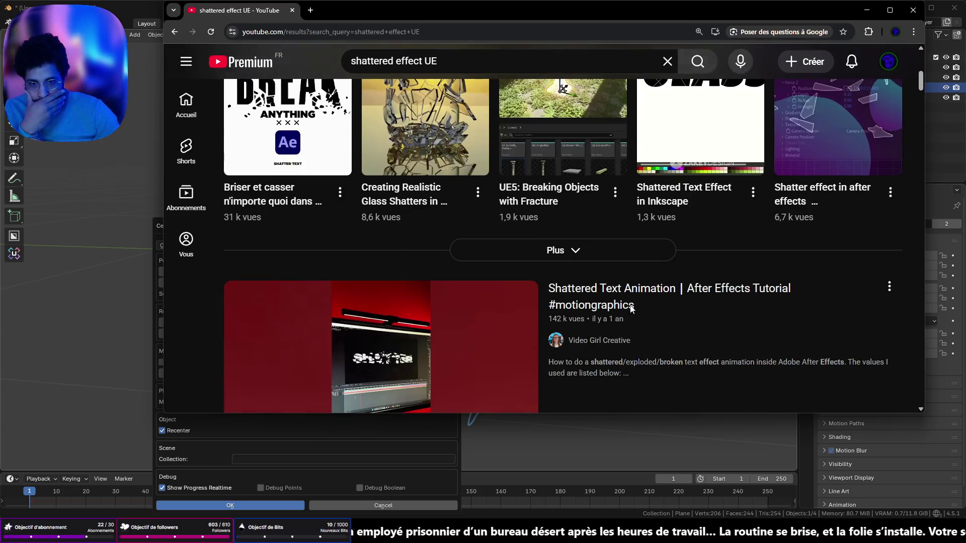
{"action": "scroll", "coordinate": [629, 305], "scroll_direction": "up", "scroll_amount": 2}
{"action": "scroll", "coordinate": [628, 303], "scroll_direction": "down", "scroll_amount": 12}
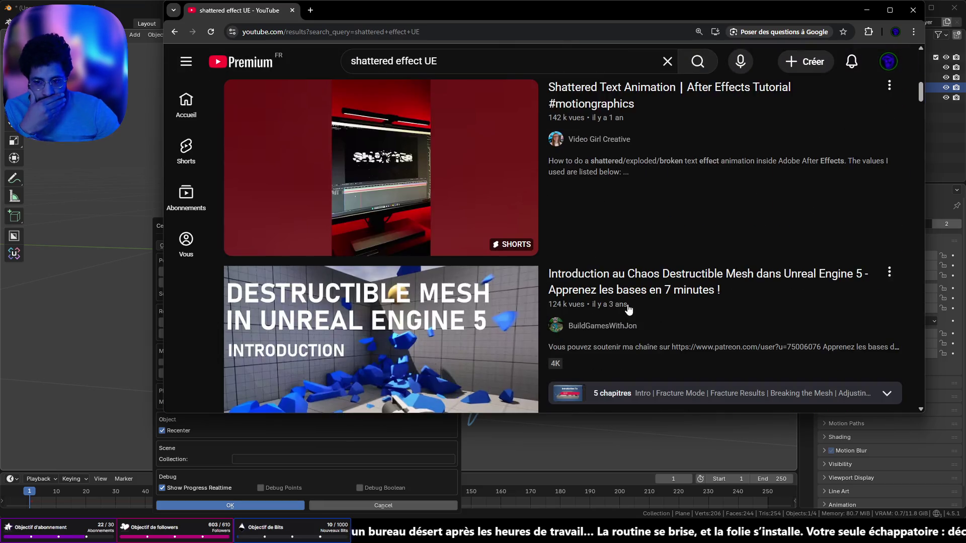
{"action": "scroll", "coordinate": [624, 312], "scroll_direction": "down", "scroll_amount": 12}
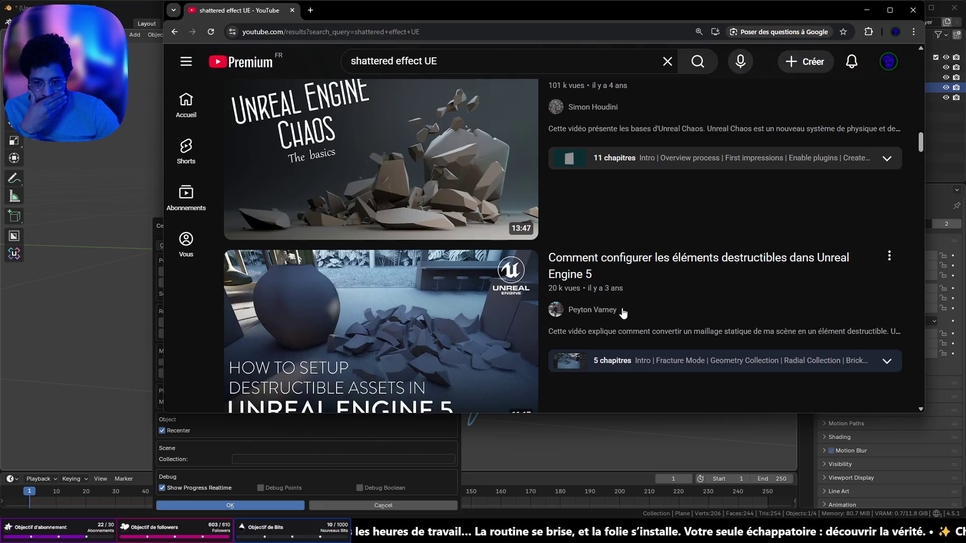
{"action": "scroll", "coordinate": [623, 313], "scroll_direction": "down", "scroll_amount": 14}
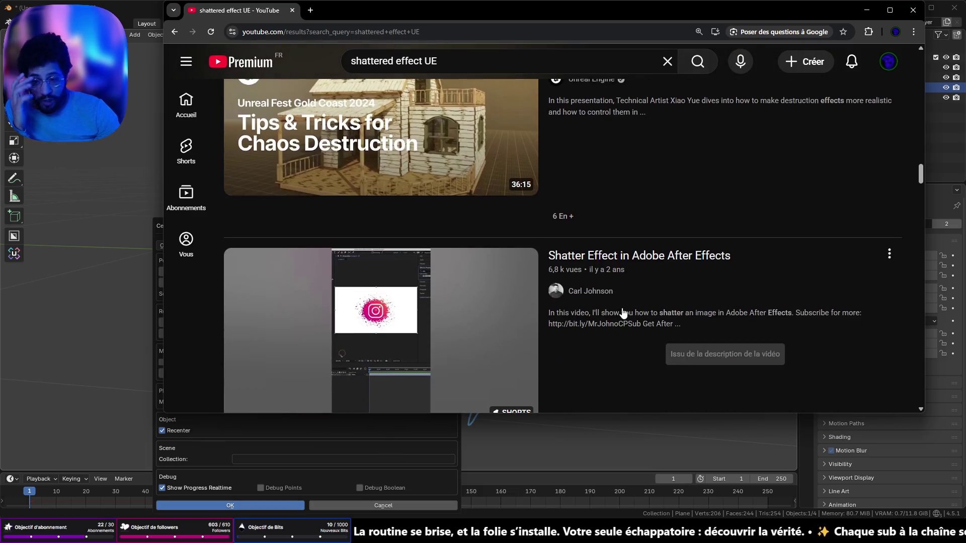
{"action": "scroll", "coordinate": [622, 312], "scroll_direction": "down", "scroll_amount": 3}
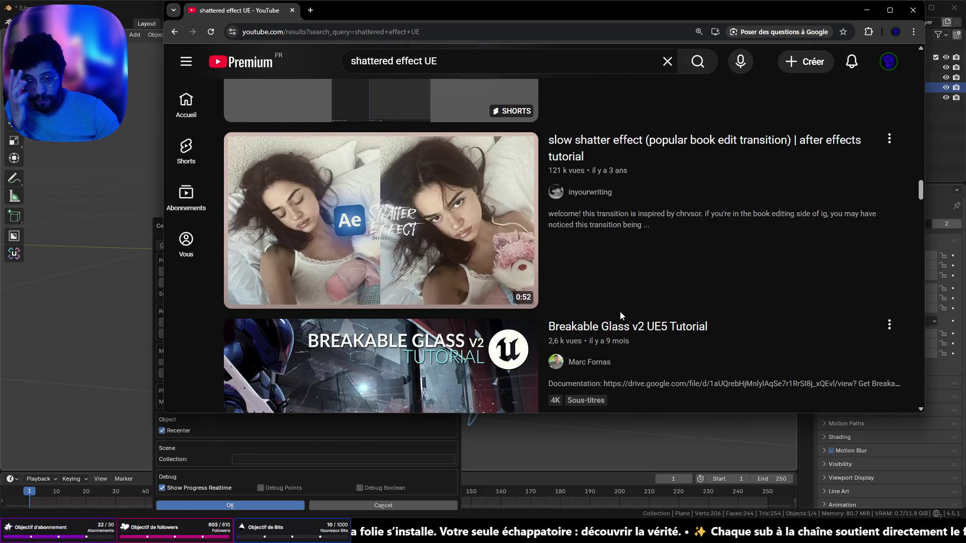
{"action": "scroll", "coordinate": [619, 312], "scroll_direction": "down", "scroll_amount": 3}
{"action": "scroll", "coordinate": [613, 313], "scroll_direction": "down", "scroll_amount": 3}
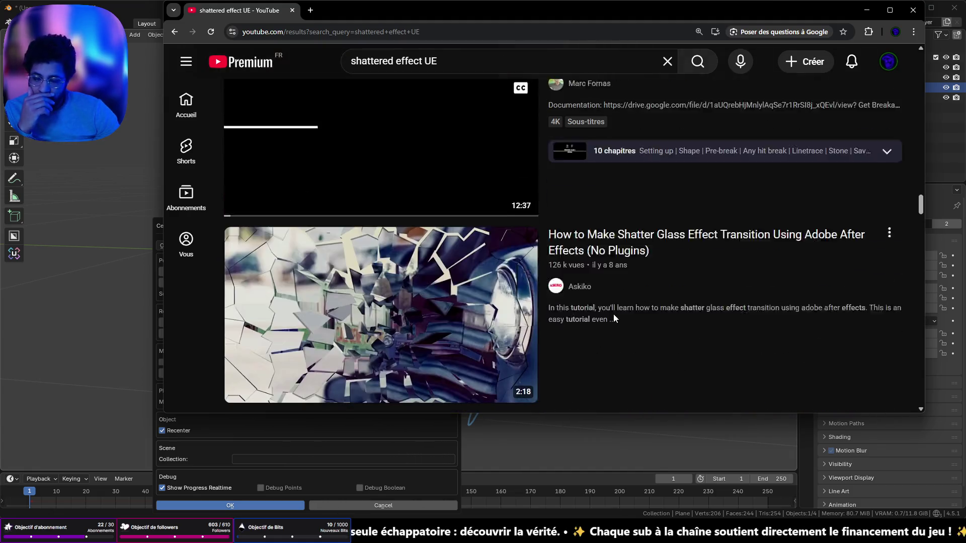
{"action": "scroll", "coordinate": [602, 312], "scroll_direction": "down", "scroll_amount": 5}
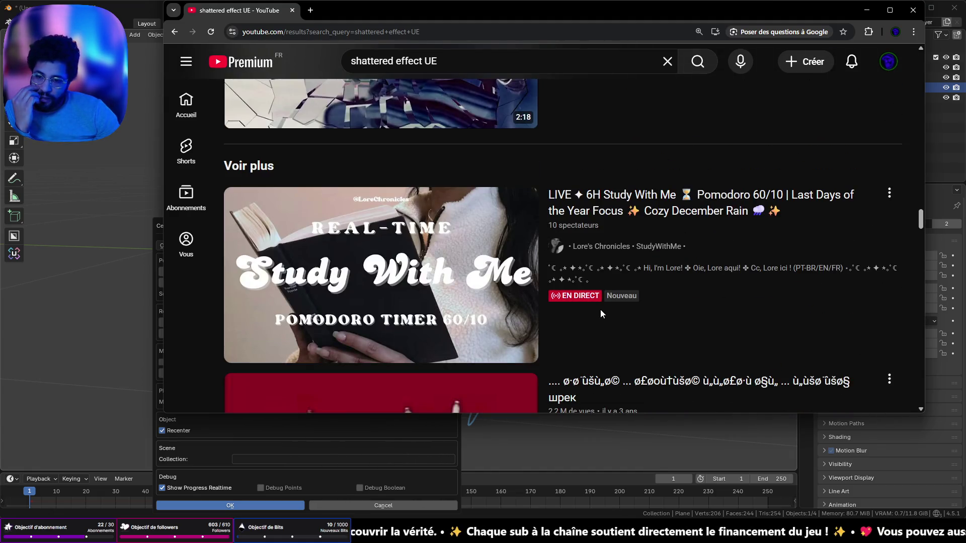
{"action": "scroll", "coordinate": [600, 309], "scroll_direction": "up", "scroll_amount": 7}
{"action": "scroll", "coordinate": [598, 311], "scroll_direction": "down", "scroll_amount": 20}
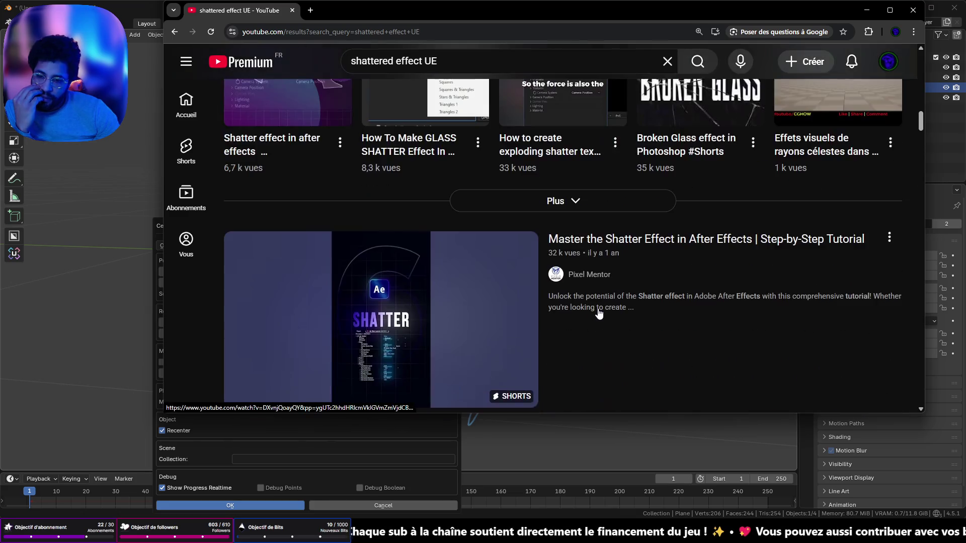
{"action": "scroll", "coordinate": [601, 317], "scroll_direction": "up", "scroll_amount": 15}
{"action": "scroll", "coordinate": [611, 329], "scroll_direction": "up", "scroll_amount": 5}
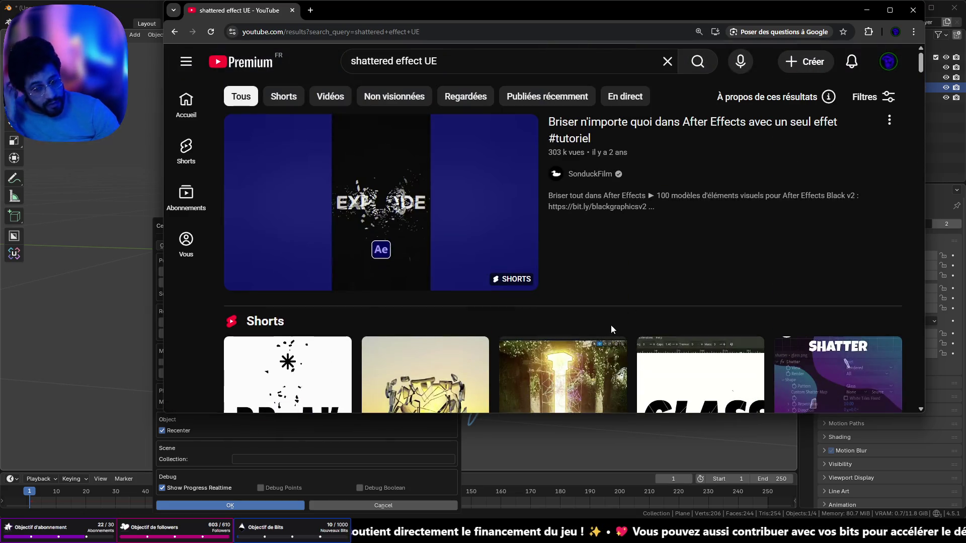
{"action": "scroll", "coordinate": [608, 320], "scroll_direction": "down", "scroll_amount": 2}
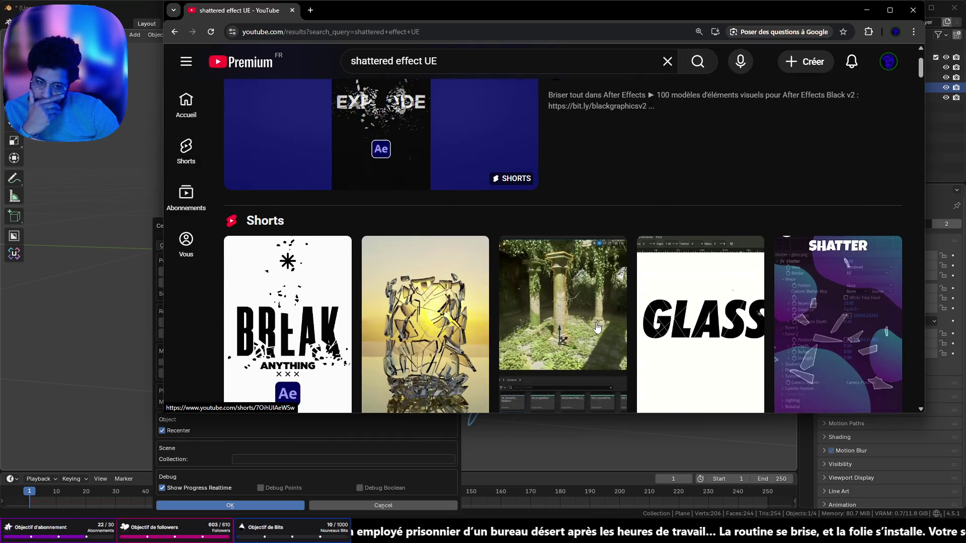
{"action": "scroll", "coordinate": [595, 325], "scroll_direction": "down", "scroll_amount": 5}
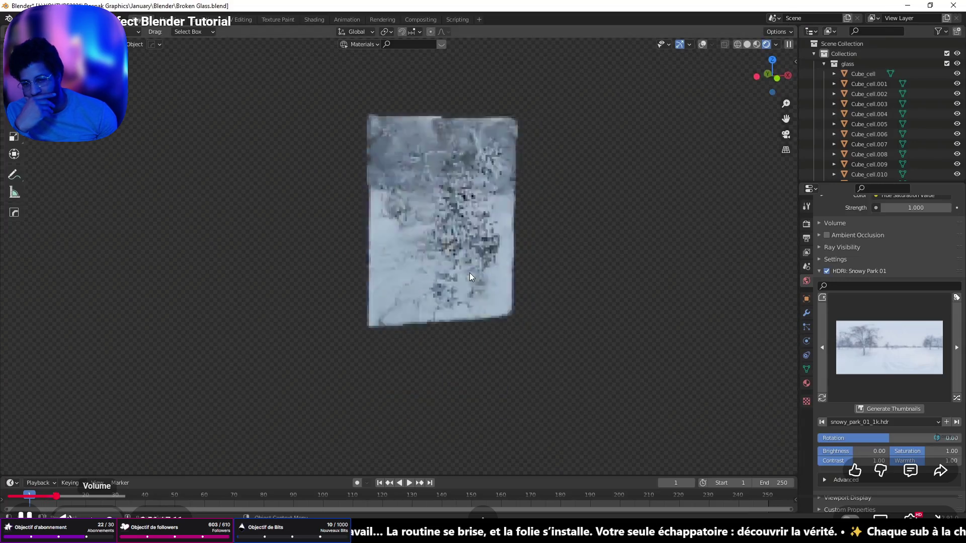
Move through the Blender broken-glass tutorial to the glass pane's radial spiderweb crack mesh.
{"action": "mouse_move", "coordinate": [470, 276]}
{"action": "left_mouse_down"}
{"action": "mouse_move", "coordinate": [470, 233]}
{"action": "mouse_move", "coordinate": [448, 310]}
{"action": "mouse_move", "coordinate": [624, 152]}
{"action": "left_mouse_up"}
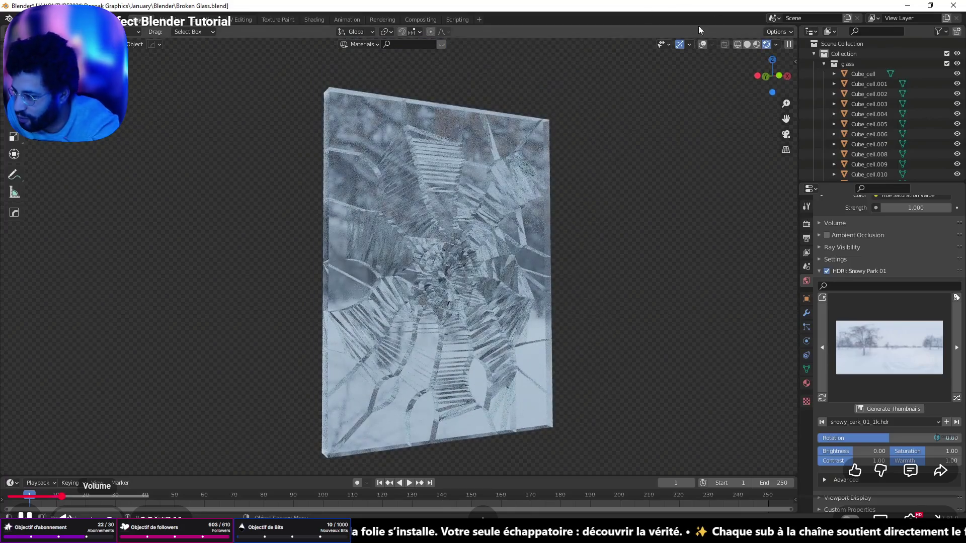
{"action": "left_click", "coordinate": [750, 44]}
{"action": "mouse_move", "coordinate": [417, 152]}
{"action": "left_mouse_down"}
{"action": "mouse_move", "coordinate": [544, 271]}
{"action": "mouse_move", "coordinate": [481, 282]}
{"action": "mouse_move", "coordinate": [402, 271]}
{"action": "mouse_move", "coordinate": [544, 285]}
{"action": "mouse_move", "coordinate": [322, 282]}
{"action": "mouse_move", "coordinate": [392, 324]}
{"action": "mouse_move", "coordinate": [473, 338]}
{"action": "mouse_move", "coordinate": [478, 260]}
{"action": "left_mouse_up"}
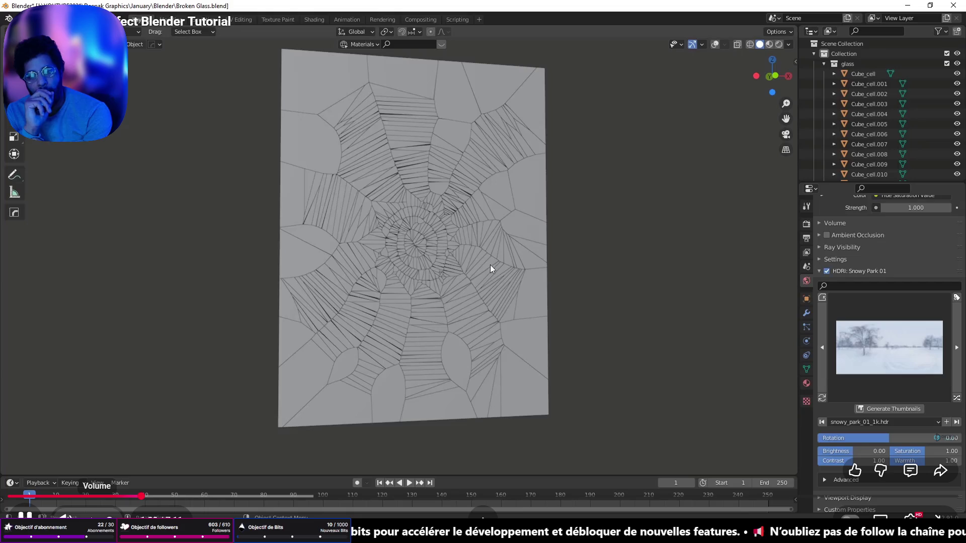
Box-select all the glass shards in the tutorial scene and delete them.
{"action": "left_click", "coordinate": [716, 44]}
{"action": "scroll", "coordinate": [475, 310], "scroll_direction": "down", "scroll_amount": 7}
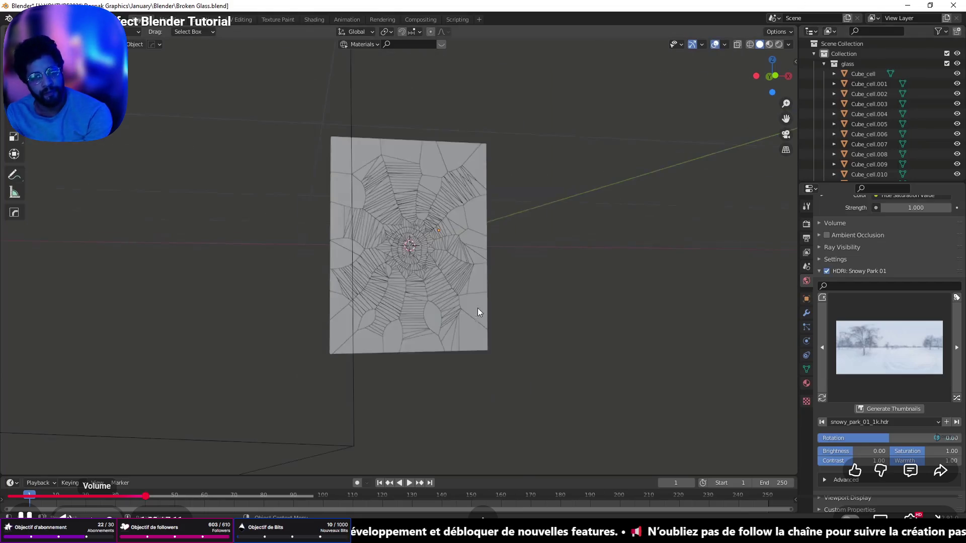
{"action": "left_click_drag", "start_coordinate": [311, 113], "coordinate": [553, 441]}
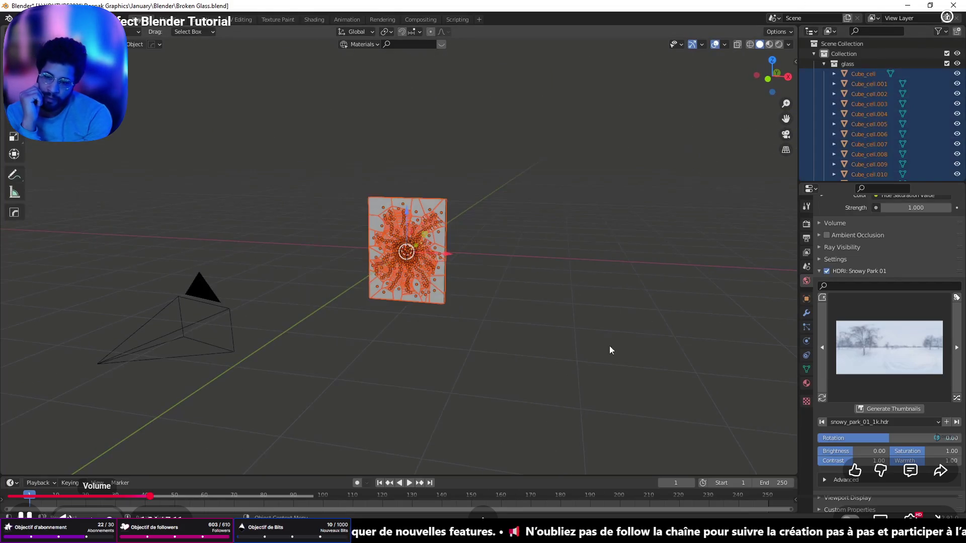
{"action": "key", "text": "Delete"}
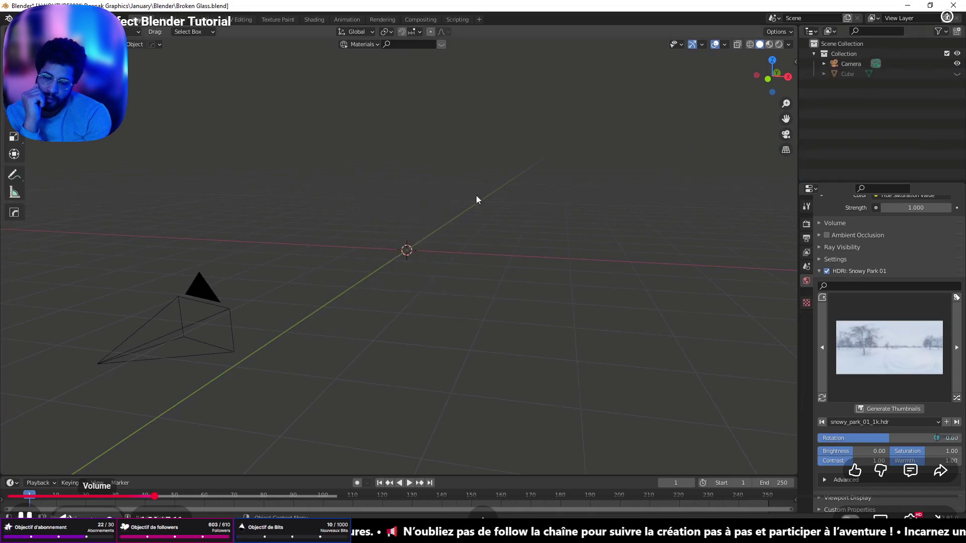
Add a fresh cube to the emptied scene and bring up the add-ons Preferences.
{"action": "key", "text": "shift+a"}
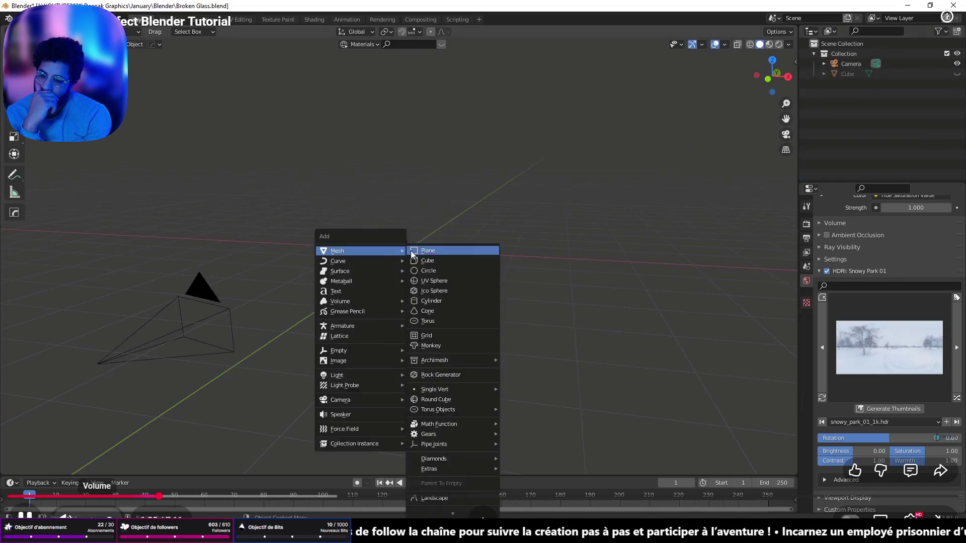
{"action": "left_click", "coordinate": [418, 259]}
{"action": "scroll", "coordinate": [381, 272], "scroll_direction": "down", "scroll_amount": 2}
{"action": "left_click", "coordinate": [135, 45]}
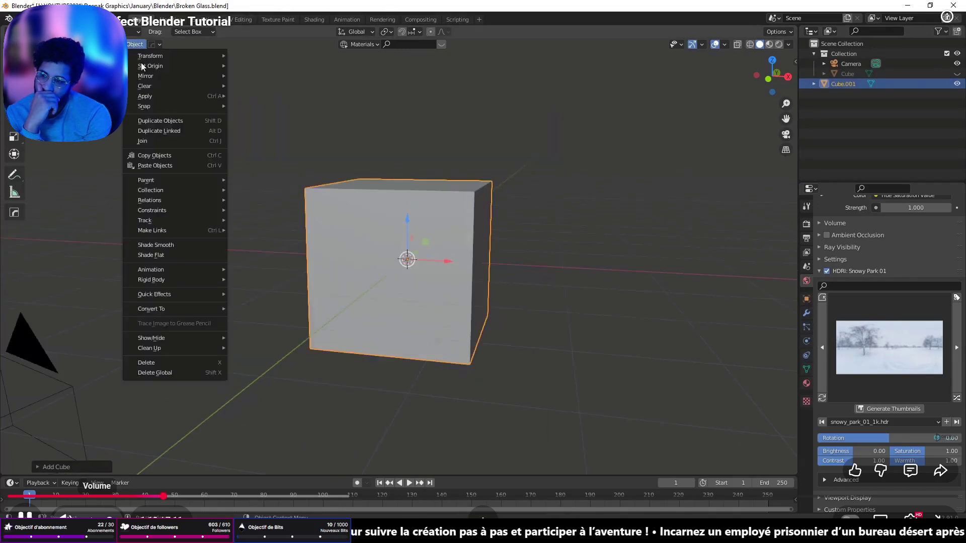
{"action": "mouse_move", "coordinate": [215, 295]}
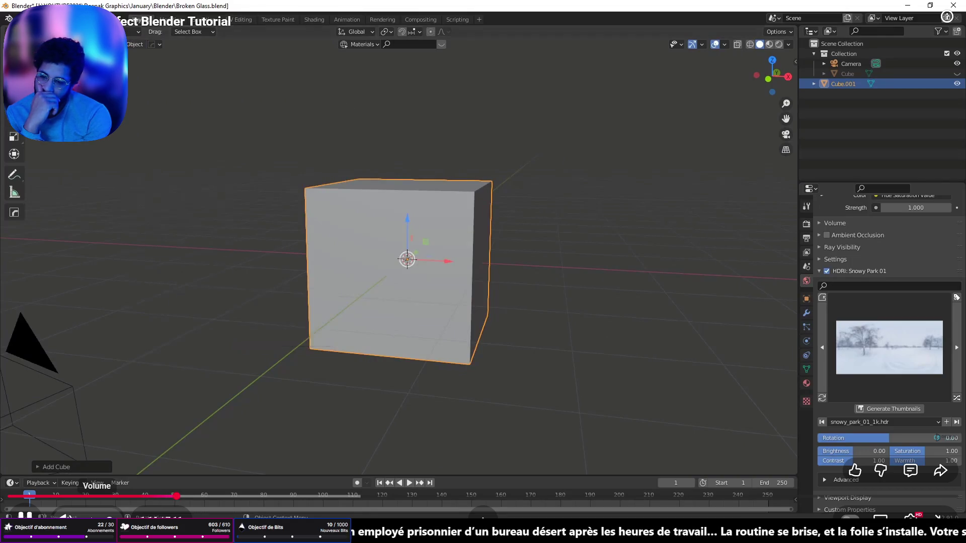
{"action": "left_click", "coordinate": [41, 19]}
{"action": "left_click", "coordinate": [69, 162]}
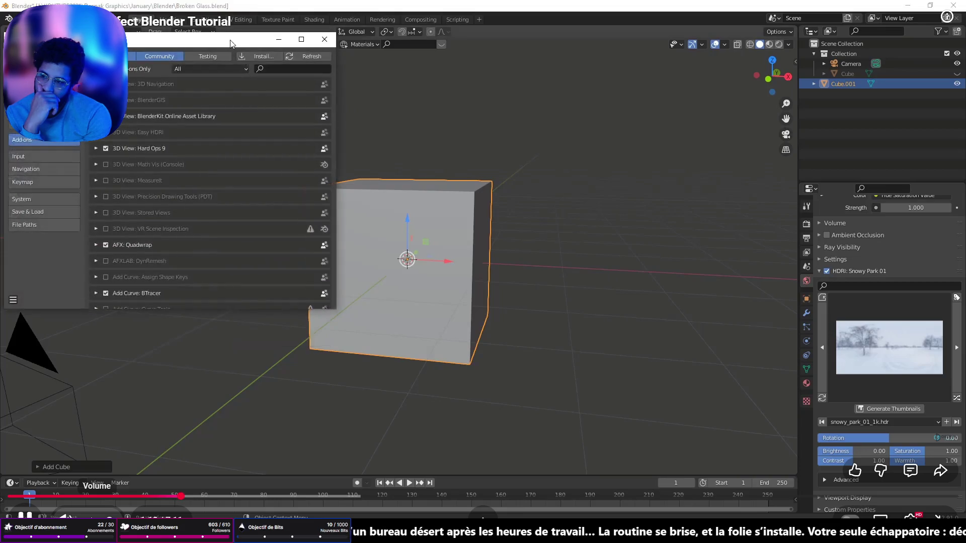
Search the add-ons for 'cell' and confirm Cell Fracture is enabled.
{"action": "left_click_drag", "start_coordinate": [221, 35], "coordinate": [355, 39]}
{"action": "left_click", "coordinate": [403, 68]}
{"action": "type", "text": "cell"}
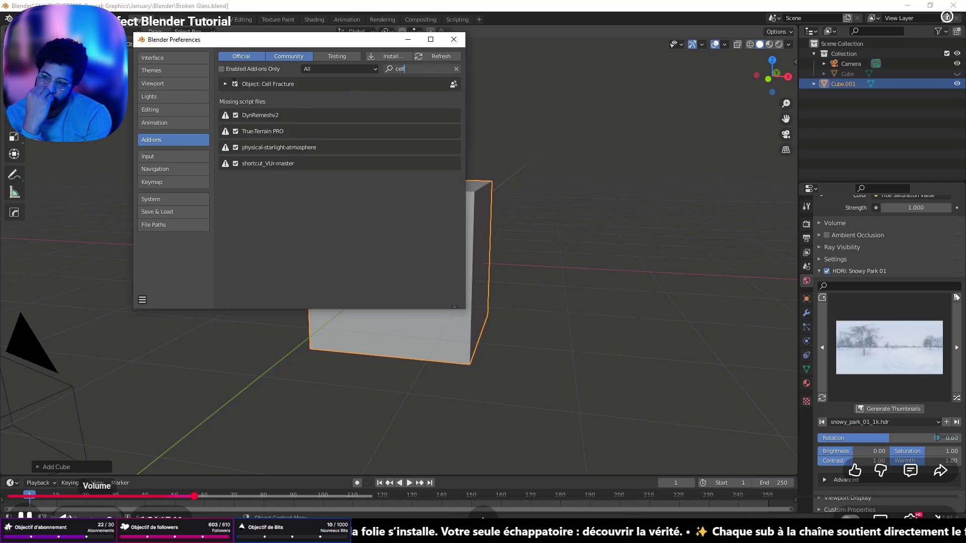
{"action": "left_click", "coordinate": [456, 69]}
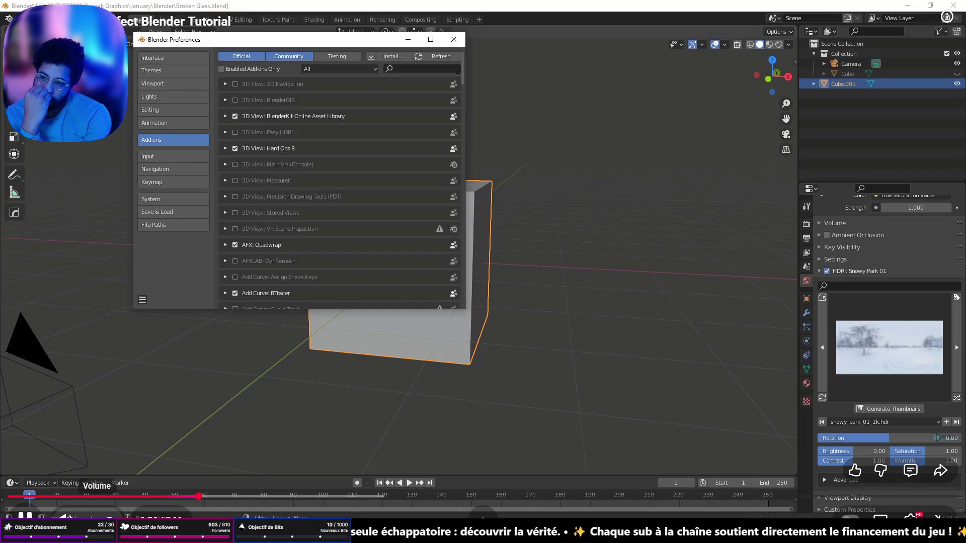
{"action": "left_click", "coordinate": [454, 39]}
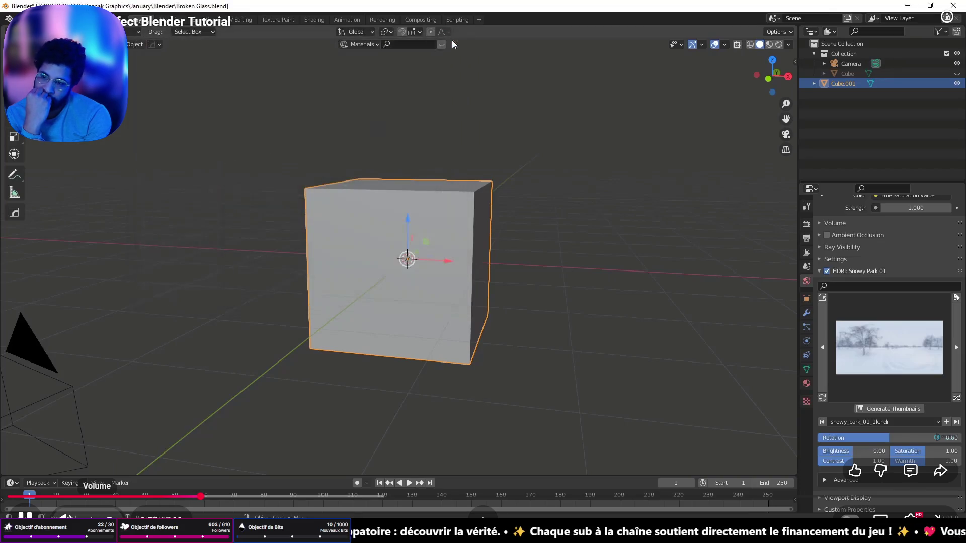
Bring up the Cell Fracture settings for the cube and move the dialog aside.
{"action": "left_click", "coordinate": [138, 45]}
{"action": "mouse_move", "coordinate": [156, 295]}
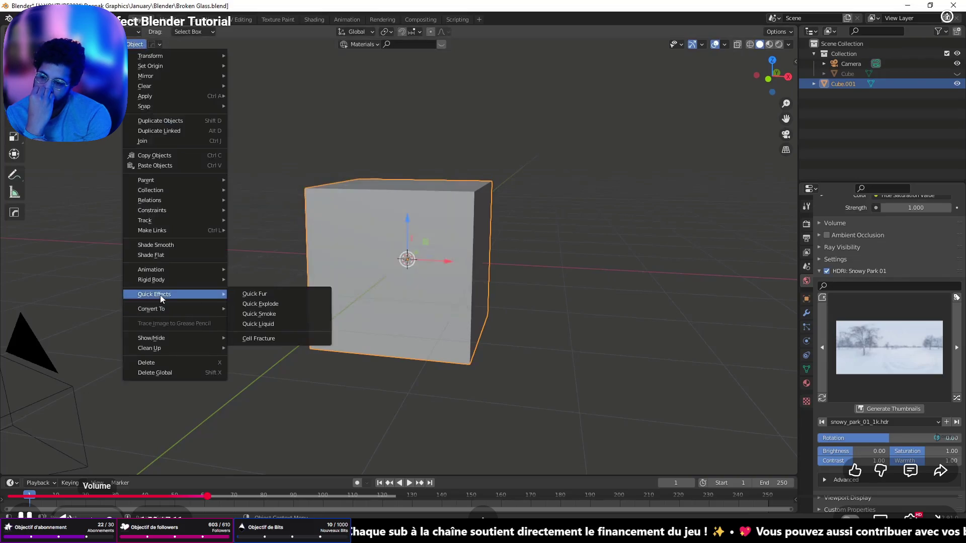
{"action": "left_click", "coordinate": [261, 339]}
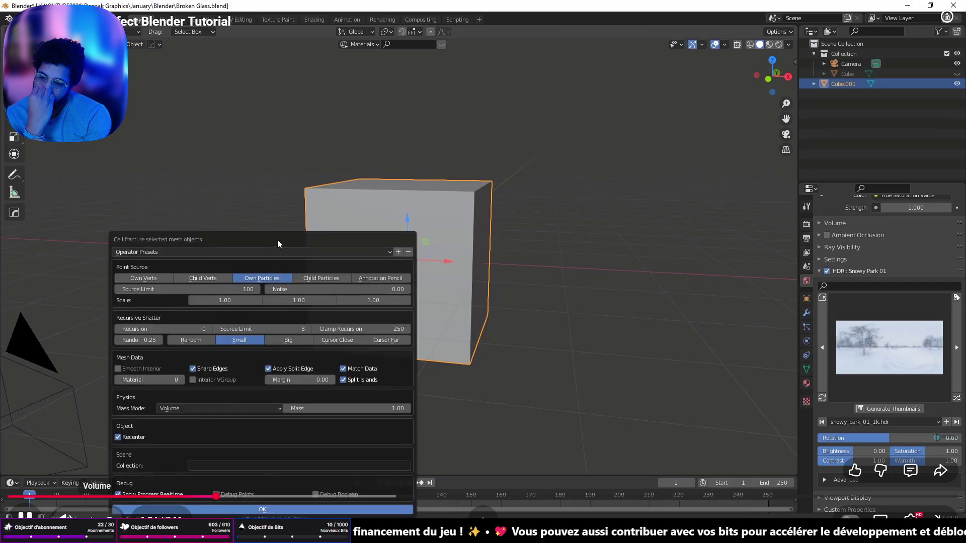
{"action": "left_click_drag", "start_coordinate": [276, 241], "coordinate": [432, 98]}
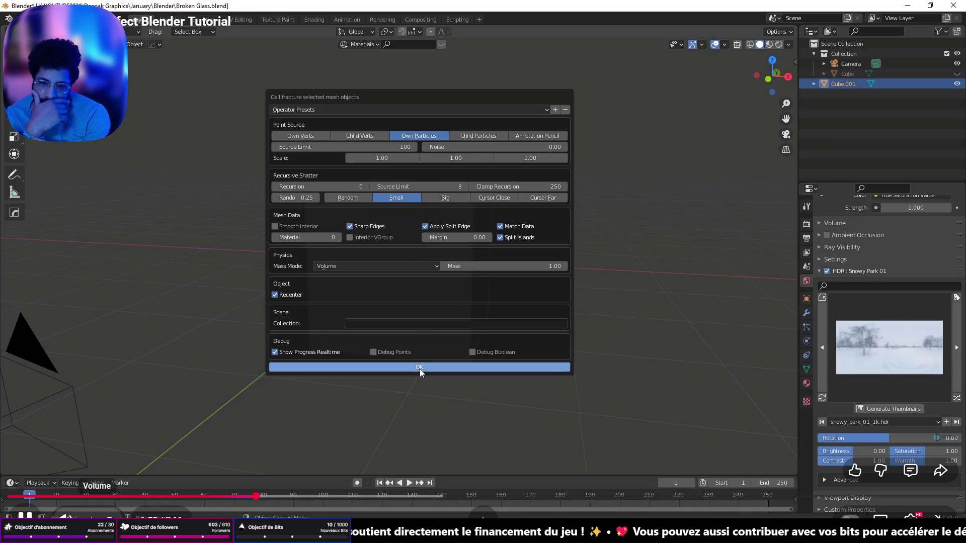
Select the original Cube.001, move it away from its cells and delete it.
{"action": "left_click", "coordinate": [420, 370]}
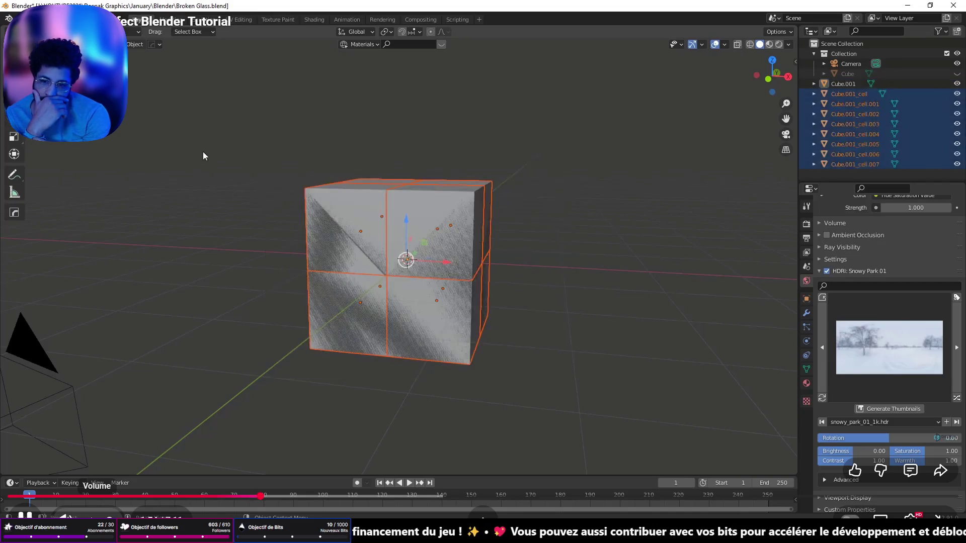
{"action": "left_click", "coordinate": [456, 226]}
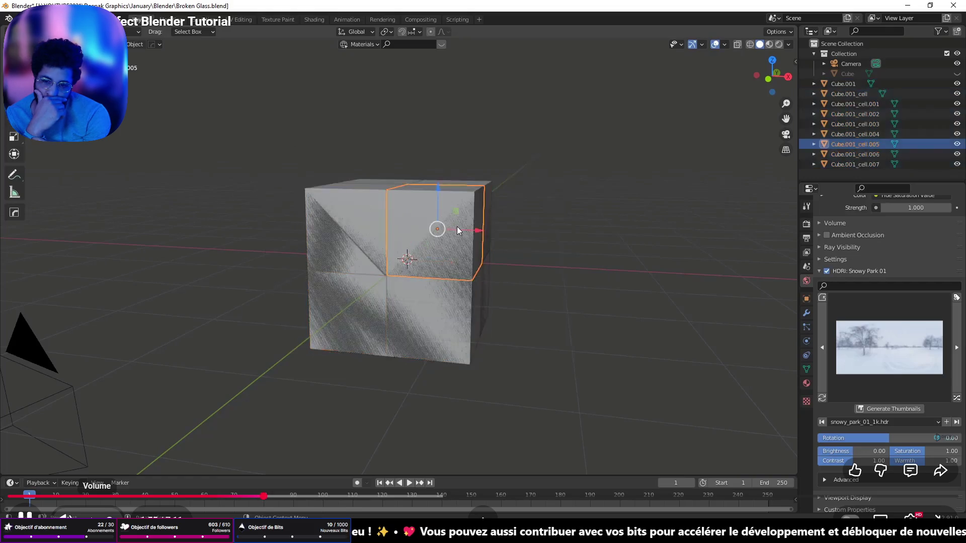
{"action": "left_click", "coordinate": [404, 258]}
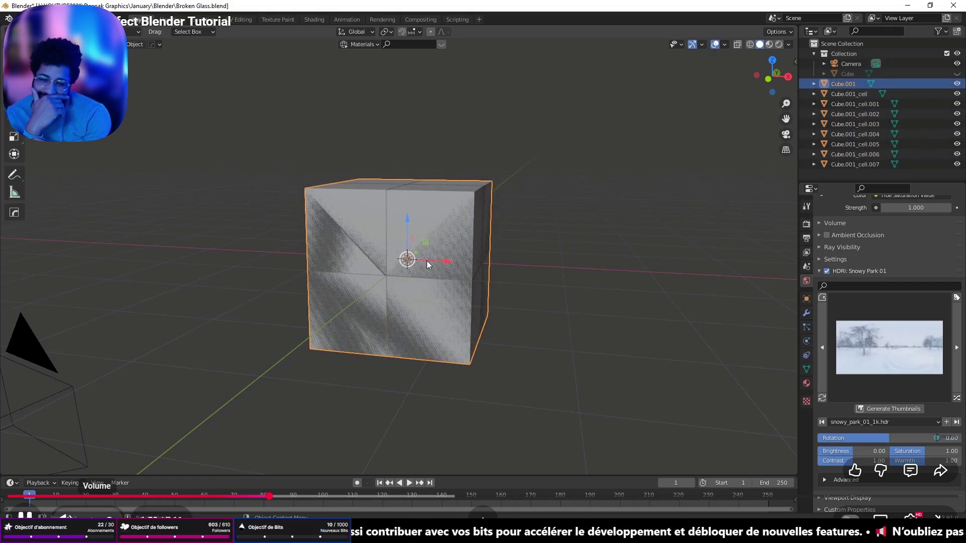
{"action": "key", "text": "g"}
{"action": "left_click", "coordinate": [267, 252]}
{"action": "key", "text": "Delete"}
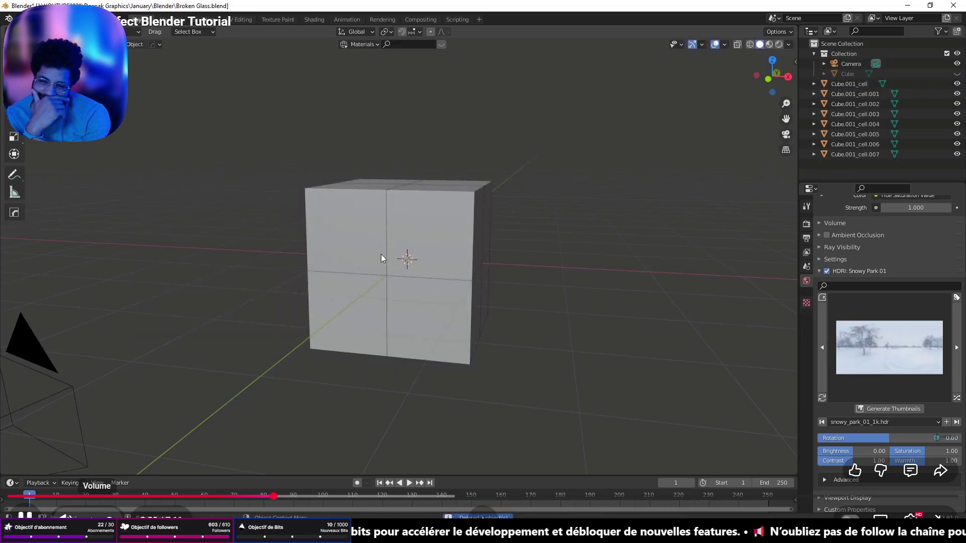
Orbit around the eight cells, test-grab one, then undo back toward the whole cube.
{"action": "left_click", "coordinate": [374, 228]}
{"action": "mouse_move", "coordinate": [465, 306]}
{"action": "left_mouse_down"}
{"action": "mouse_move", "coordinate": [463, 316]}
{"action": "mouse_move", "coordinate": [367, 268]}
{"action": "mouse_move", "coordinate": [372, 204]}
{"action": "mouse_move", "coordinate": [403, 258]}
{"action": "left_mouse_up"}
{"action": "left_click", "coordinate": [400, 213]}
{"action": "left_click_drag", "start_coordinate": [400, 214], "coordinate": [425, 264]}
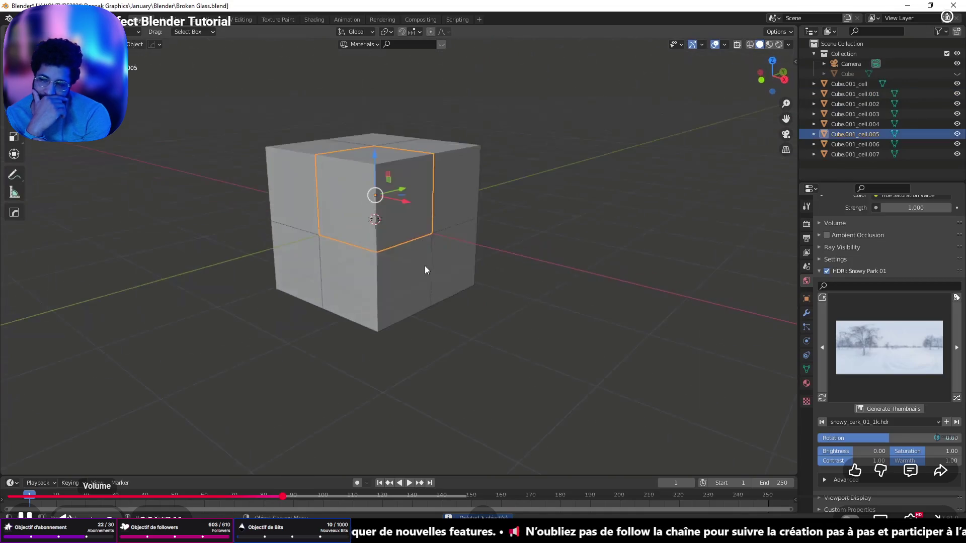
{"action": "key", "text": "g"}
{"action": "key", "text": "Escape"}
{"action": "left_click", "coordinate": [332, 297]}
{"action": "key", "text": "ctrl+z"}
{"action": "key", "text": "ctrl+z"}
{"action": "key", "text": "ctrl+z"}
Undo to the plain cube and run Quick Effects > Cell Fracture with OK.
{"action": "right_click", "coordinate": [351, 233]}
{"action": "key", "text": "ctrl+z"}
{"action": "key", "text": "ctrl+z"}
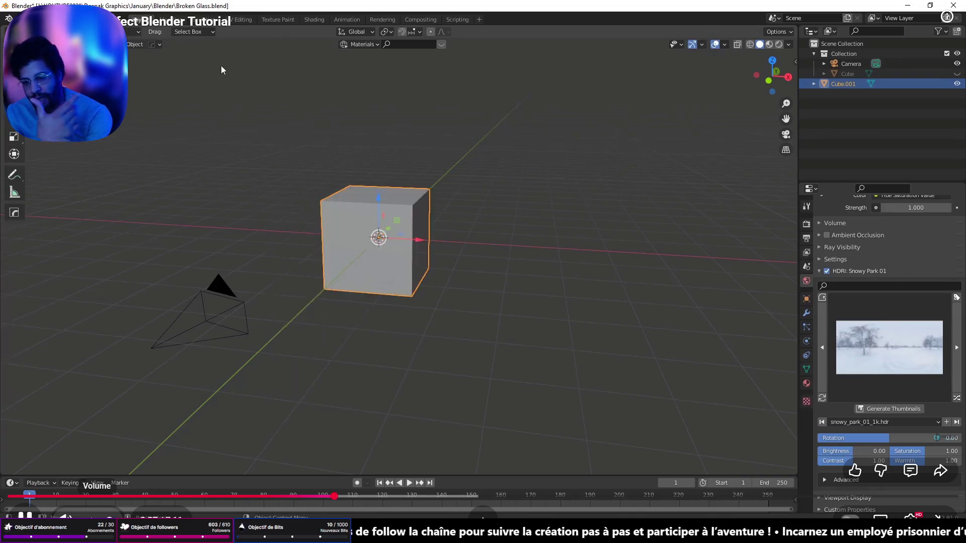
{"action": "left_click", "coordinate": [141, 46]}
{"action": "mouse_move", "coordinate": [167, 297]}
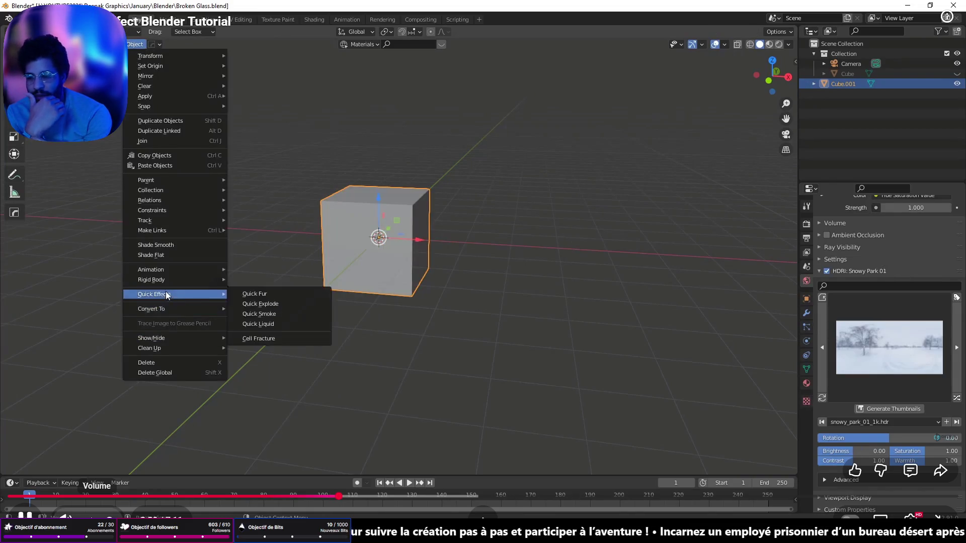
{"action": "left_click", "coordinate": [261, 336]}
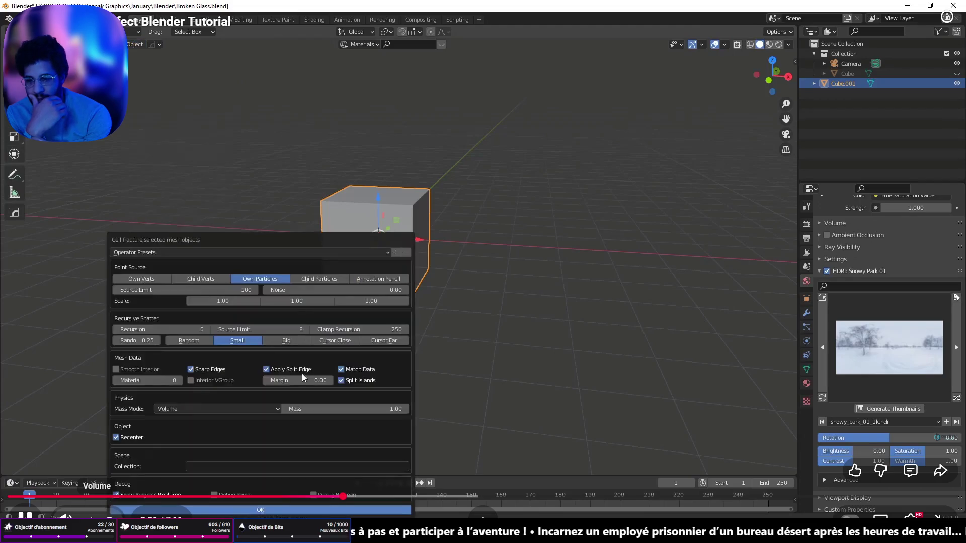
{"action": "left_click", "coordinate": [263, 509]}
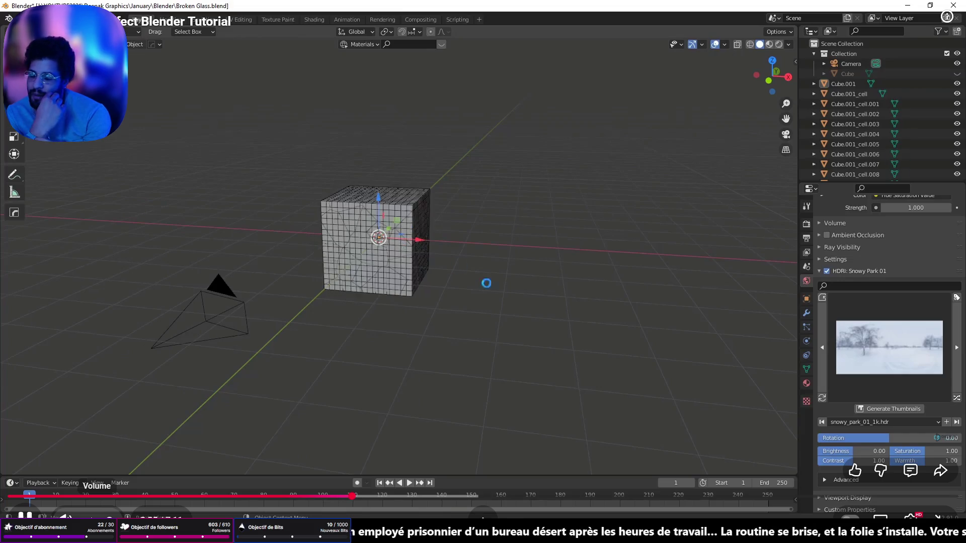
Delete Cube.001 in the outliner, inspect the many cells, and select them all.
{"action": "left_click", "coordinate": [837, 85]}
{"action": "key", "text": "Delete"}
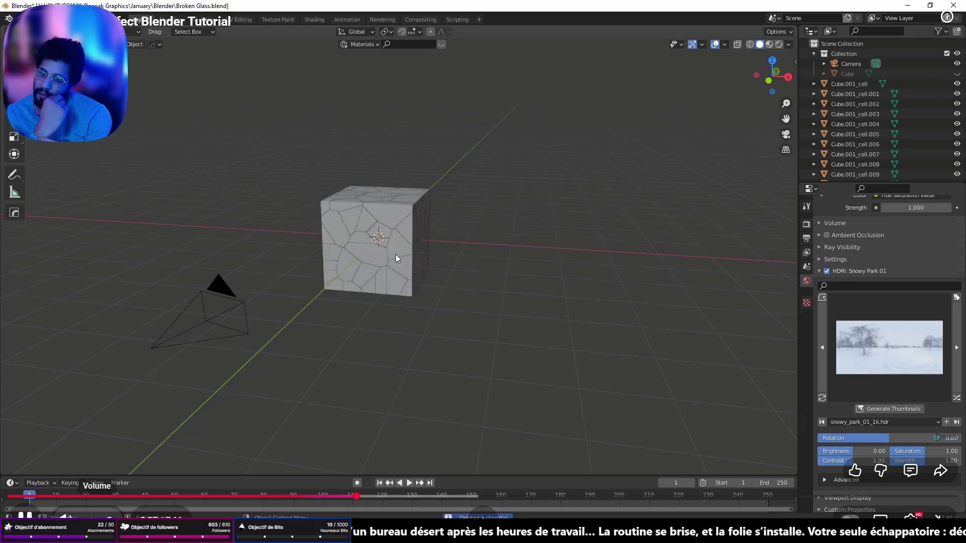
{"action": "scroll", "coordinate": [396, 254], "scroll_direction": "up", "scroll_amount": 5}
{"action": "scroll", "coordinate": [397, 266], "scroll_direction": "down", "scroll_amount": 6}
{"action": "mouse_move", "coordinate": [373, 284]}
{"action": "left_mouse_down"}
{"action": "mouse_move", "coordinate": [330, 229]}
{"action": "mouse_move", "coordinate": [421, 247]}
{"action": "mouse_move", "coordinate": [332, 301]}
{"action": "mouse_move", "coordinate": [360, 294]}
{"action": "mouse_move", "coordinate": [398, 311]}
{"action": "mouse_move", "coordinate": [355, 293]}
{"action": "mouse_move", "coordinate": [397, 263]}
{"action": "mouse_move", "coordinate": [358, 324]}
{"action": "mouse_move", "coordinate": [325, 268]}
{"action": "mouse_move", "coordinate": [366, 194]}
{"action": "mouse_move", "coordinate": [406, 254]}
{"action": "mouse_move", "coordinate": [396, 256]}
{"action": "left_mouse_up"}
{"action": "scroll", "coordinate": [357, 258], "scroll_direction": "up", "scroll_amount": 5}
{"action": "scroll", "coordinate": [357, 241], "scroll_direction": "down", "scroll_amount": 2}
{"action": "scroll", "coordinate": [396, 257], "scroll_direction": "down", "scroll_amount": 3}
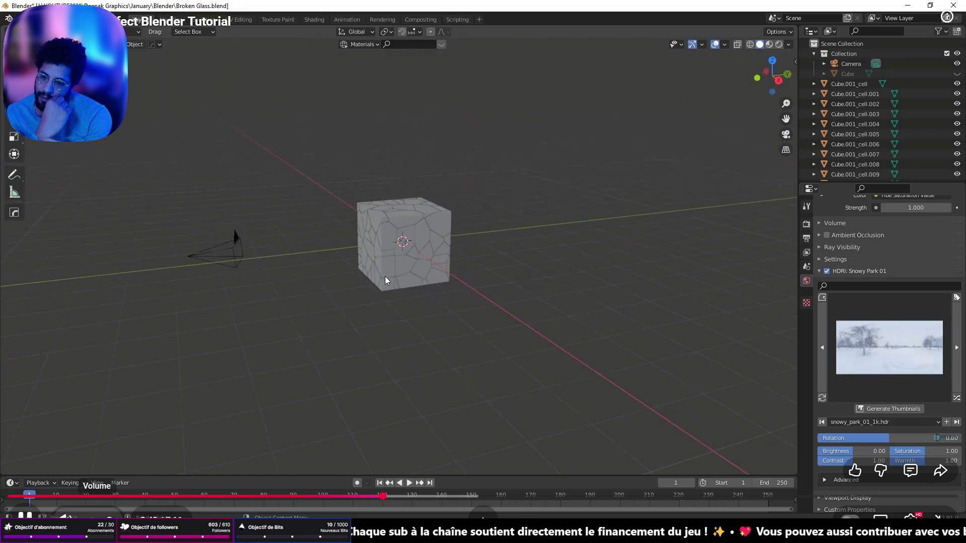
{"action": "scroll", "coordinate": [389, 301], "scroll_direction": "up", "scroll_amount": 1}
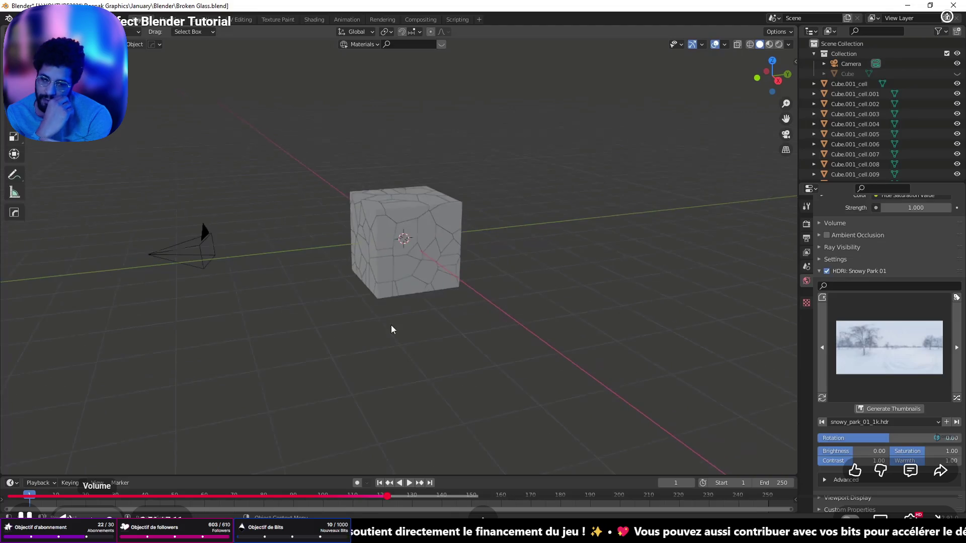
{"action": "left_click_drag", "start_coordinate": [284, 73], "coordinate": [559, 405]}
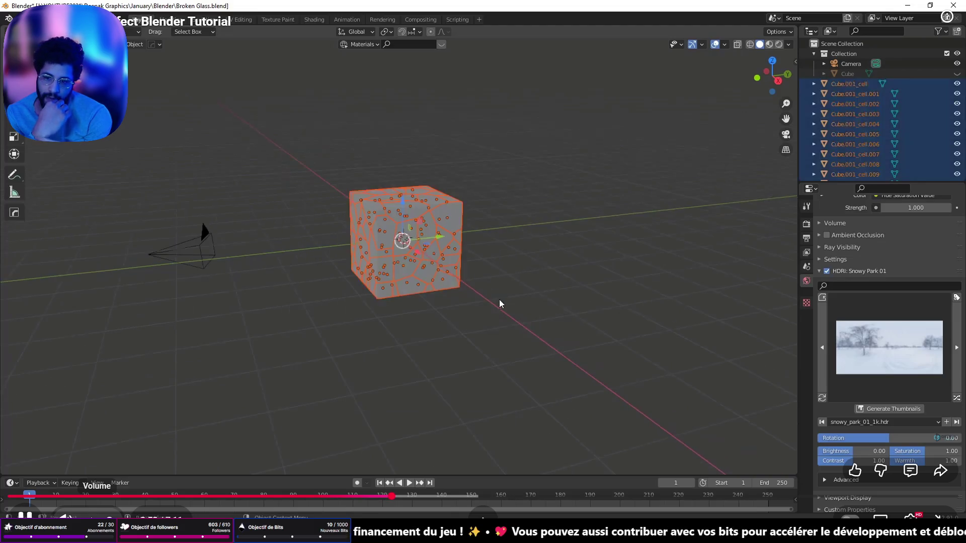
Delete all the fracture cells and add a new cube in front view.
{"action": "key", "text": "Delete"}
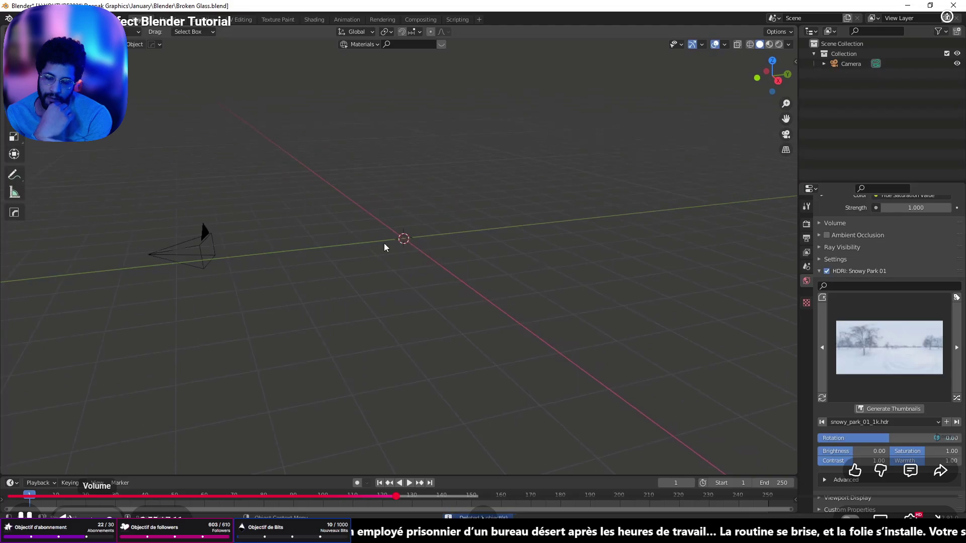
{"action": "key", "text": "grave"}
{"action": "left_click", "coordinate": [291, 184]}
{"action": "scroll", "coordinate": [387, 251], "scroll_direction": "up", "scroll_amount": 3}
{"action": "key", "text": "shift+a"}
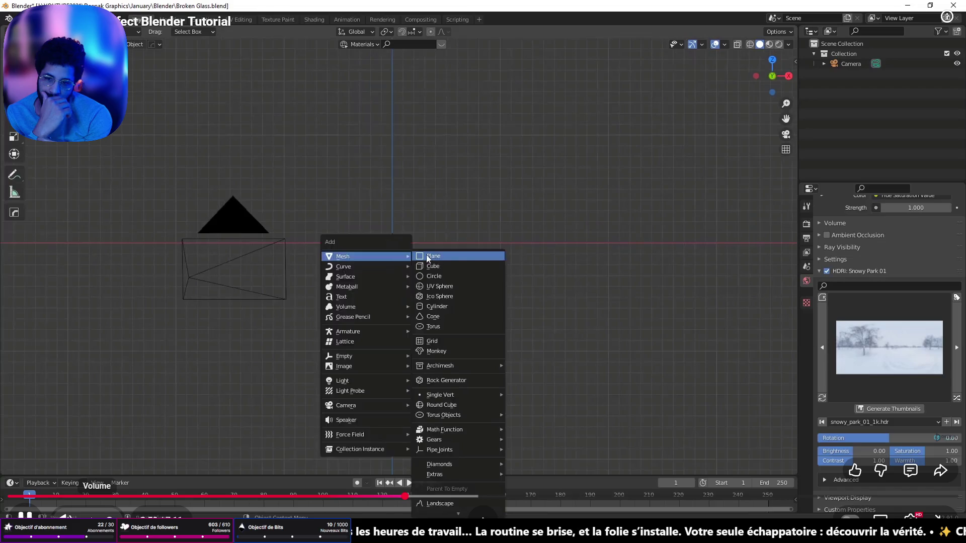
{"action": "left_click", "coordinate": [433, 266]}
In top view, scale the cube thin along Y and narrow along X.
{"action": "key", "text": "grave"}
{"action": "left_click", "coordinate": [431, 134]}
{"action": "scroll", "coordinate": [428, 161], "scroll_direction": "down", "scroll_amount": 4}
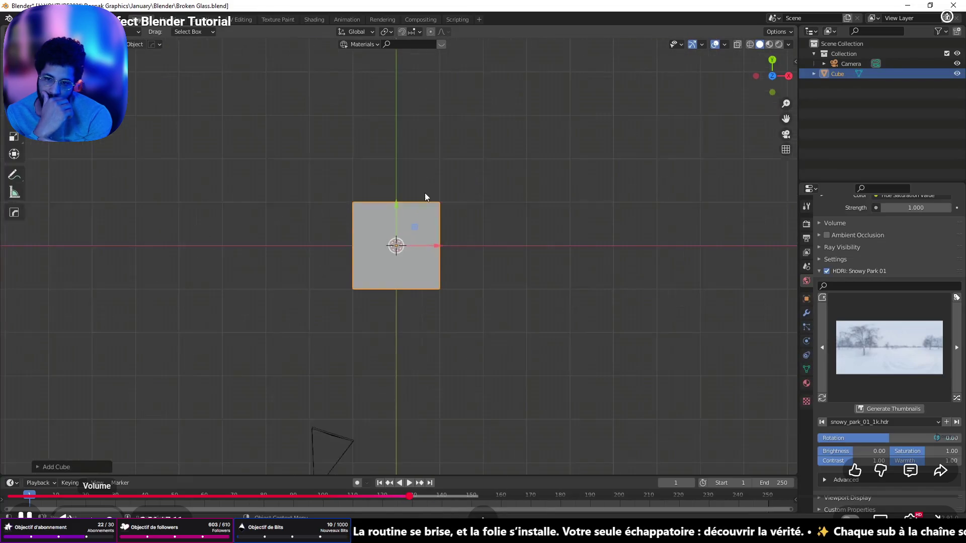
{"action": "left_click", "coordinate": [15, 137]}
{"action": "mouse_move", "coordinate": [396, 208]}
{"action": "left_mouse_down"}
{"action": "mouse_move", "coordinate": [403, 311]}
{"action": "mouse_move", "coordinate": [408, 291]}
{"action": "left_mouse_up"}
{"action": "scroll", "coordinate": [408, 235], "scroll_direction": "up", "scroll_amount": 5}
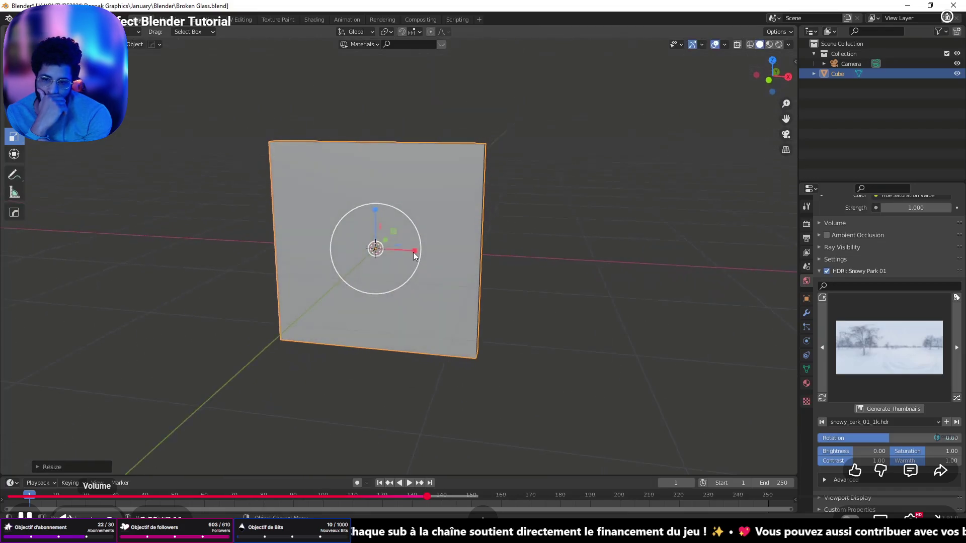
{"action": "left_click_drag", "start_coordinate": [412, 252], "coordinate": [395, 252]}
{"action": "left_click_drag", "start_coordinate": [370, 171], "coordinate": [413, 253]}
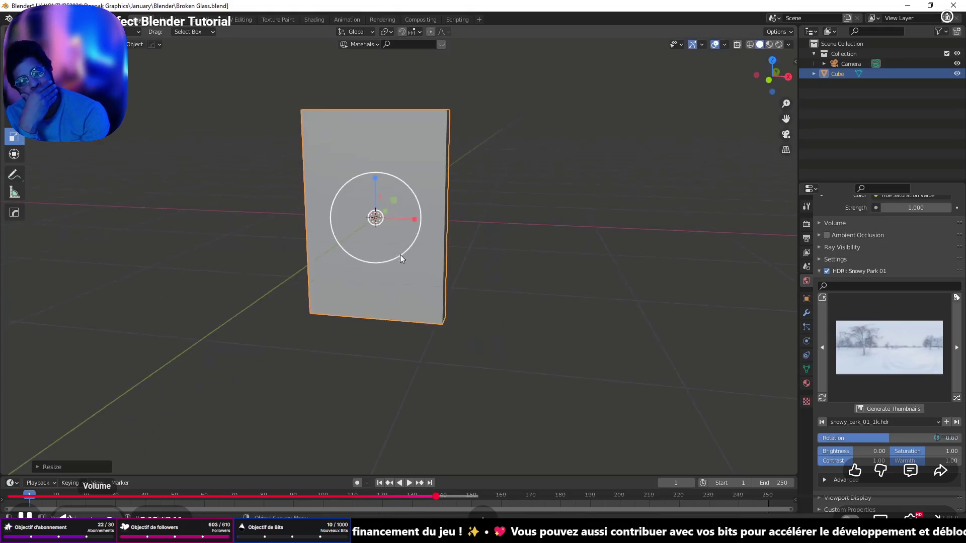
Apply the cube's scale and return to orthographic Front view.
{"action": "key", "text": "ctrl+a"}
{"action": "left_click", "coordinate": [406, 203]}
{"action": "scroll", "coordinate": [384, 248], "scroll_direction": "down", "scroll_amount": 3}
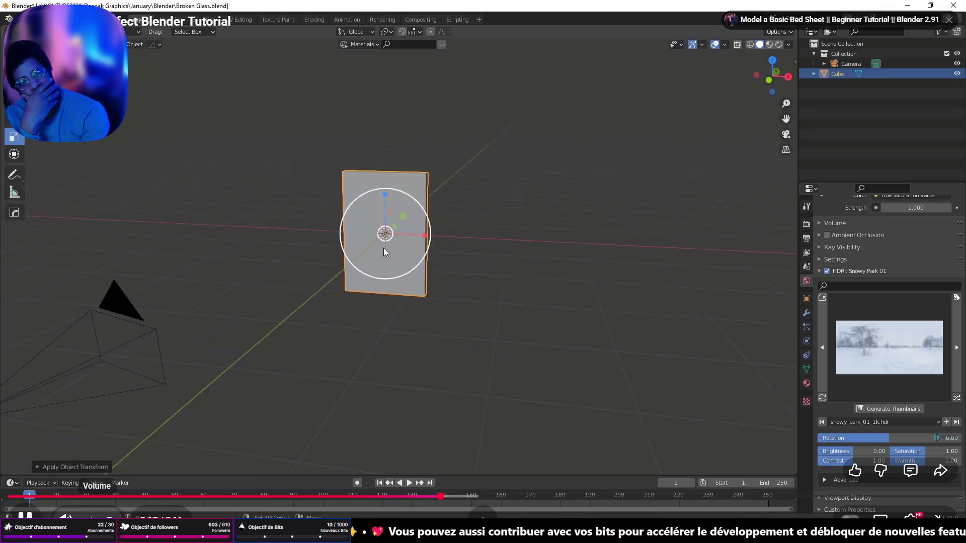
{"action": "key", "text": "grave"}
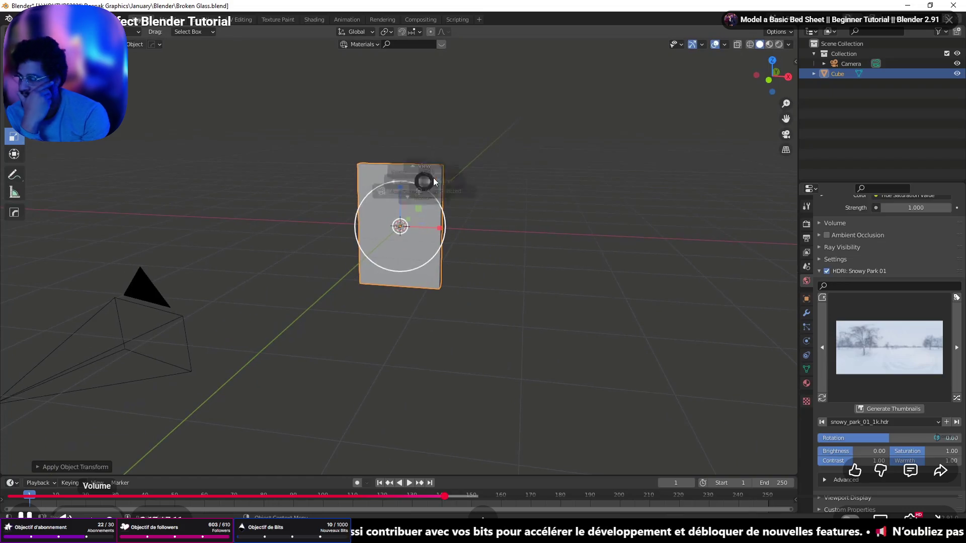
{"action": "left_click", "coordinate": [381, 145]}
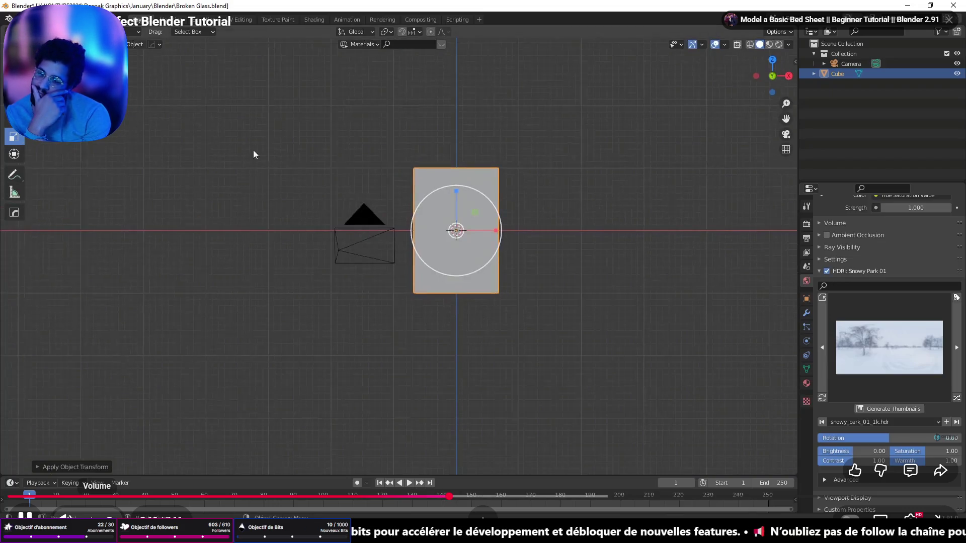
Choose the Annotate tool with Surface placement and frame the panel.
{"action": "left_click", "coordinate": [13, 179]}
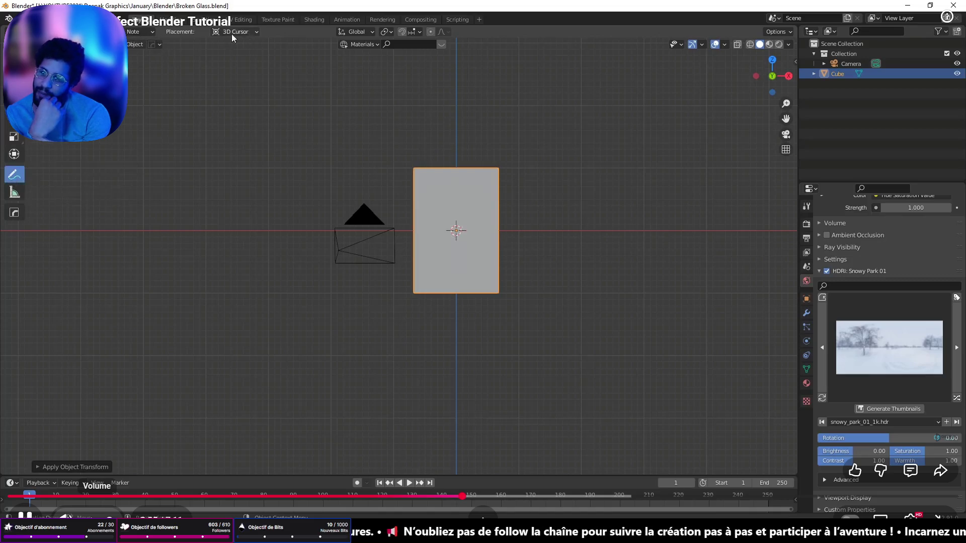
{"action": "left_click", "coordinate": [228, 33]}
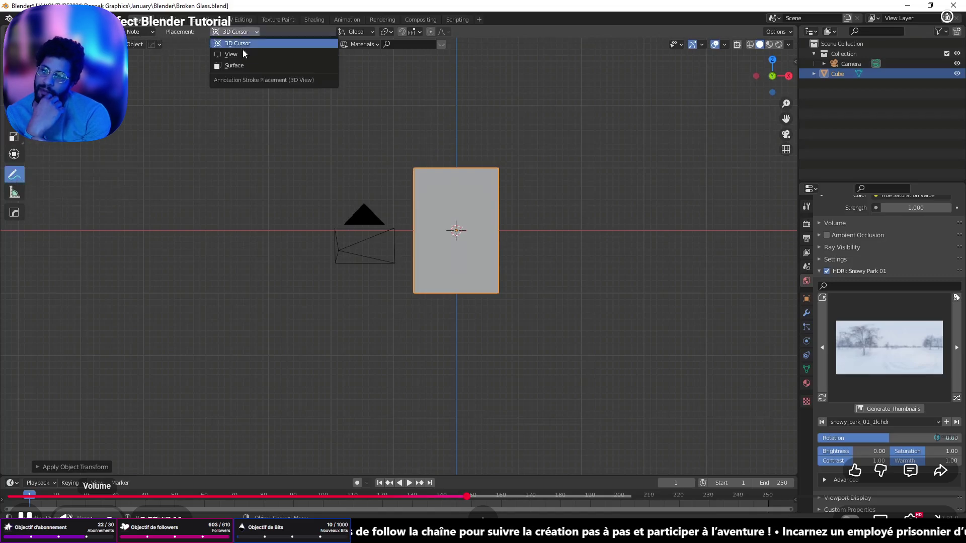
{"action": "left_click", "coordinate": [236, 65]}
{"action": "key", "text": "KP_Decimal"}
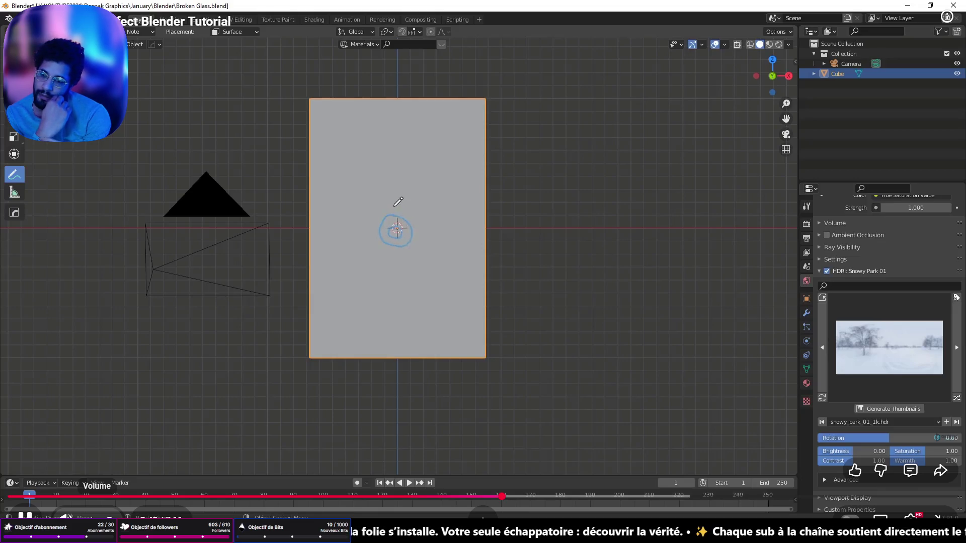
Draw concentric rings at the panel centre and small loops at lower-left, top and right.
{"action": "mouse_move", "coordinate": [376, 212]}
{"action": "left_mouse_down"}
{"action": "mouse_move", "coordinate": [375, 242]}
{"action": "mouse_move", "coordinate": [422, 254]}
{"action": "left_mouse_up"}
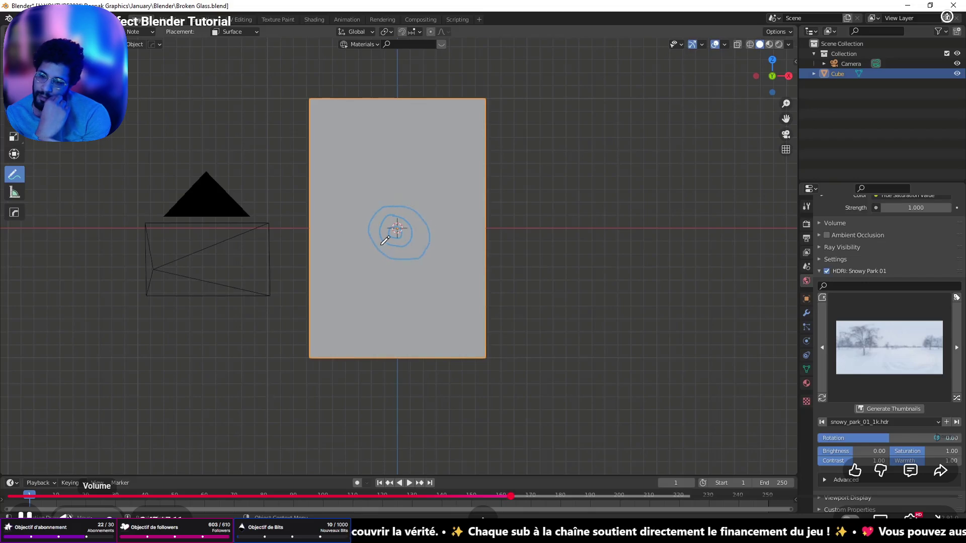
{"action": "mouse_move", "coordinate": [363, 225]}
{"action": "left_mouse_down"}
{"action": "mouse_move", "coordinate": [384, 259]}
{"action": "mouse_move", "coordinate": [451, 245]}
{"action": "mouse_move", "coordinate": [417, 189]}
{"action": "mouse_move", "coordinate": [370, 202]}
{"action": "left_mouse_up"}
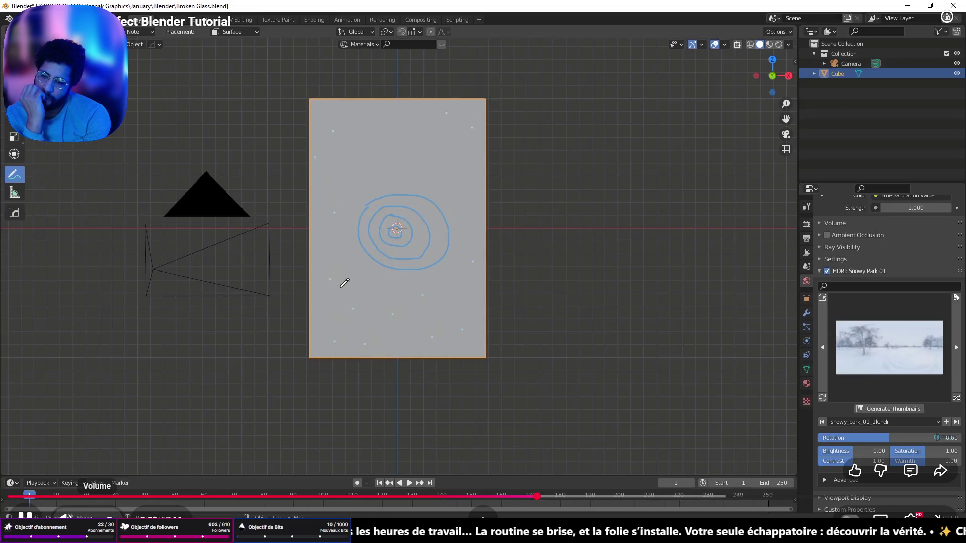
{"action": "left_click_drag", "start_coordinate": [344, 300], "coordinate": [334, 302]}
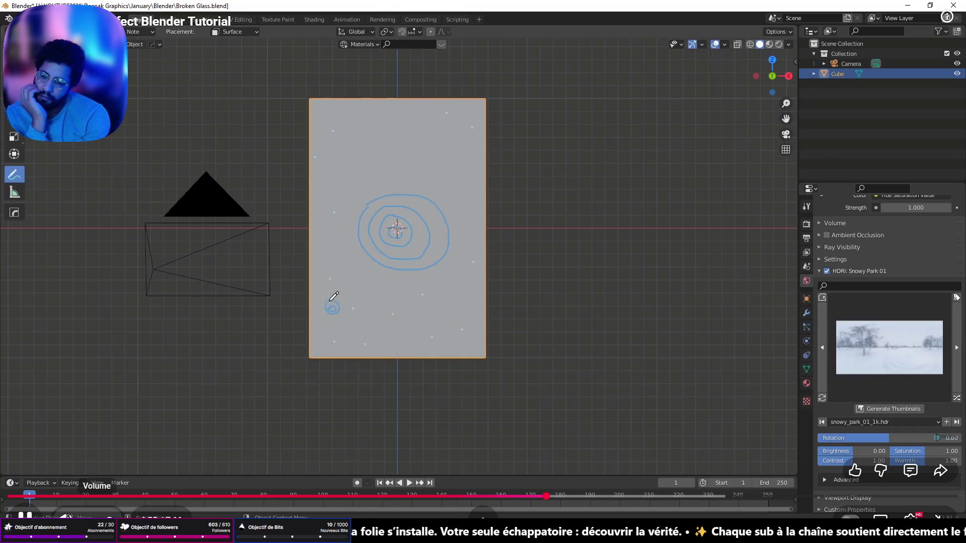
{"action": "left_click_drag", "start_coordinate": [349, 113], "coordinate": [358, 120]}
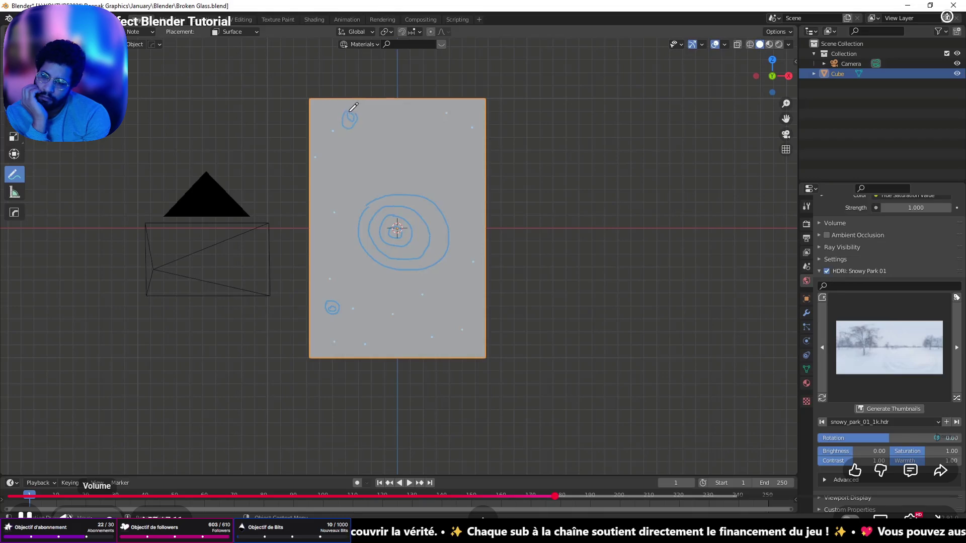
{"action": "mouse_move", "coordinate": [461, 164]}
{"action": "left_mouse_down"}
{"action": "mouse_move", "coordinate": [463, 154]}
{"action": "mouse_move", "coordinate": [452, 170]}
{"action": "mouse_move", "coordinate": [476, 155]}
{"action": "left_mouse_up"}
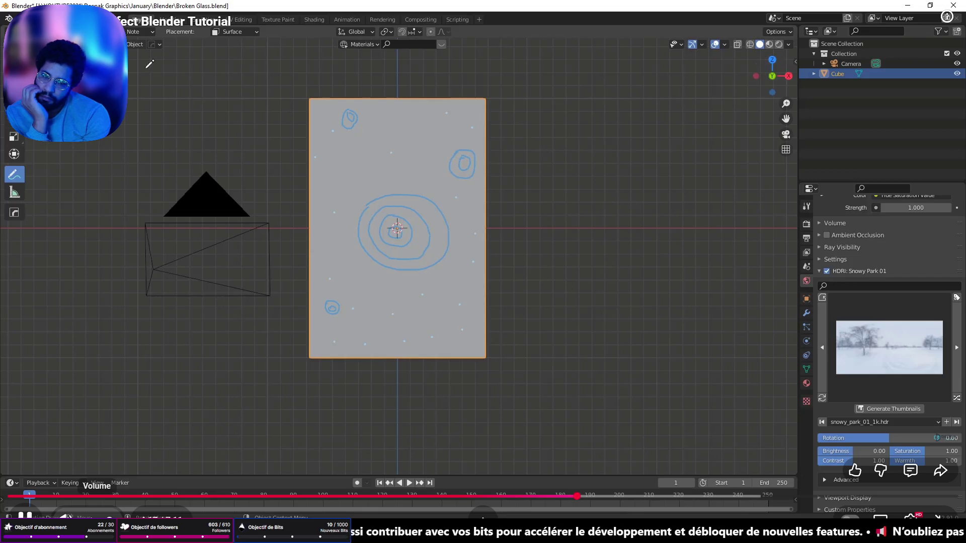
{"action": "key", "text": "shift+space"}
Select the panel and bring up Quick Effects > Cell Fracture settings.
{"action": "key", "text": "g"}
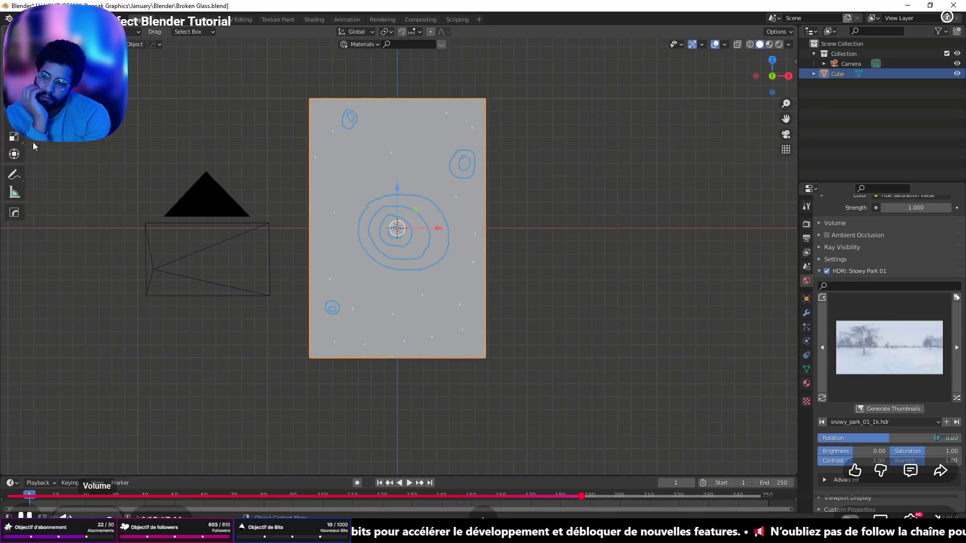
{"action": "left_click", "coordinate": [554, 278]}
{"action": "scroll", "coordinate": [523, 262], "scroll_direction": "down", "scroll_amount": 2}
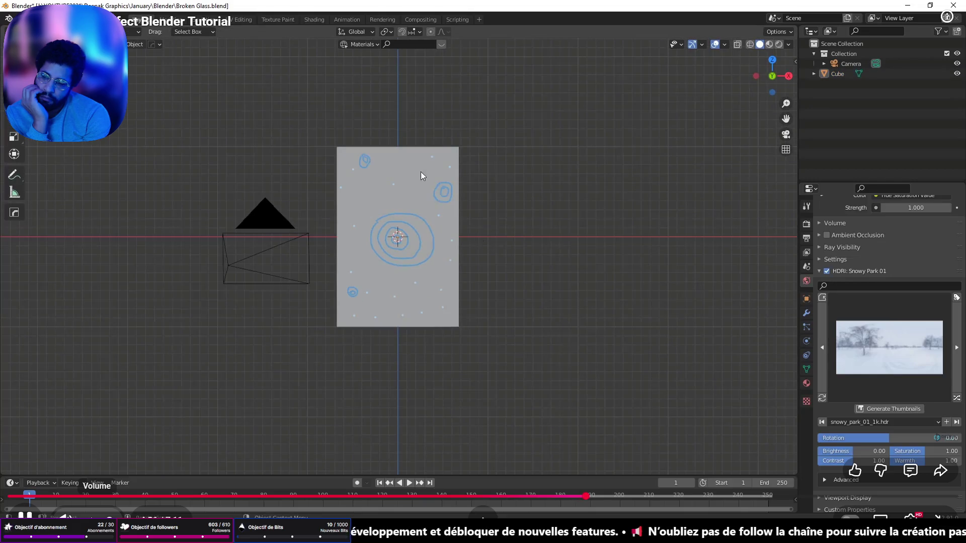
{"action": "left_click", "coordinate": [428, 197]}
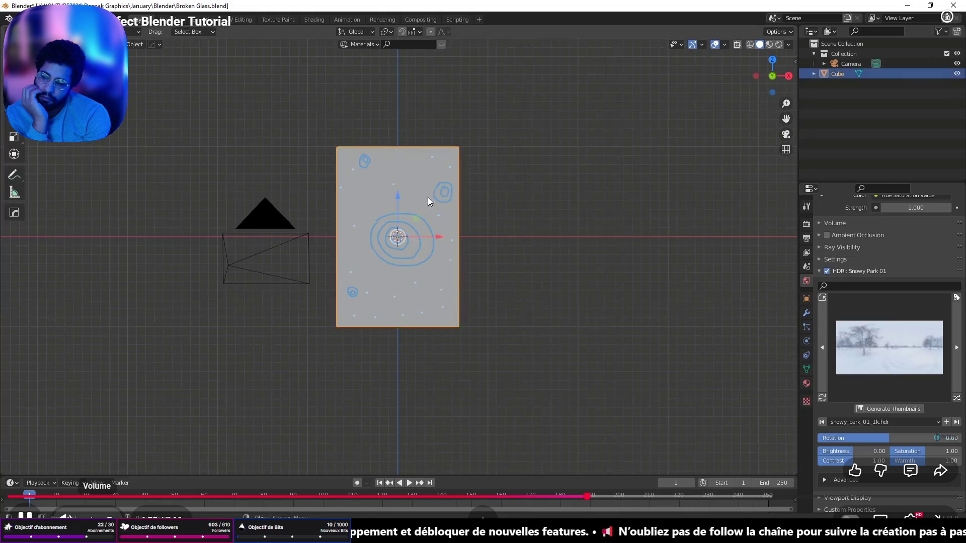
{"action": "left_click", "coordinate": [135, 46]}
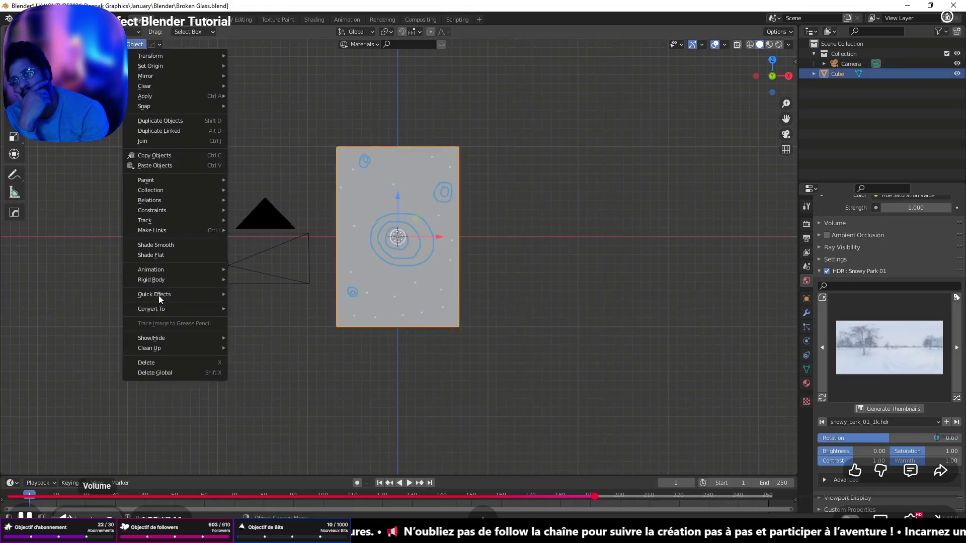
{"action": "mouse_move", "coordinate": [143, 292]}
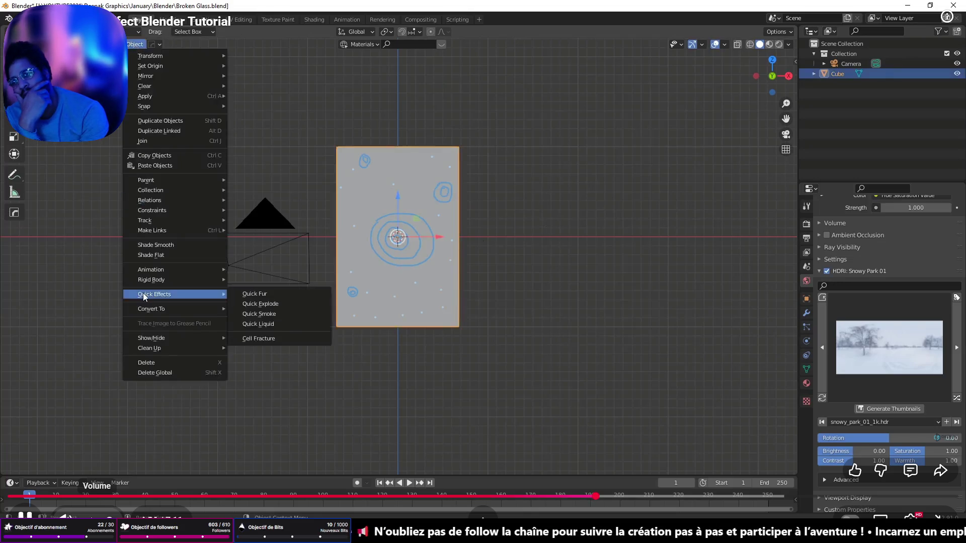
{"action": "left_click", "coordinate": [259, 340]}
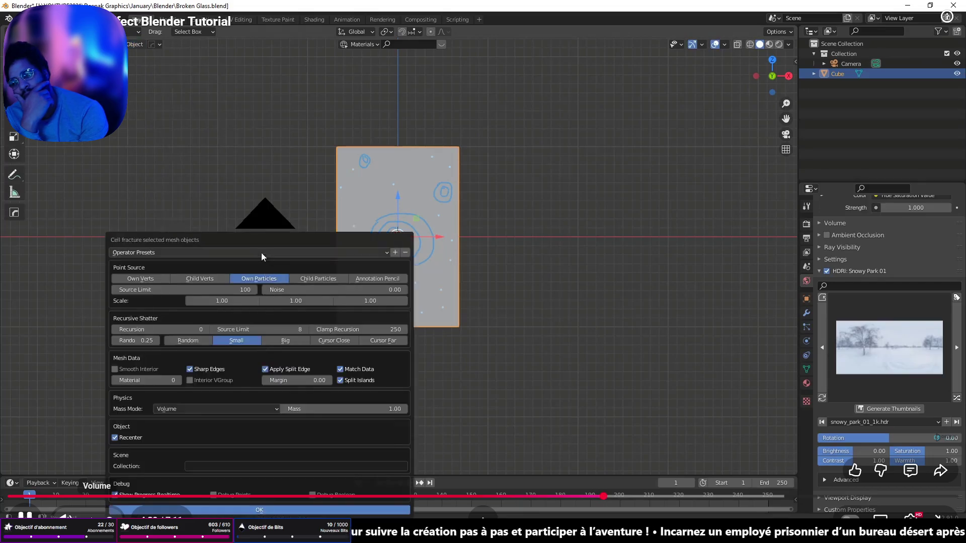
{"action": "mouse_move", "coordinate": [259, 245]}
{"action": "left_mouse_down"}
{"action": "mouse_move", "coordinate": [399, 149]}
{"action": "mouse_move", "coordinate": [454, 86]}
{"action": "mouse_move", "coordinate": [436, 104]}
{"action": "left_mouse_up"}
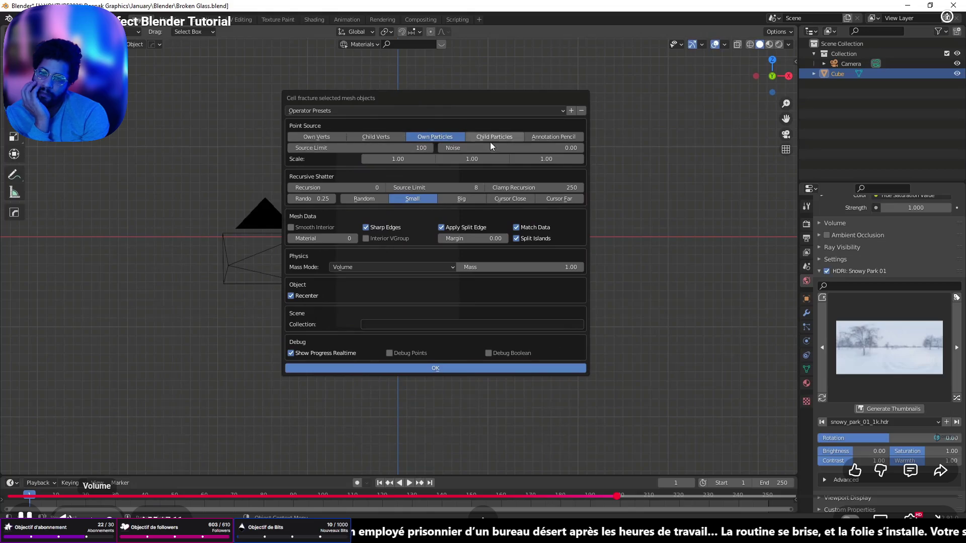
{"action": "mouse_move", "coordinate": [446, 98]}
{"action": "left_mouse_down"}
{"action": "mouse_move", "coordinate": [436, 231]}
{"action": "mouse_move", "coordinate": [430, 117]}
{"action": "left_mouse_up"}
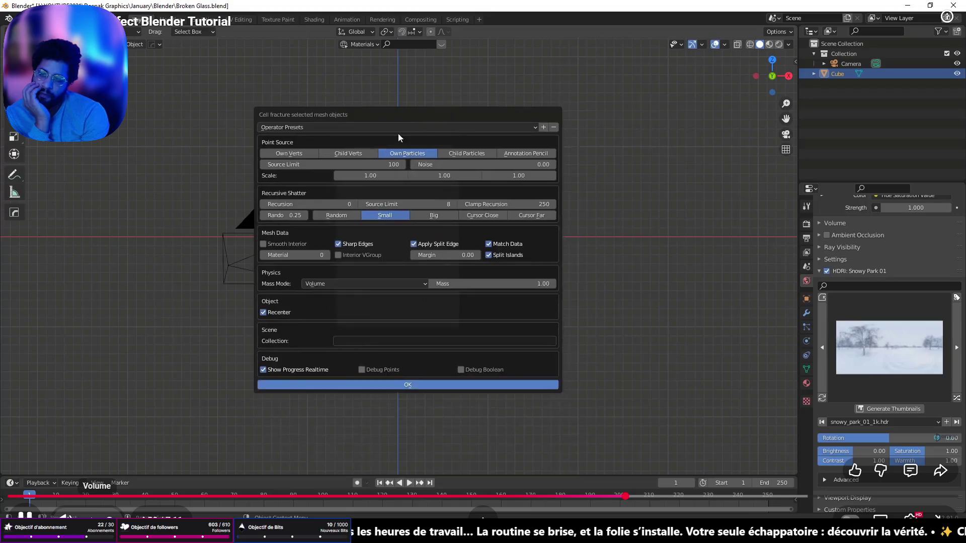
Set Point Source to Annotation Pencil and Source Limit to 1000.
{"action": "left_click", "coordinate": [529, 155]}
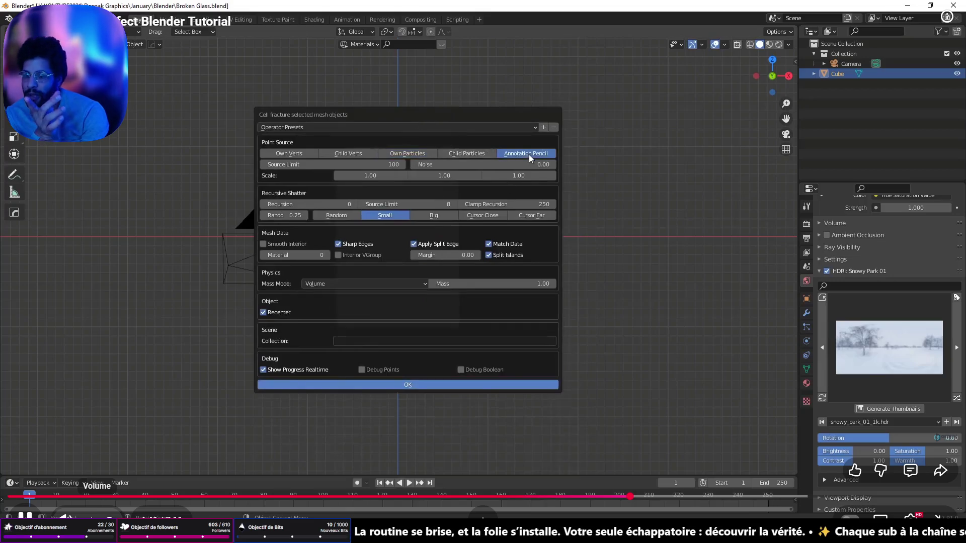
{"action": "left_click", "coordinate": [322, 164]}
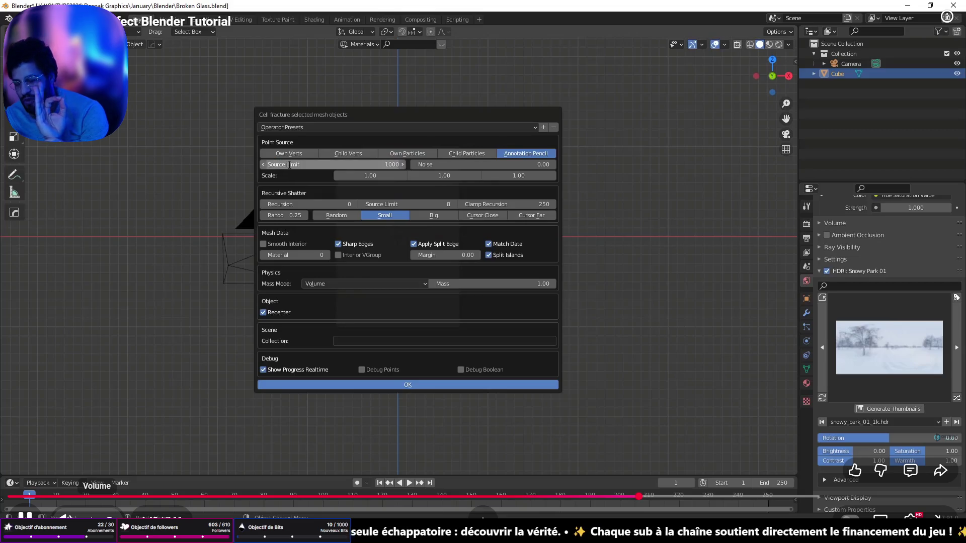
{"action": "key", "text": "Return"}
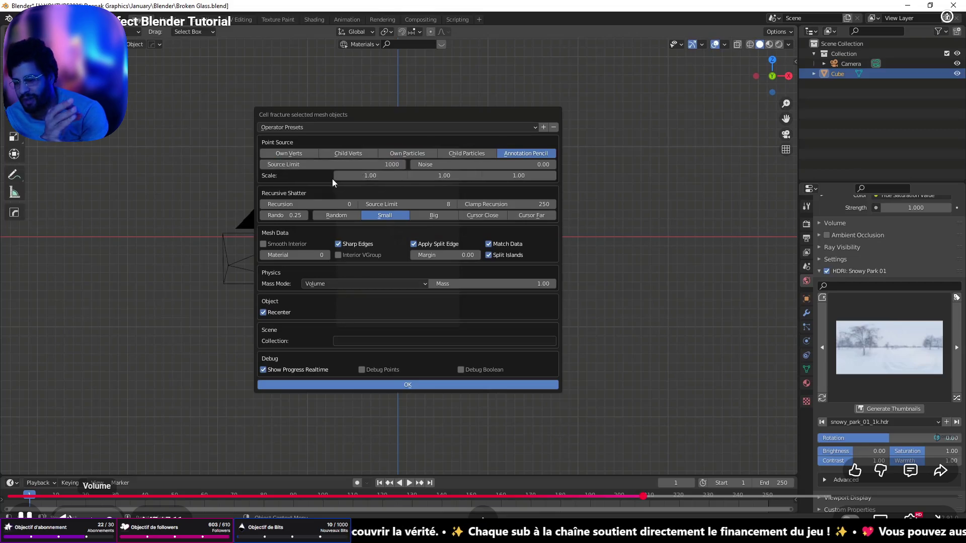
{"action": "left_click", "coordinate": [304, 166]}
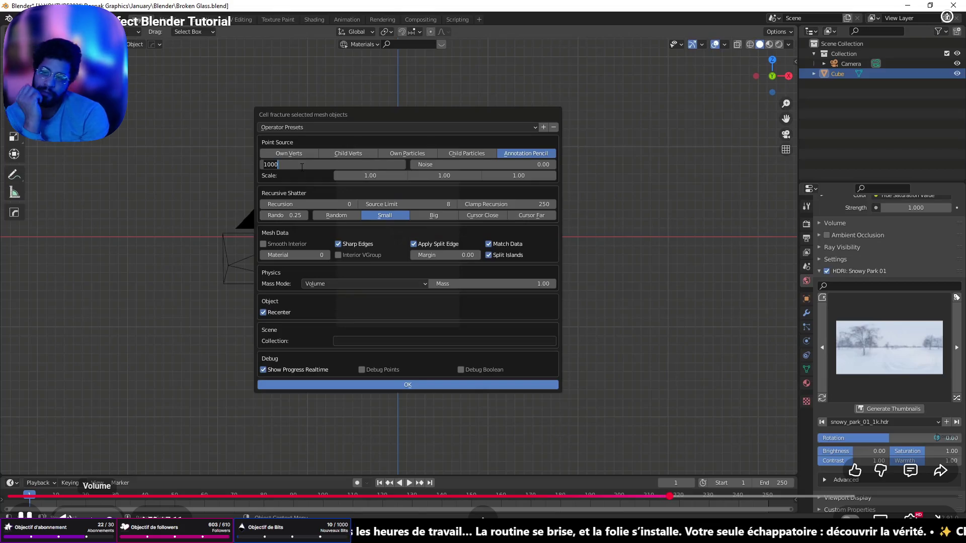
{"action": "key", "text": "Return"}
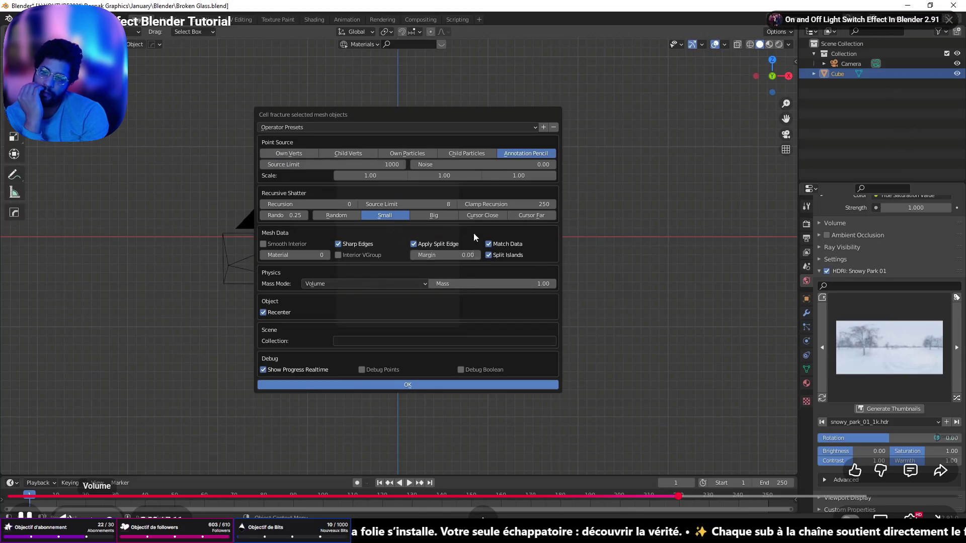
Output into a 'Glass' collection, uncheck Show Progress Realtime, and run the fracture.
{"action": "left_click", "coordinate": [374, 342]}
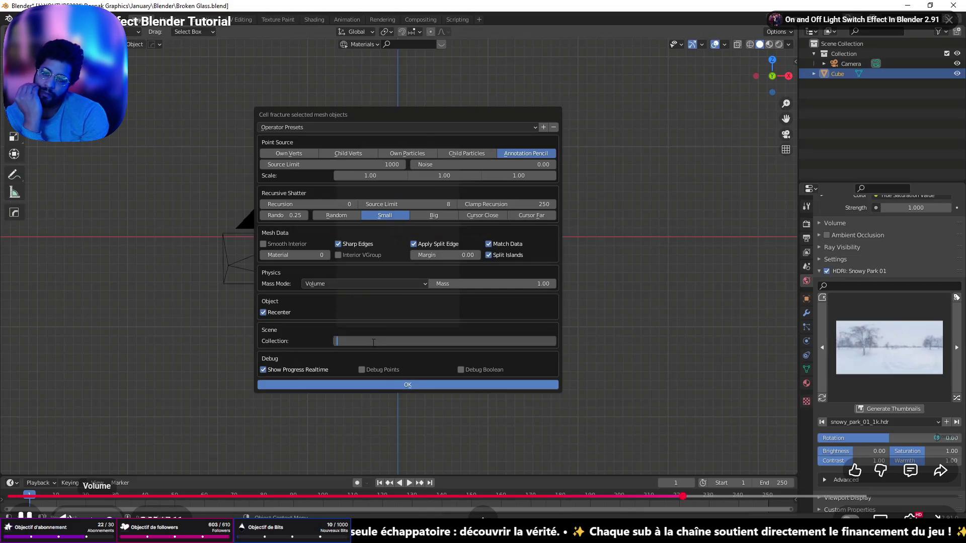
{"action": "type", "text": "Glass"}
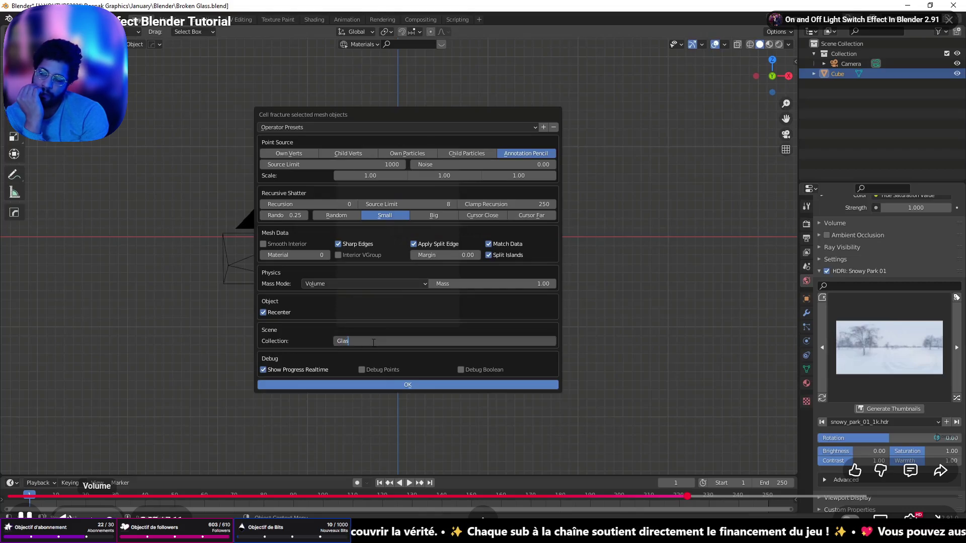
{"action": "key", "text": "Return"}
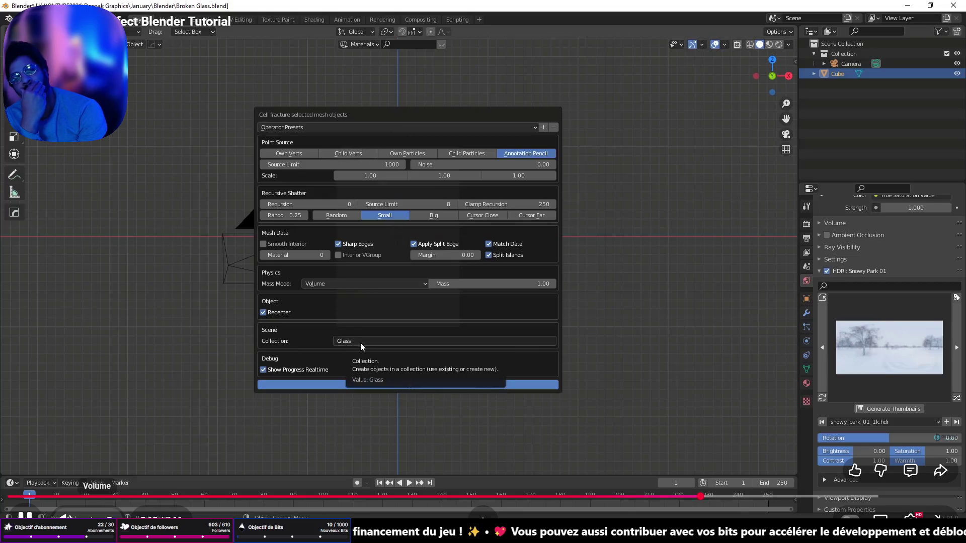
{"action": "left_click", "coordinate": [263, 370]}
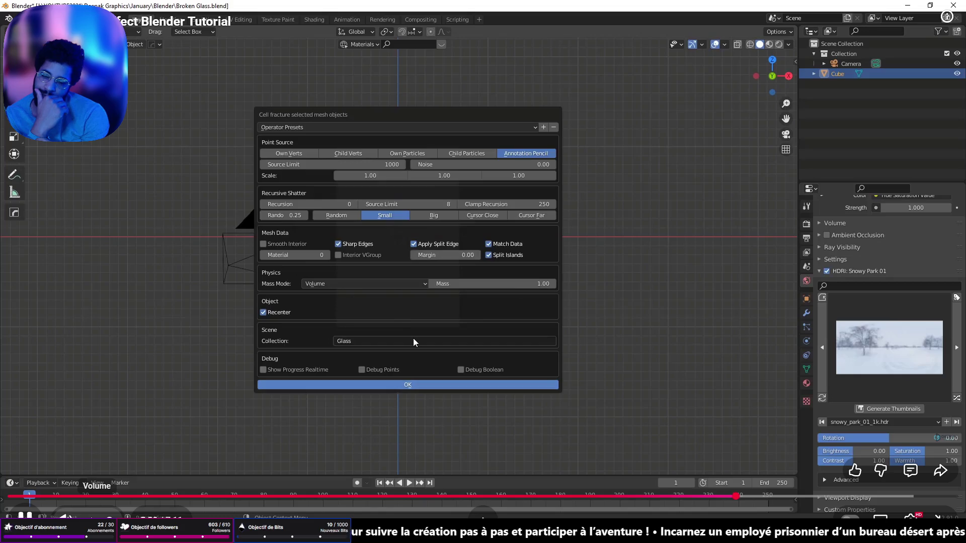
{"action": "key", "text": "Return"}
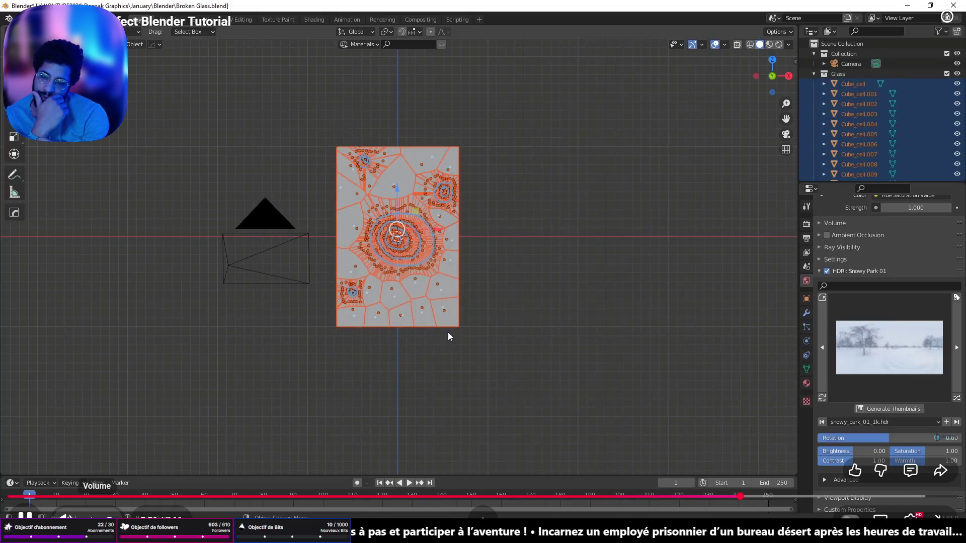
Select the new fracture pieces and get rid of the original unfractured plane.
{"action": "left_click", "coordinate": [517, 187]}
{"action": "left_click", "coordinate": [451, 155]}
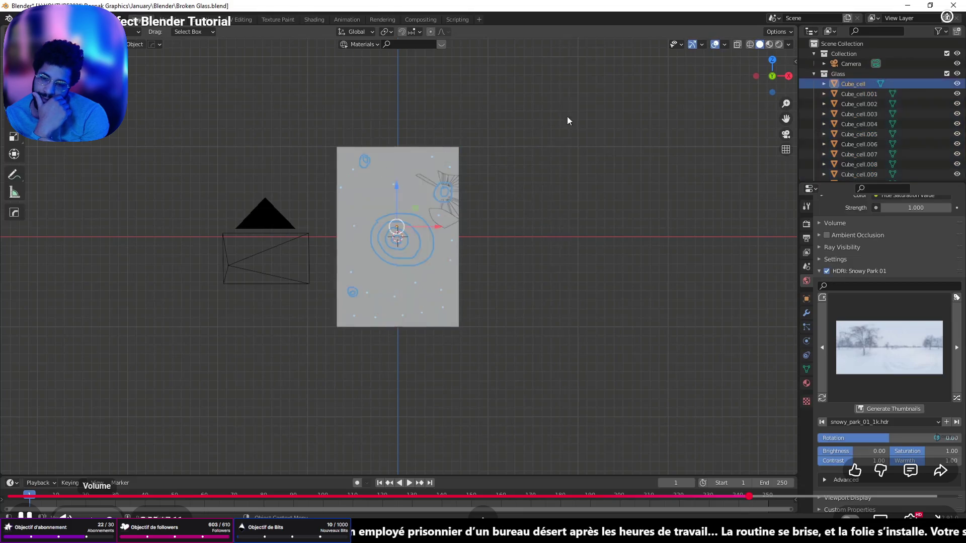
{"action": "left_click", "coordinate": [503, 149]}
{"action": "left_click", "coordinate": [458, 148]}
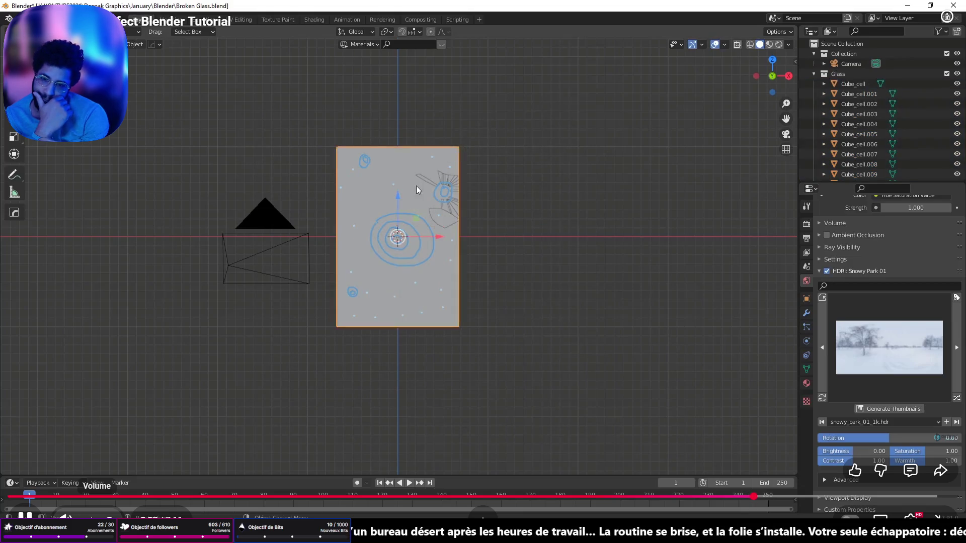
{"action": "key", "text": "g"}
{"action": "key", "text": "Escape"}
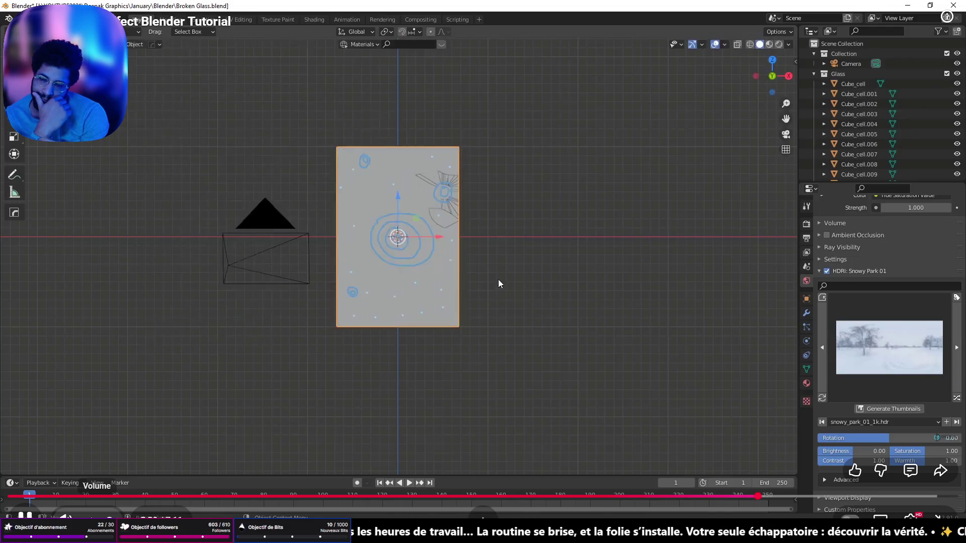
{"action": "key", "text": "h"}
Erase the blue crack strokes from the glass with the Annotate Eraser.
{"action": "scroll", "coordinate": [409, 228], "scroll_direction": "up", "scroll_amount": 4}
{"action": "scroll", "coordinate": [409, 229], "scroll_direction": "down", "scroll_amount": 4}
{"action": "left_click", "coordinate": [16, 173]}
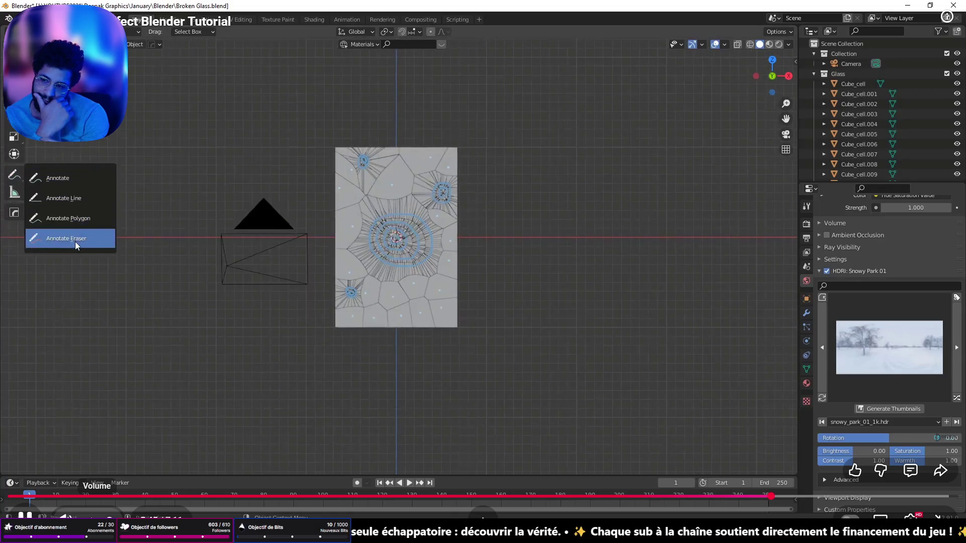
{"action": "left_click", "coordinate": [76, 245]}
{"action": "mouse_move", "coordinate": [383, 246]}
{"action": "left_mouse_down"}
{"action": "mouse_move", "coordinate": [355, 295]}
{"action": "mouse_move", "coordinate": [475, 151]}
{"action": "mouse_move", "coordinate": [420, 198]}
{"action": "mouse_move", "coordinate": [345, 178]}
{"action": "left_mouse_up"}
Tilt the view to inspect the glass, then pause the tutorial and exit fullscreen.
{"action": "key", "text": "w"}
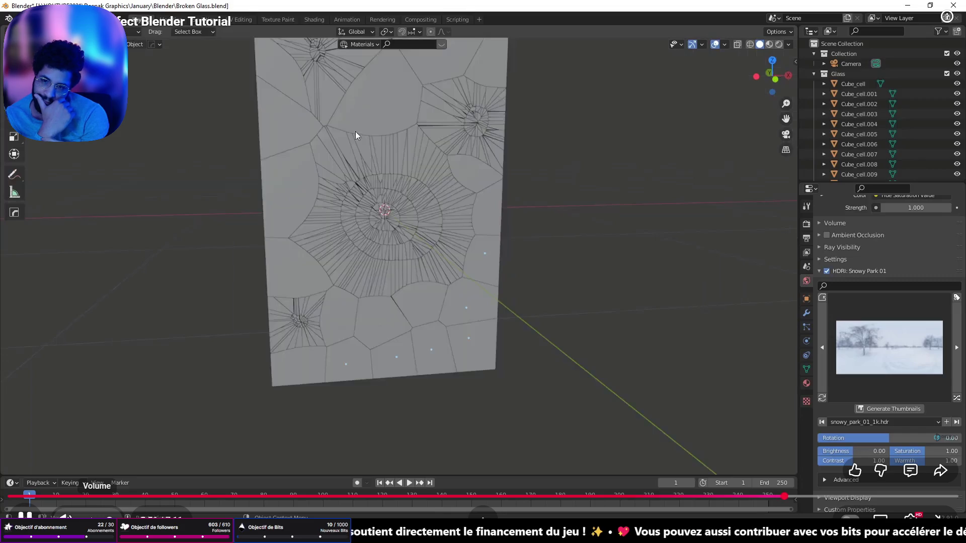
{"action": "scroll", "coordinate": [367, 235], "scroll_direction": "down", "scroll_amount": 3}
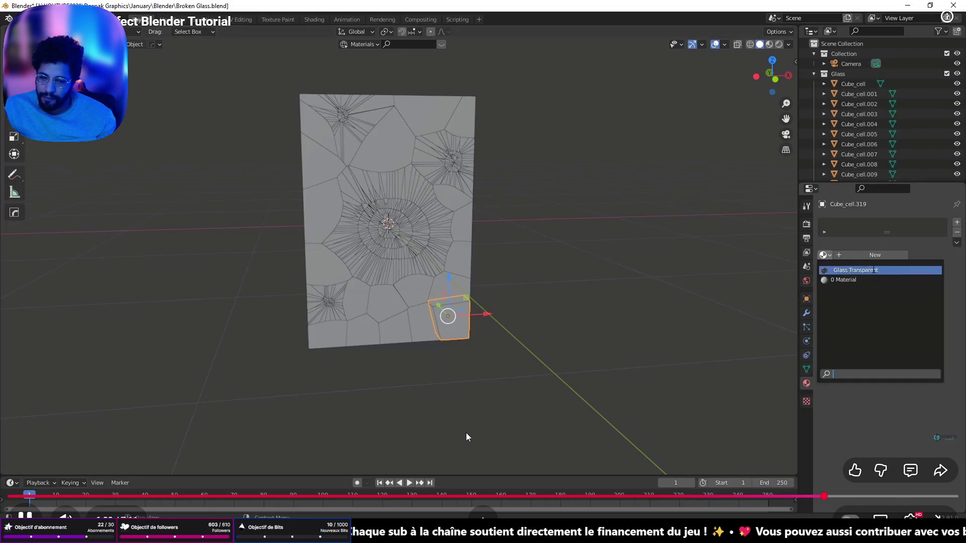
{"action": "left_click", "coordinate": [524, 381]}
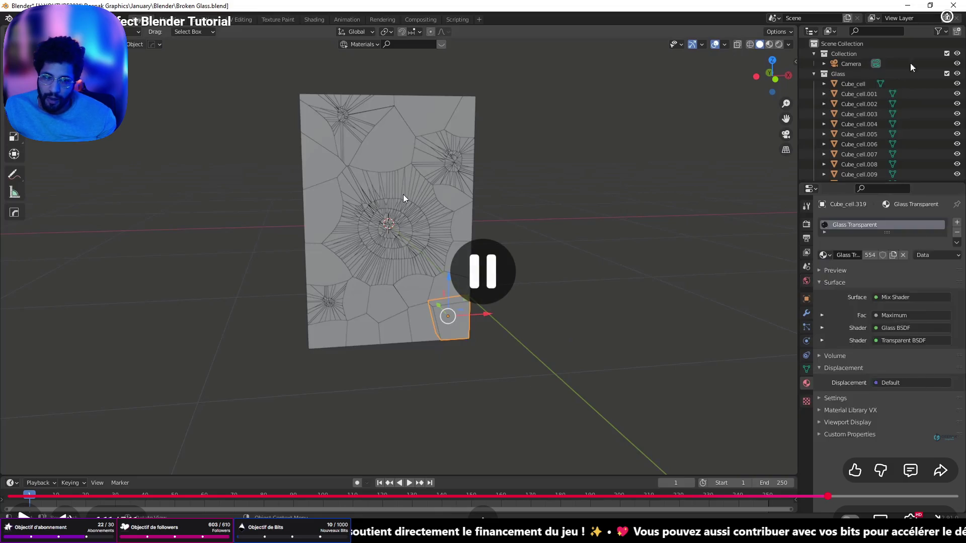
{"action": "key", "text": "Escape"}
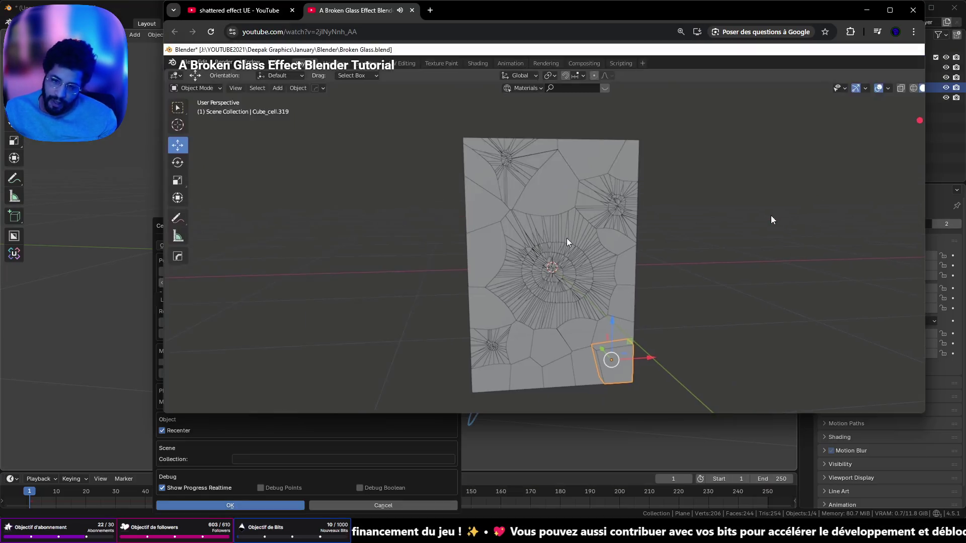
Back in Blender, cancel the pending Cell Fracture and hide the cube frame around the plane.
{"action": "left_click", "coordinate": [858, 12]}
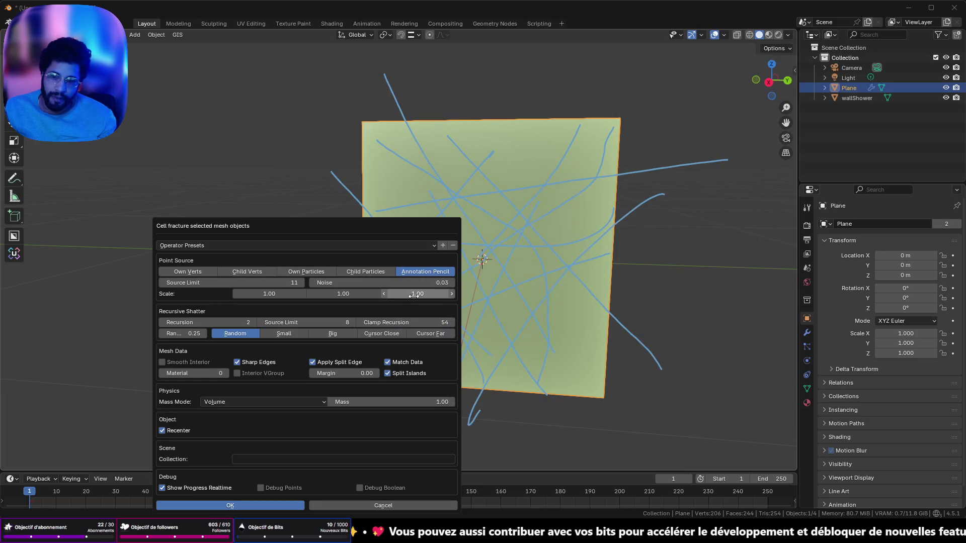
{"action": "key", "text": "Escape"}
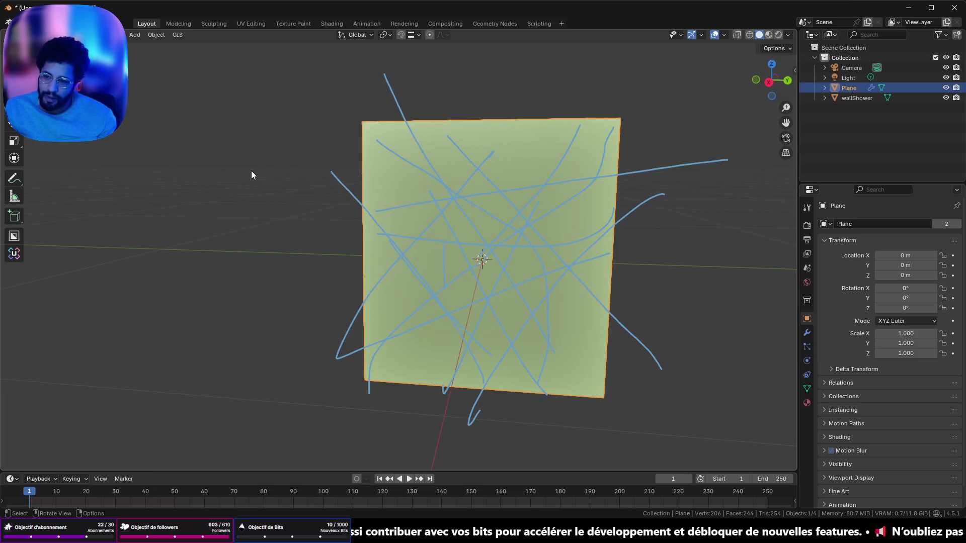
{"action": "key", "text": "ctrl+z"}
{"action": "key", "text": "ctrl+z"}
{"action": "key", "text": "ctrl+z"}
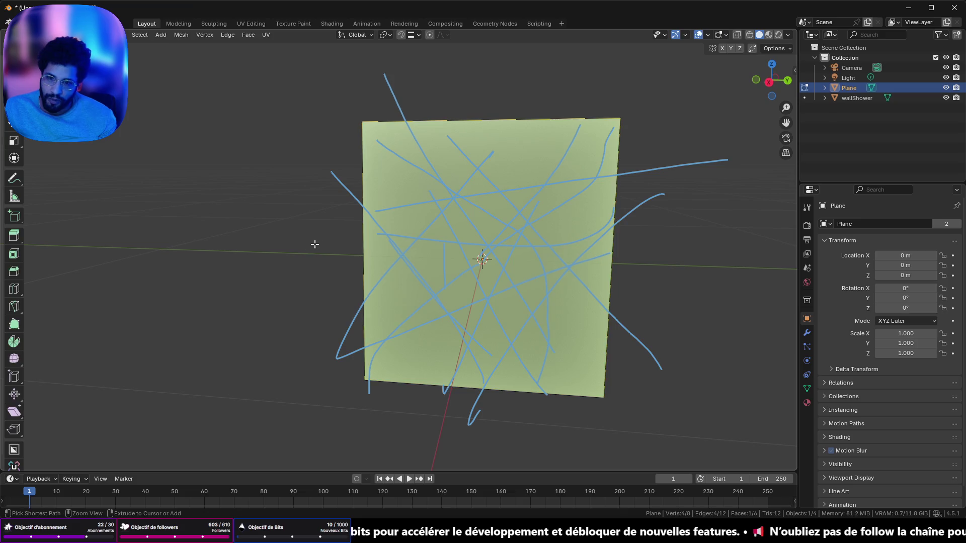
{"action": "key", "text": "ctrl+shift+z"}
{"action": "key", "text": "ctrl+shift+z"}
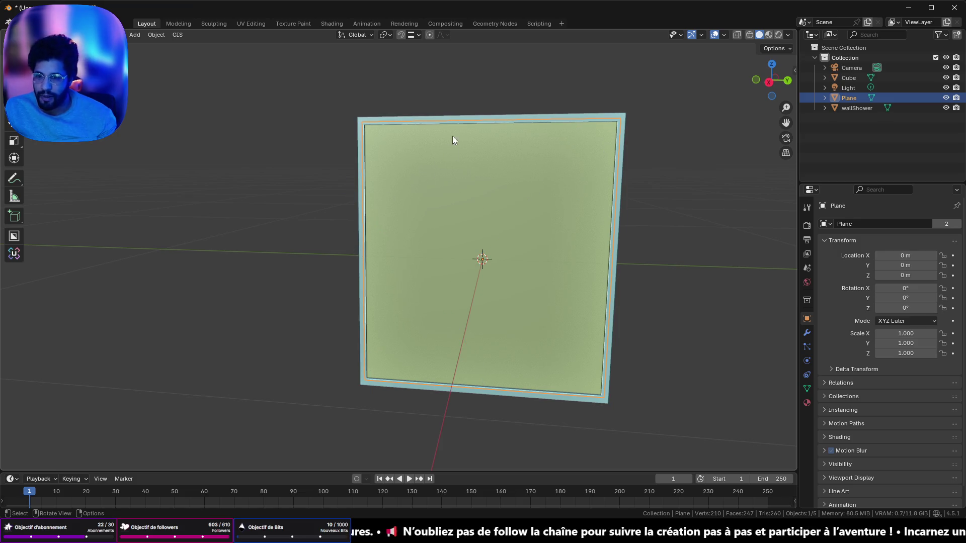
{"action": "left_click", "coordinate": [460, 116]}
{"action": "key", "text": "h"}
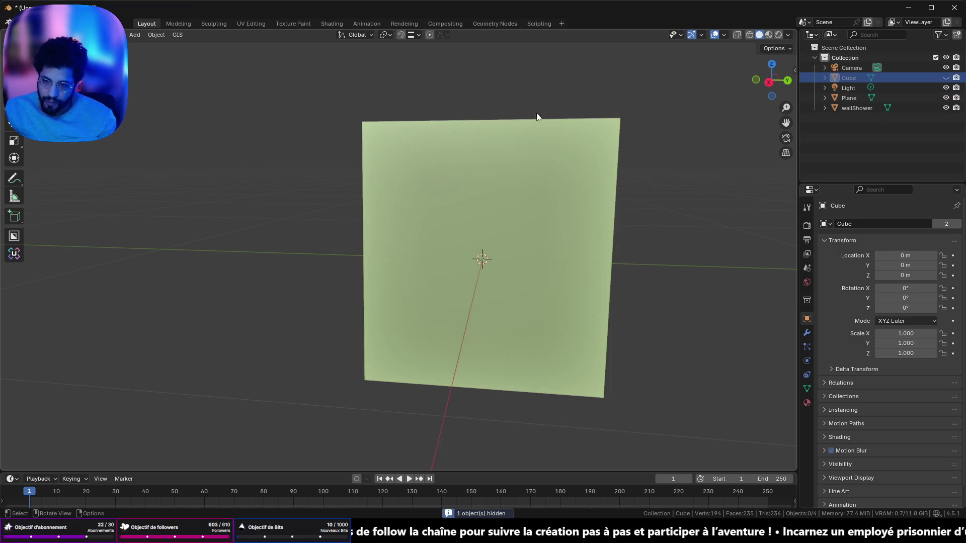
In side view, subdivide the plane's edges with 10 cuts in Edit Mode.
{"action": "left_click", "coordinate": [770, 82]}
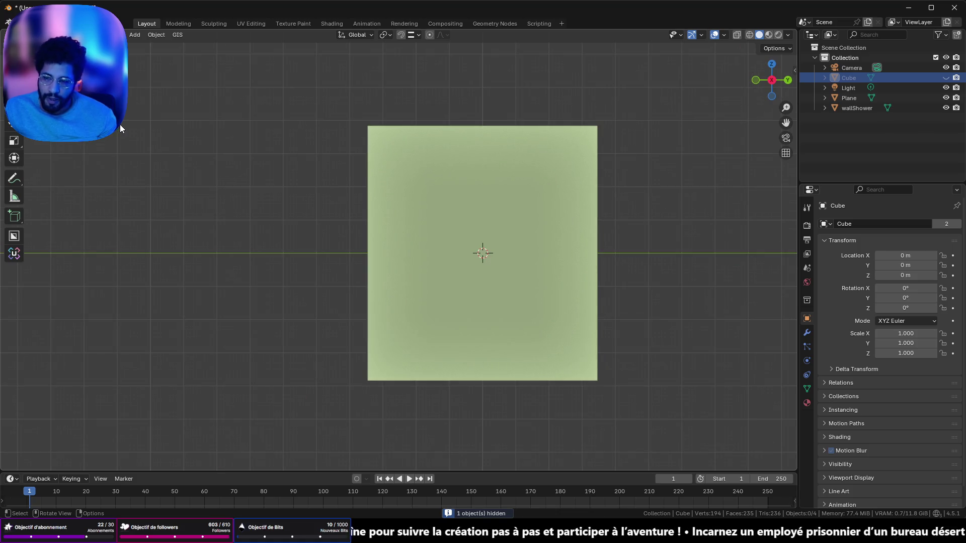
{"action": "left_click", "coordinate": [401, 184]}
{"action": "key", "text": "Tab"}
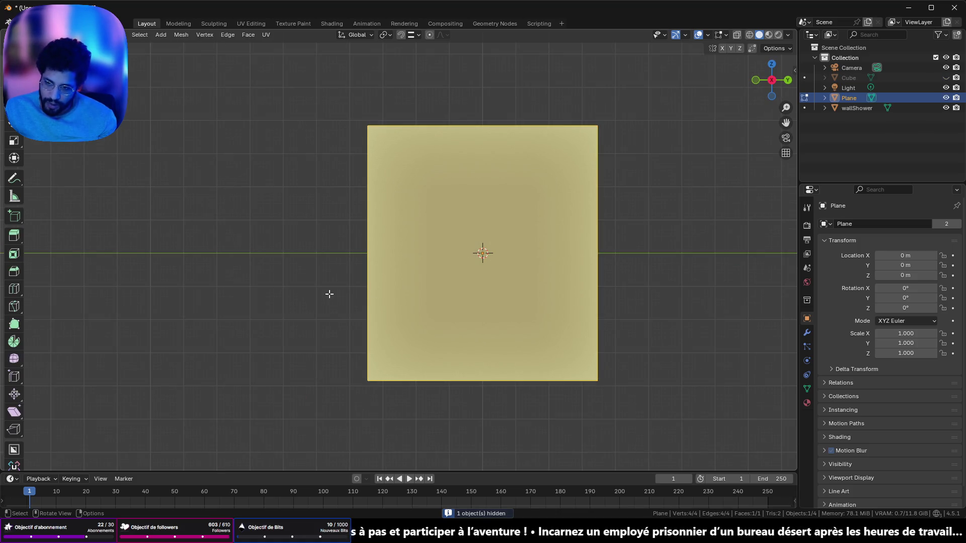
{"action": "key", "text": "ctrl+e"}
{"action": "left_click", "coordinate": [316, 213]}
{"action": "left_click_drag", "start_coordinate": [106, 392], "coordinate": [146, 393]}
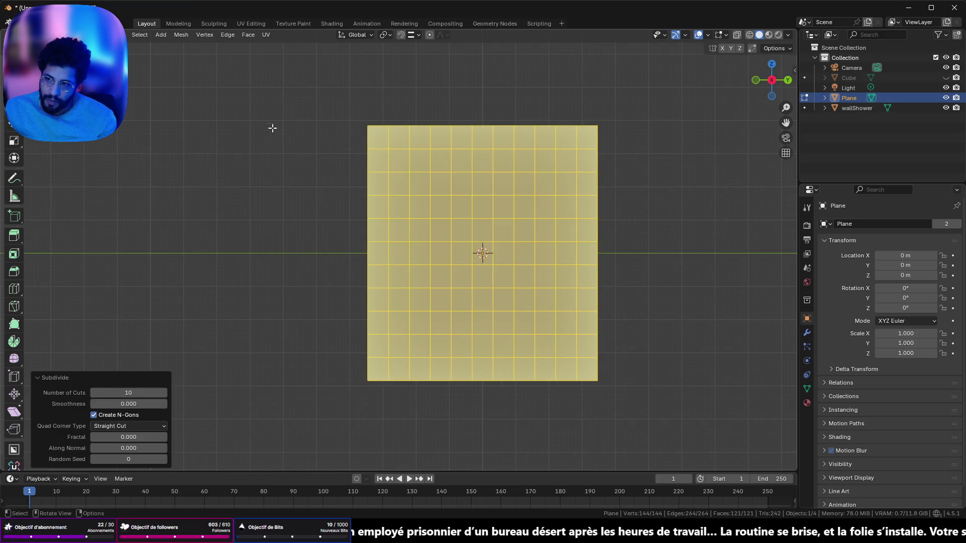
{"action": "key", "text": "Tab"}
{"action": "key", "text": "Tab"}
{"action": "key", "text": "Tab"}
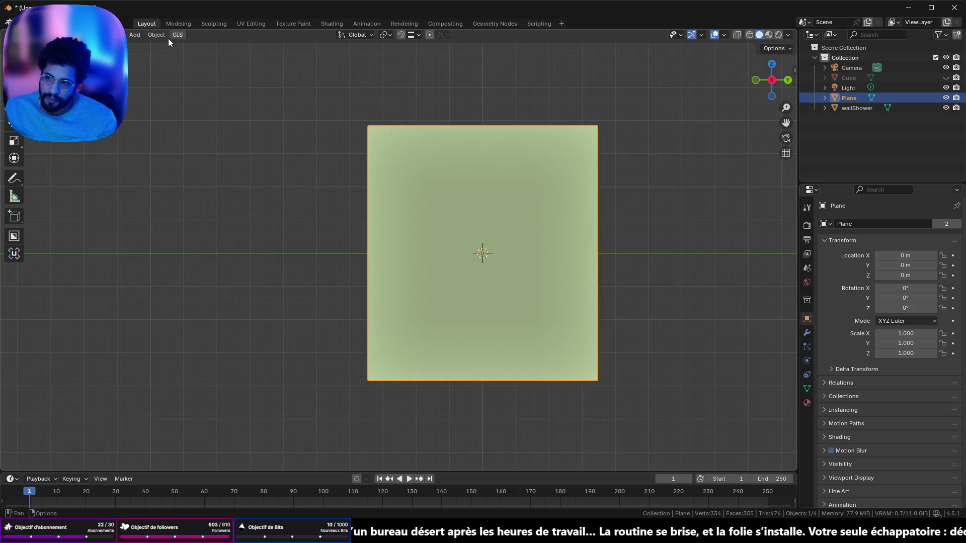
{"action": "left_click", "coordinate": [156, 35]}
{"action": "mouse_move", "coordinate": [210, 334]}
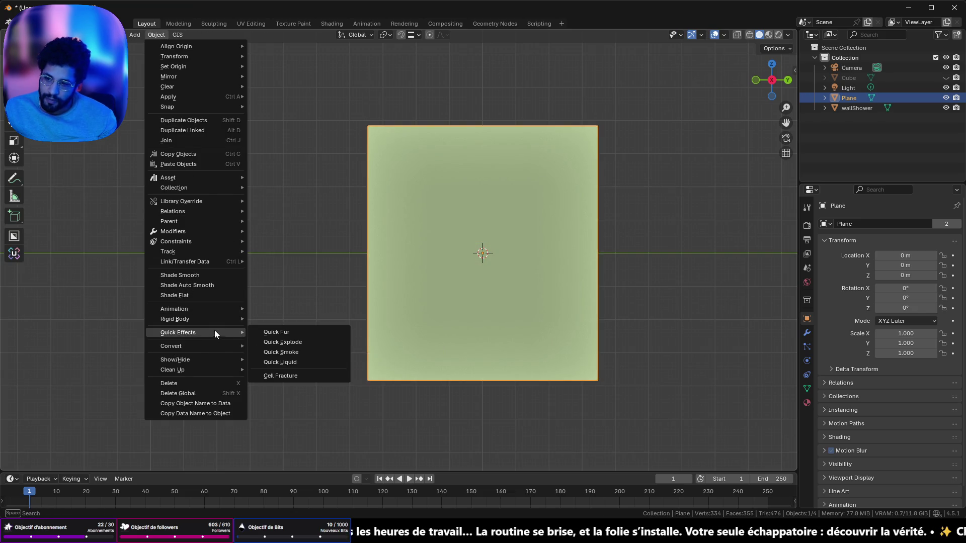
{"action": "left_click", "coordinate": [282, 376]}
{"action": "left_click", "coordinate": [318, 244]}
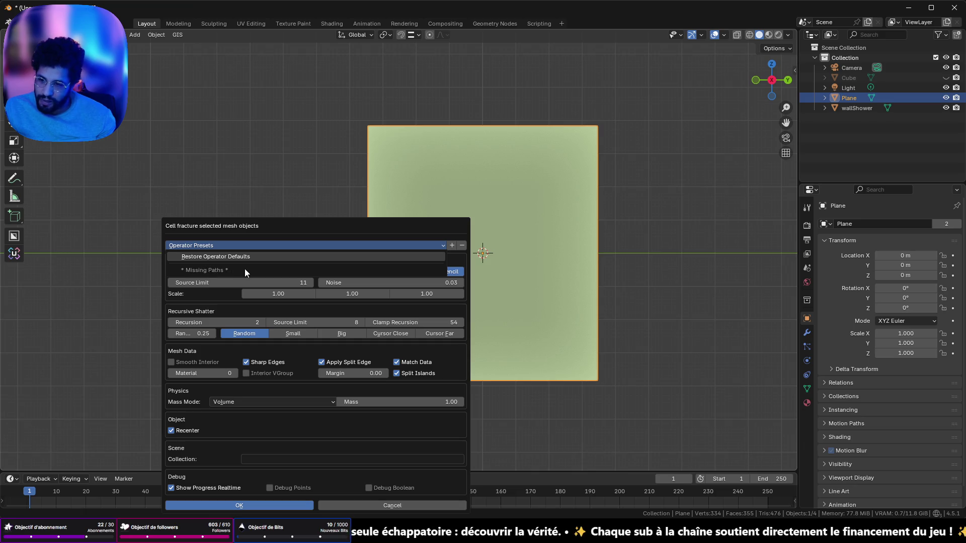
{"action": "left_click", "coordinate": [249, 257]}
{"action": "left_click", "coordinate": [255, 247]}
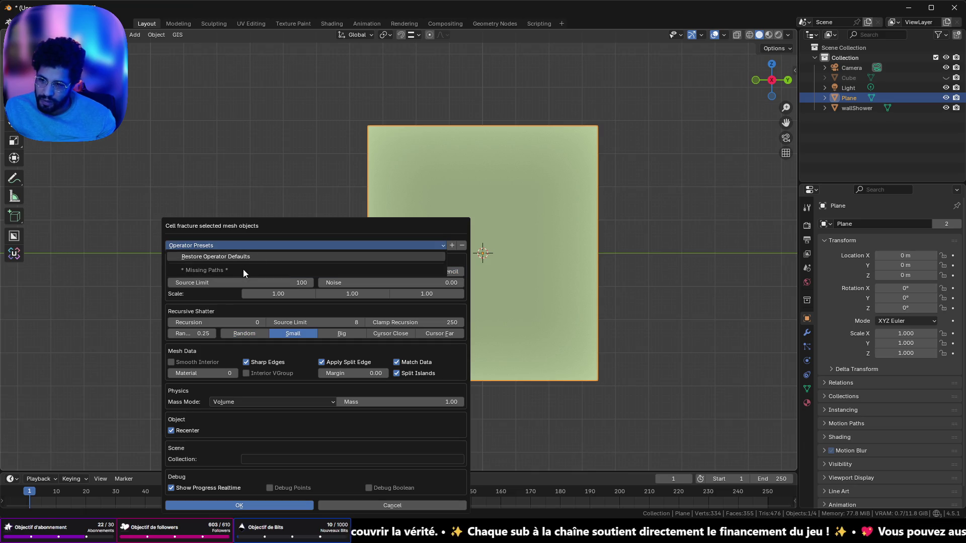
{"action": "left_click", "coordinate": [211, 257]}
{"action": "mouse_move", "coordinate": [242, 225]}
{"action": "left_mouse_down"}
{"action": "mouse_move", "coordinate": [208, 125]}
{"action": "mouse_move", "coordinate": [167, 106]}
{"action": "left_mouse_up"}
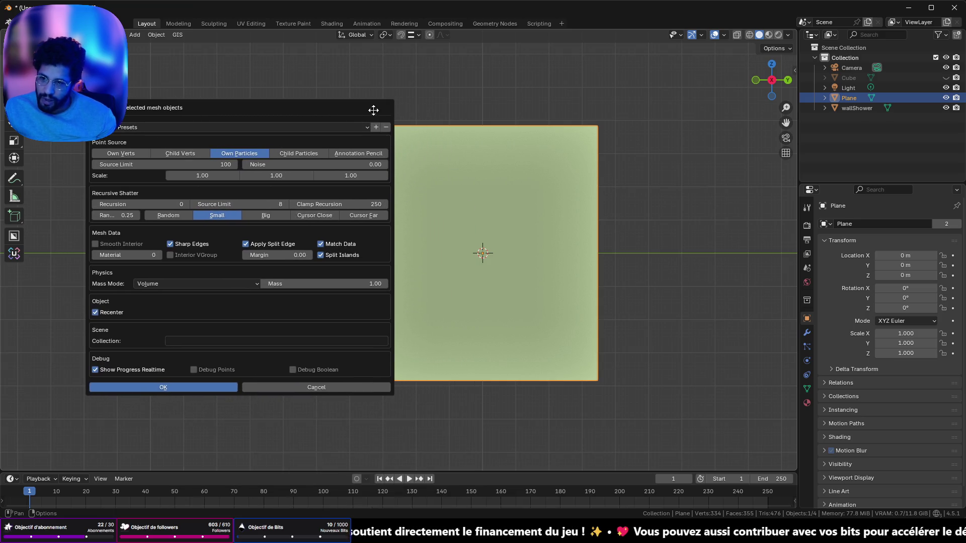
{"action": "left_click", "coordinate": [282, 387]}
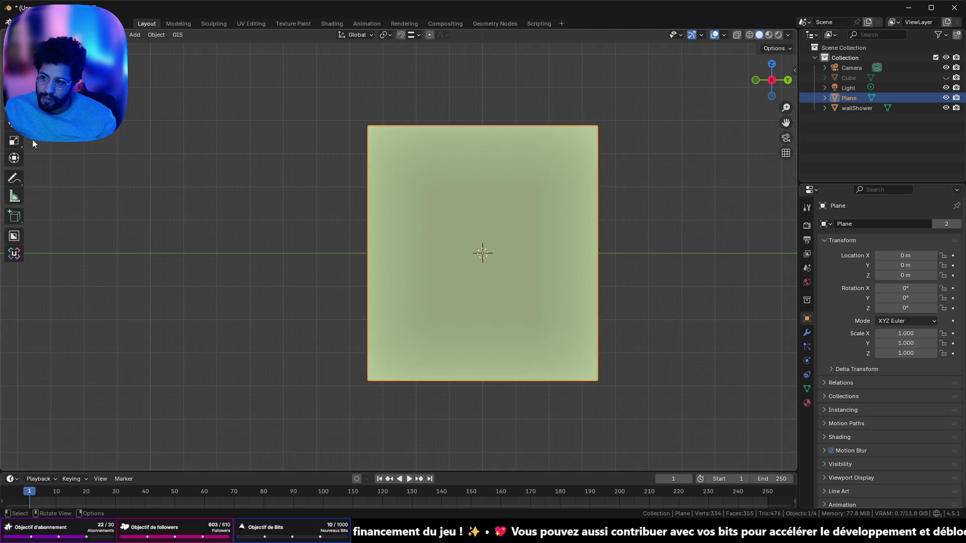
{"action": "left_click", "coordinate": [15, 179]}
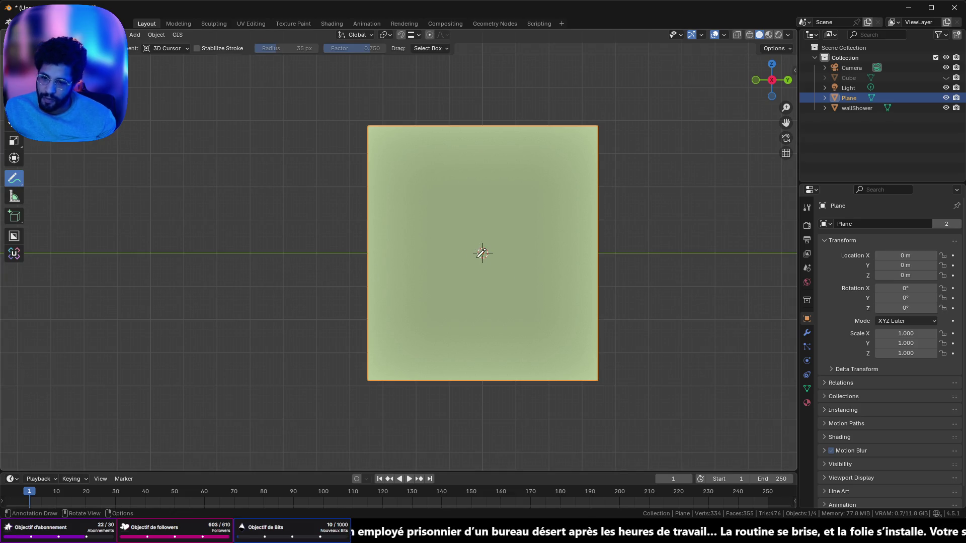
Try two crack strokes, undo one, and set stroke placement to Surface.
{"action": "left_click_drag", "start_coordinate": [442, 274], "coordinate": [377, 202]}
{"action": "left_click_drag", "start_coordinate": [441, 273], "coordinate": [373, 121]}
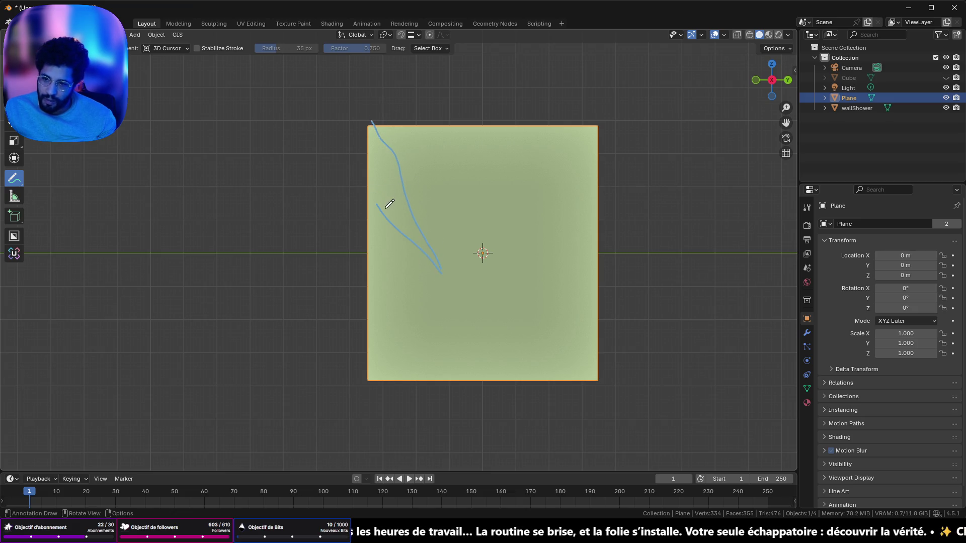
{"action": "key", "text": "ctrl+z"}
{"action": "key", "text": "ctrl+z"}
{"action": "left_click", "coordinate": [172, 52]}
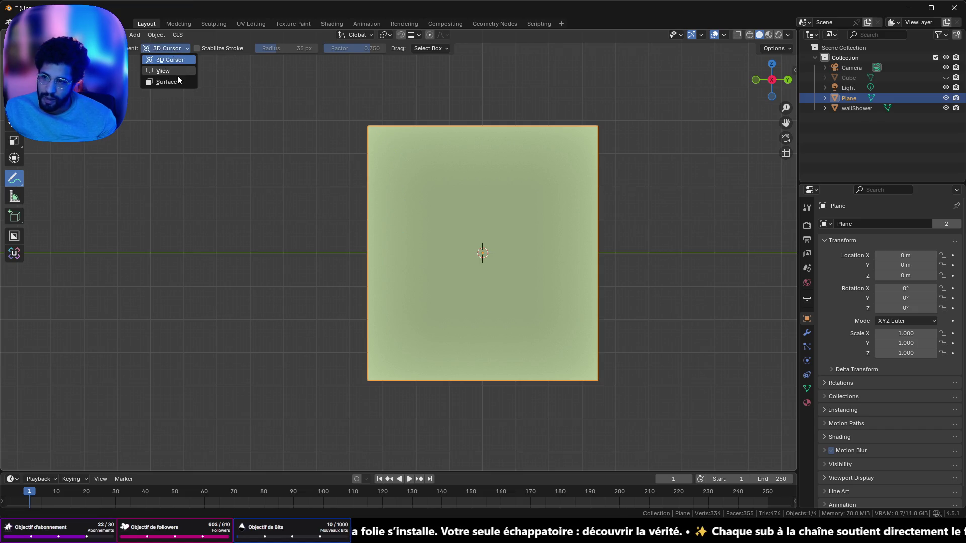
{"action": "left_click", "coordinate": [166, 82]}
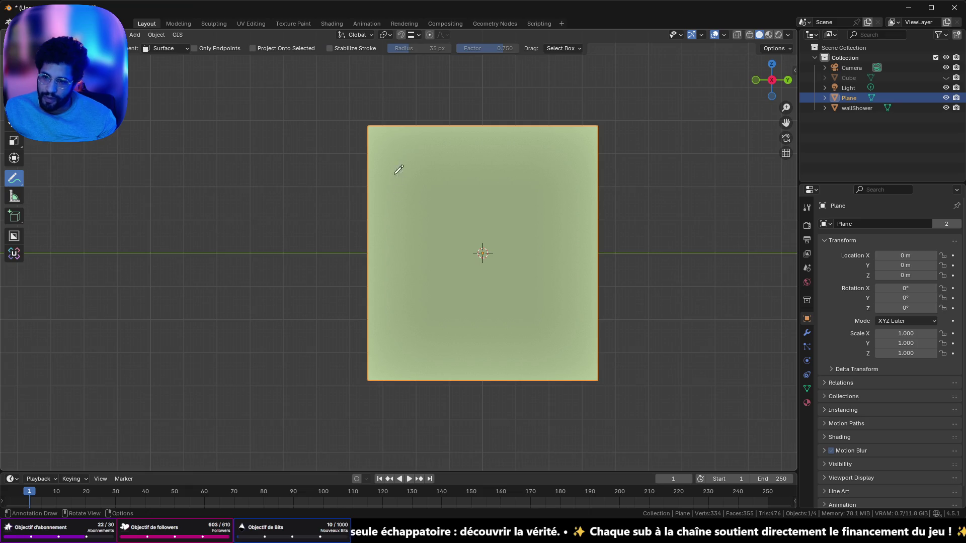
Draw five crack strokes radiating from one point to the top, right and bottom edges.
{"action": "mouse_move", "coordinate": [364, 117]}
{"action": "left_mouse_down"}
{"action": "mouse_move", "coordinate": [431, 189]}
{"action": "mouse_move", "coordinate": [445, 229]}
{"action": "mouse_move", "coordinate": [354, 192]}
{"action": "left_mouse_up"}
{"action": "left_click_drag", "start_coordinate": [443, 243], "coordinate": [491, 122]}
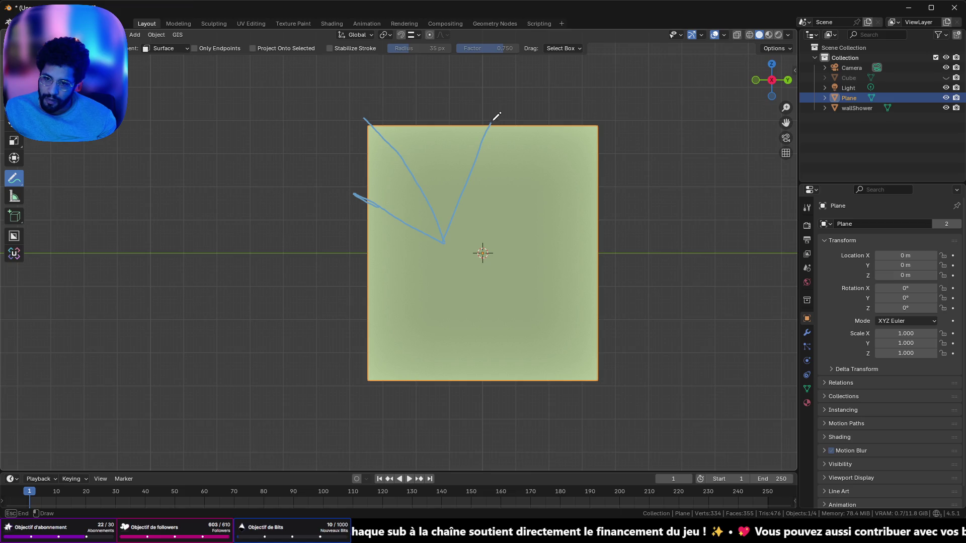
{"action": "left_click_drag", "start_coordinate": [442, 241], "coordinate": [600, 139]}
{"action": "left_click_drag", "start_coordinate": [442, 242], "coordinate": [675, 240]}
{"action": "left_click_drag", "start_coordinate": [444, 242], "coordinate": [504, 383]}
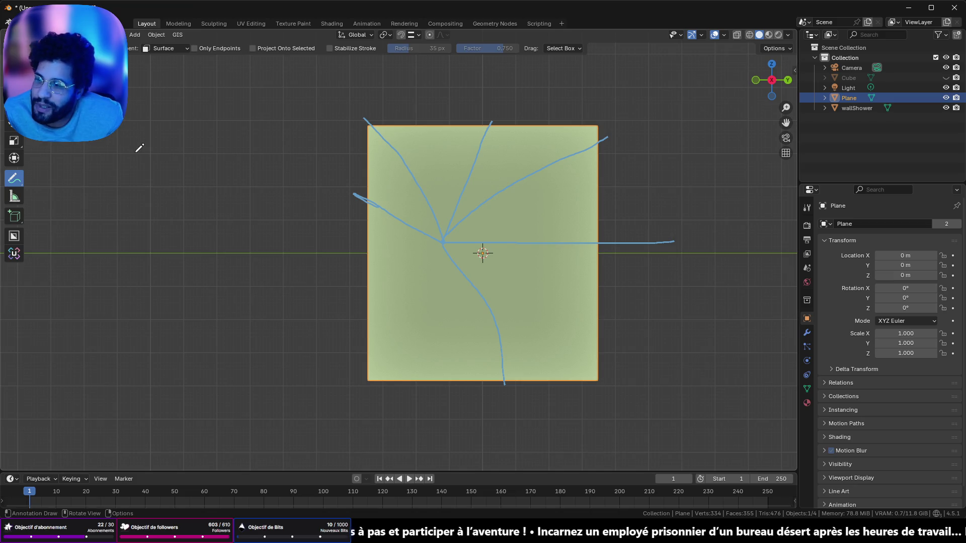
{"action": "left_click", "coordinate": [147, 38]}
{"action": "mouse_move", "coordinate": [215, 330]}
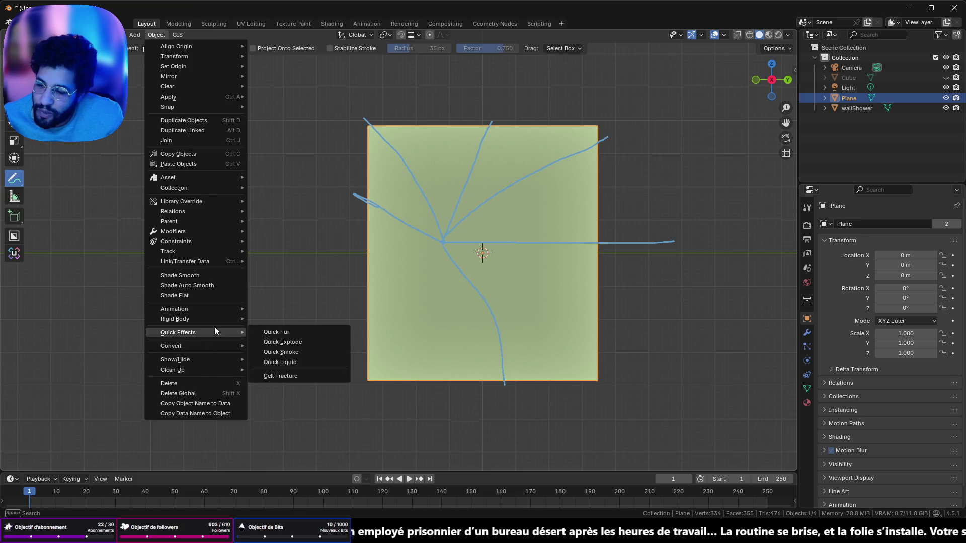
{"action": "left_click", "coordinate": [269, 376]}
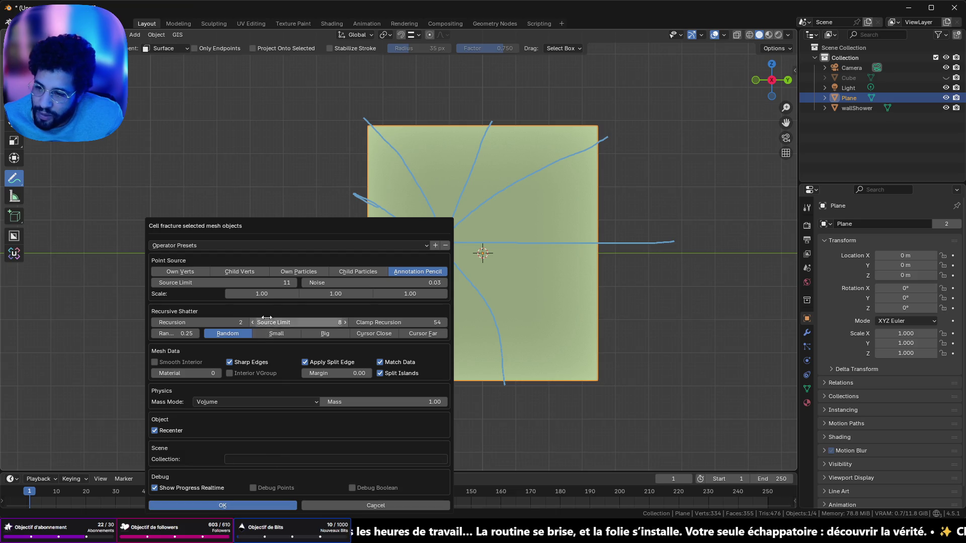
{"action": "left_click_drag", "start_coordinate": [251, 283], "coordinate": [289, 283]}
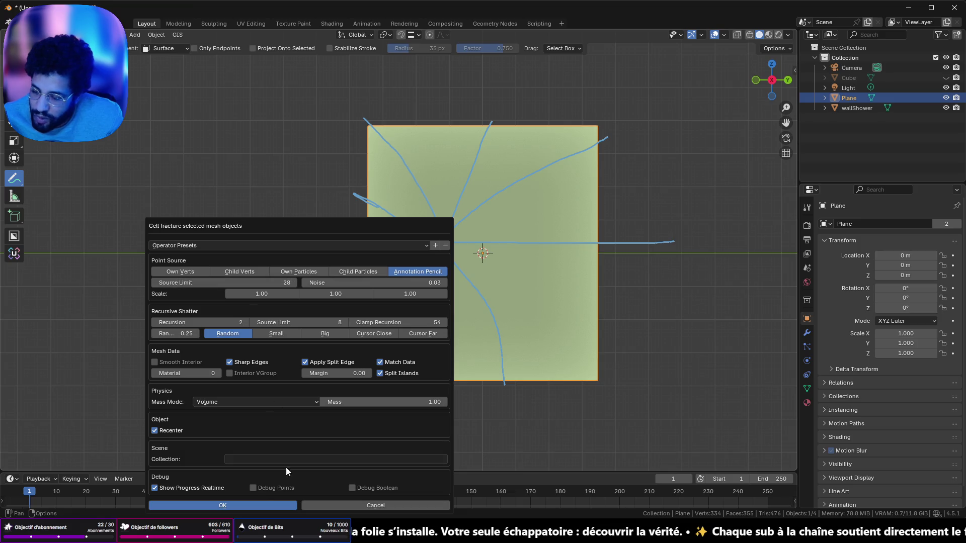
{"action": "left_click", "coordinate": [272, 505]}
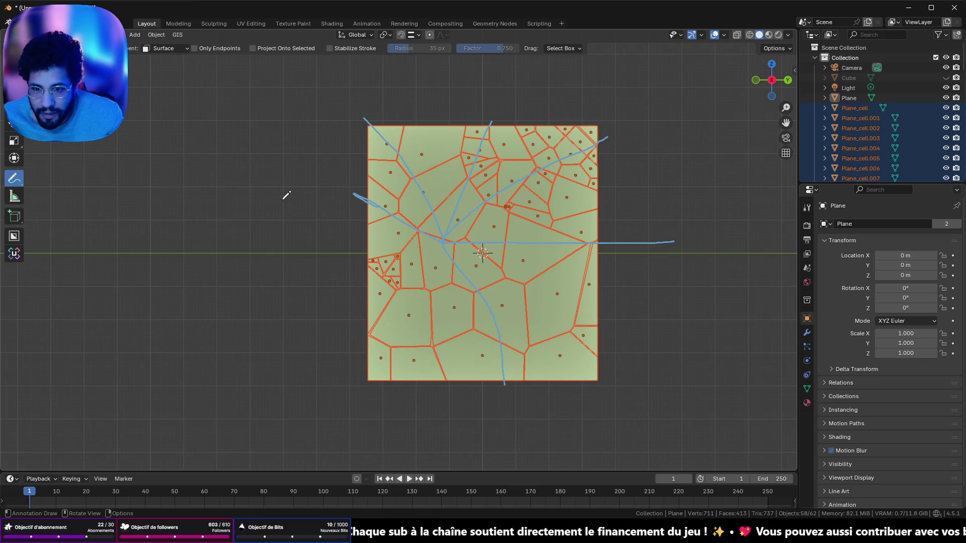
{"action": "mouse_move", "coordinate": [311, 187]}
{"action": "left_mouse_down"}
{"action": "mouse_move", "coordinate": [377, 222]}
{"action": "mouse_move", "coordinate": [252, 183]}
{"action": "mouse_move", "coordinate": [298, 197]}
{"action": "mouse_move", "coordinate": [325, 189]}
{"action": "left_mouse_up"}
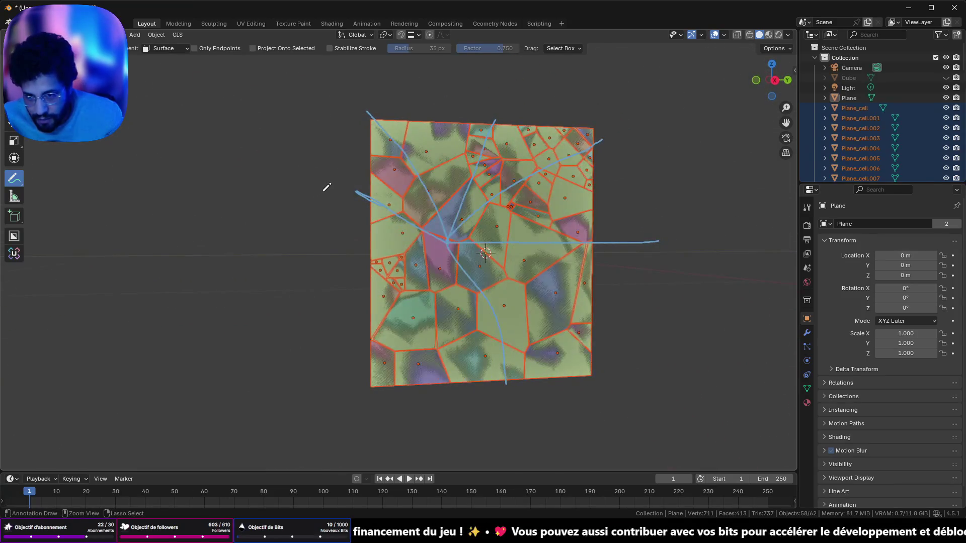
{"action": "key", "text": "ctrl+z"}
{"action": "mouse_move", "coordinate": [216, 134]}
{"action": "left_mouse_down"}
{"action": "mouse_move", "coordinate": [252, 188]}
{"action": "mouse_move", "coordinate": [327, 211]}
{"action": "mouse_move", "coordinate": [453, 181]}
{"action": "mouse_move", "coordinate": [351, 151]}
{"action": "mouse_move", "coordinate": [288, 179]}
{"action": "mouse_move", "coordinate": [226, 172]}
{"action": "mouse_move", "coordinate": [226, 162]}
{"action": "left_mouse_up"}
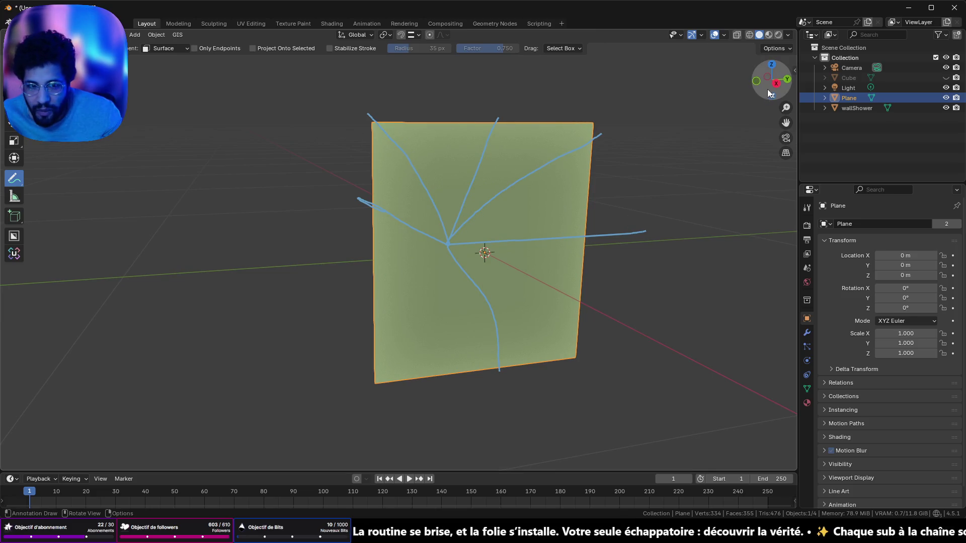
Snap back to Right view and draw a looping crack and a curved crack across the plane.
{"action": "left_click", "coordinate": [776, 83]}
{"action": "mouse_move", "coordinate": [451, 222]}
{"action": "left_mouse_down"}
{"action": "mouse_move", "coordinate": [451, 254]}
{"action": "mouse_move", "coordinate": [435, 218]}
{"action": "left_mouse_up"}
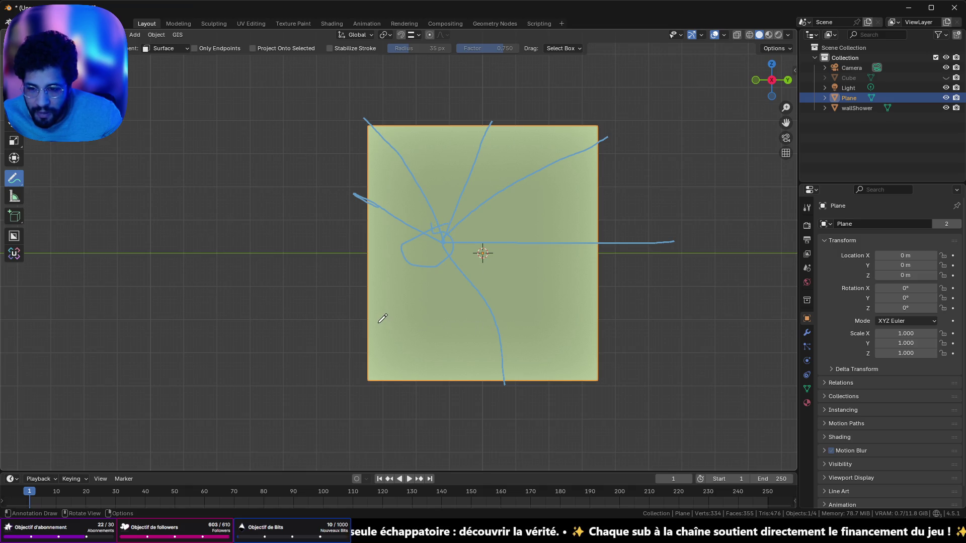
{"action": "left_click_drag", "start_coordinate": [368, 328], "coordinate": [517, 210]}
{"action": "left_click_drag", "start_coordinate": [360, 200], "coordinate": [344, 233]}
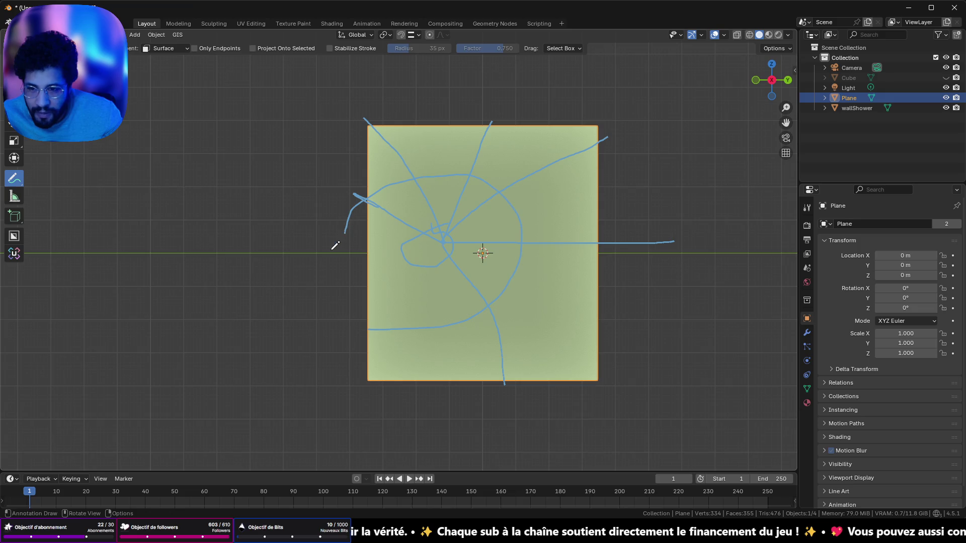
Shatter the plane with Quick Effects > Cell Fracture, then undo the fracture.
{"action": "left_click", "coordinate": [154, 34]}
{"action": "mouse_move", "coordinate": [214, 333]}
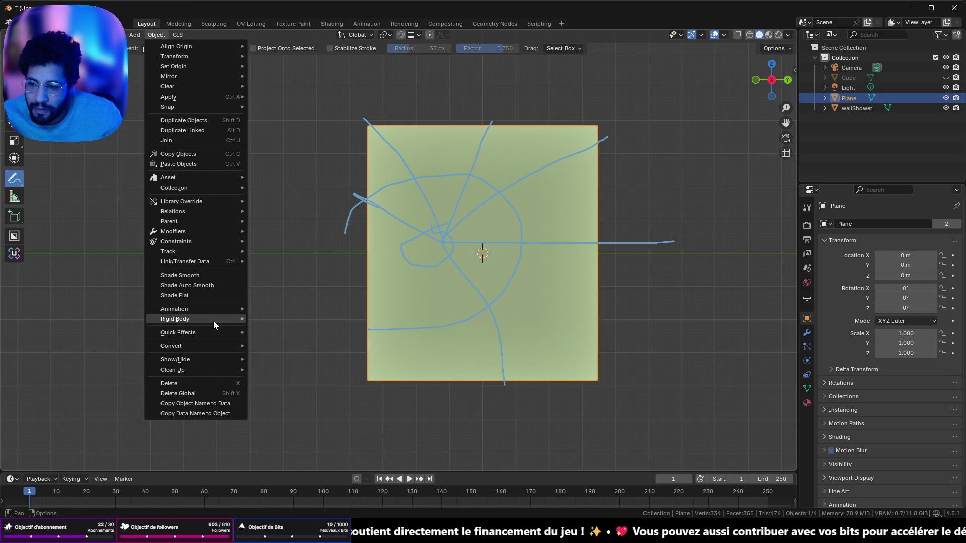
{"action": "left_click", "coordinate": [280, 376]}
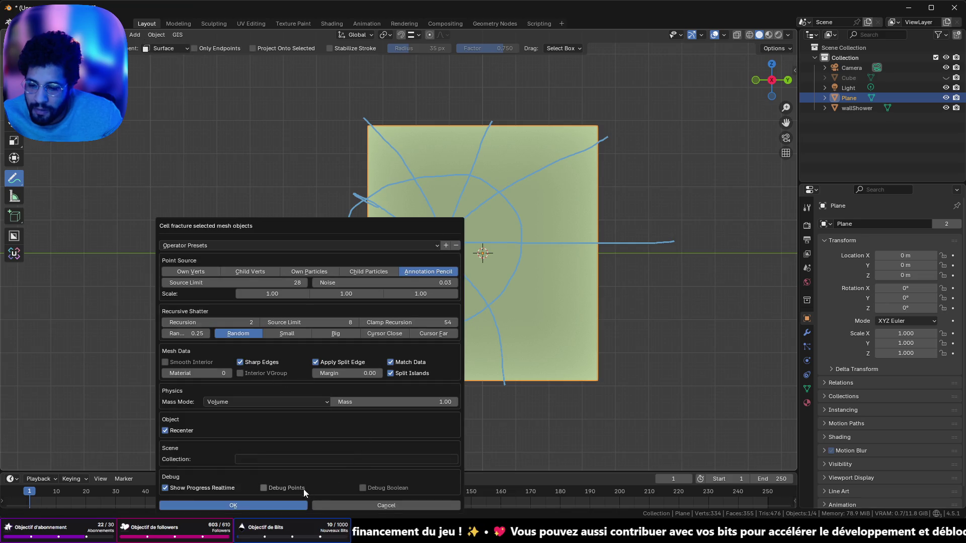
{"action": "left_click", "coordinate": [285, 505]}
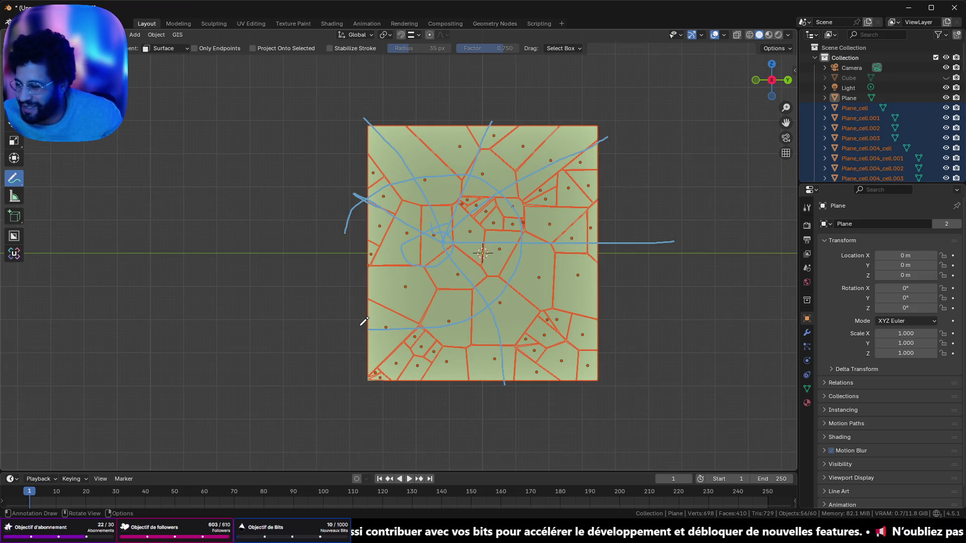
{"action": "key", "text": "ctrl+z"}
{"action": "key", "text": "ctrl+z"}
{"action": "key", "text": "ctrl+z"}
{"action": "key", "text": "ctrl+z"}
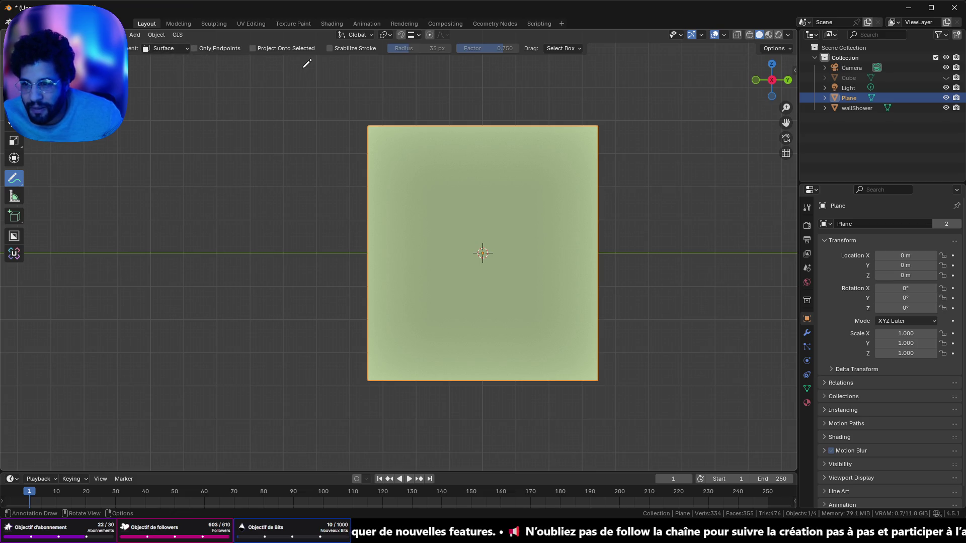
Enable Project Onto Selected and draw small and large crack loops around the plane's centre.
{"action": "left_click", "coordinate": [252, 47]}
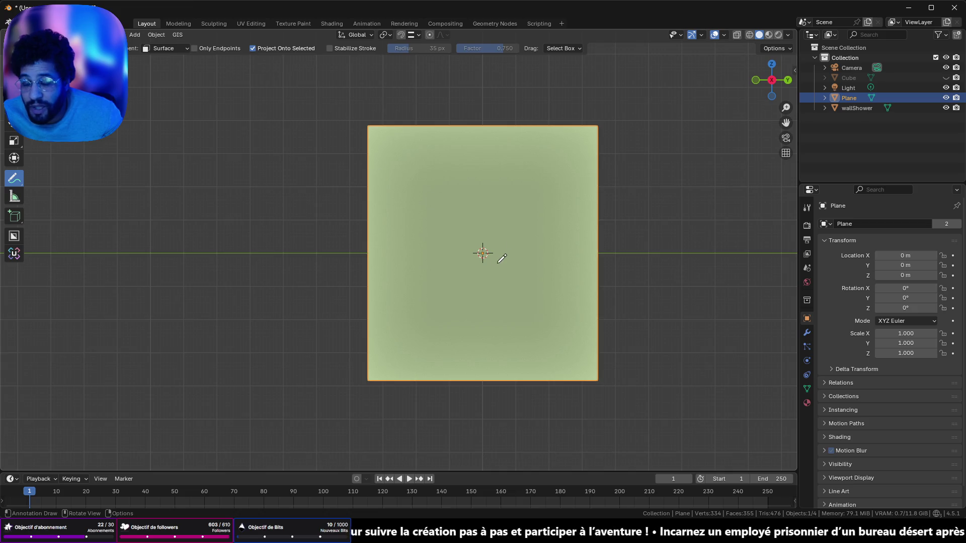
{"action": "left_click_drag", "start_coordinate": [496, 239], "coordinate": [452, 255]}
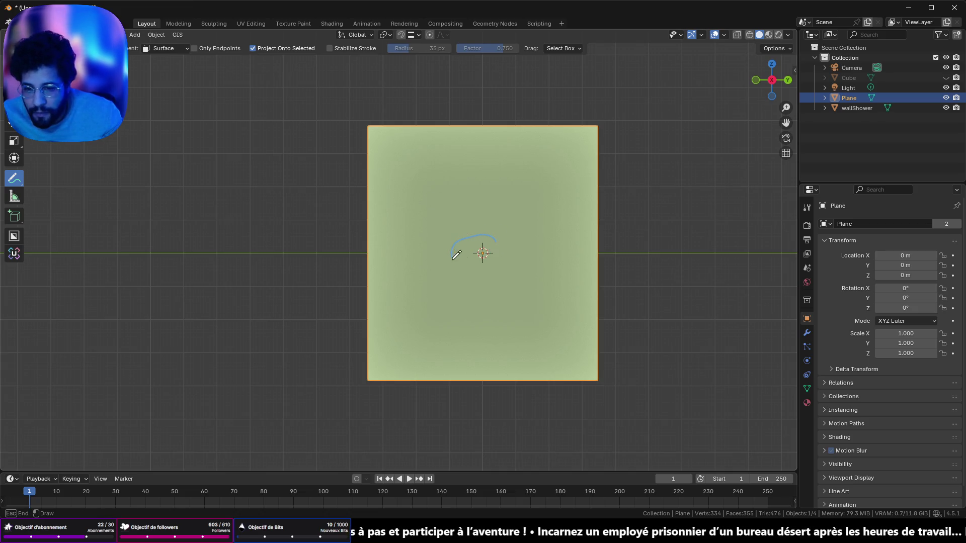
{"action": "left_click_drag", "start_coordinate": [495, 232], "coordinate": [496, 231]}
{"action": "left_click_drag", "start_coordinate": [420, 218], "coordinate": [429, 267]}
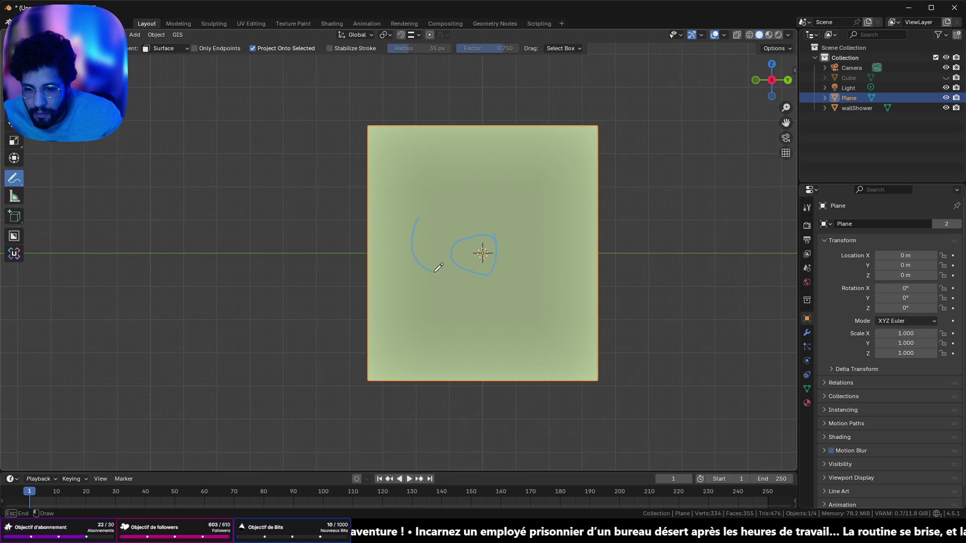
{"action": "left_click_drag", "start_coordinate": [415, 222], "coordinate": [420, 226]}
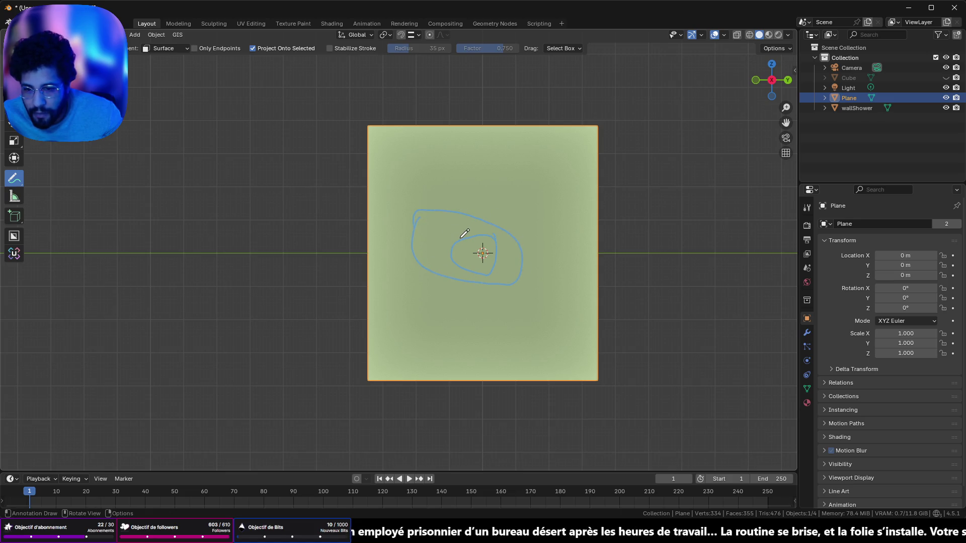
Draw four cracks radiating from the centre to the top-left, top, right and bottom-left.
{"action": "left_click_drag", "start_coordinate": [478, 249], "coordinate": [352, 156]}
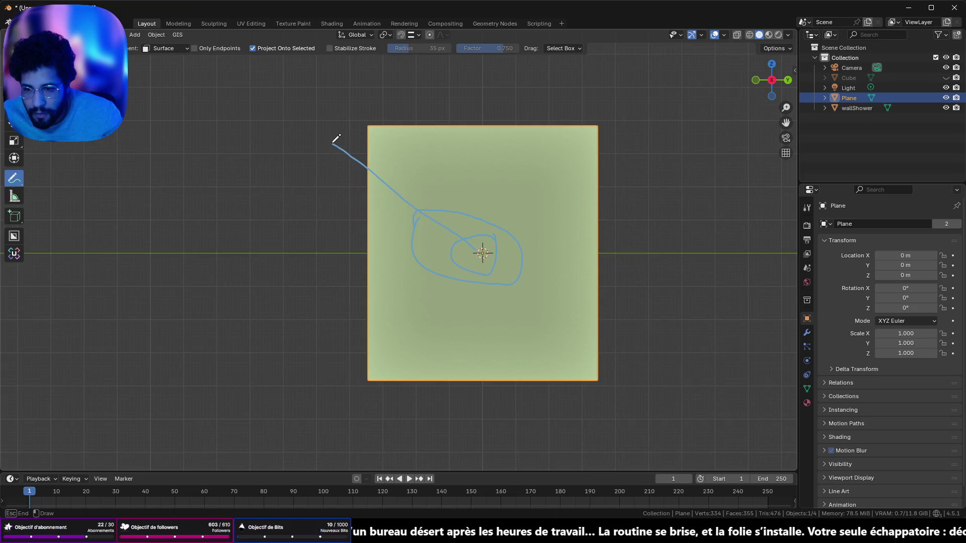
{"action": "left_click_drag", "start_coordinate": [478, 249], "coordinate": [474, 207]}
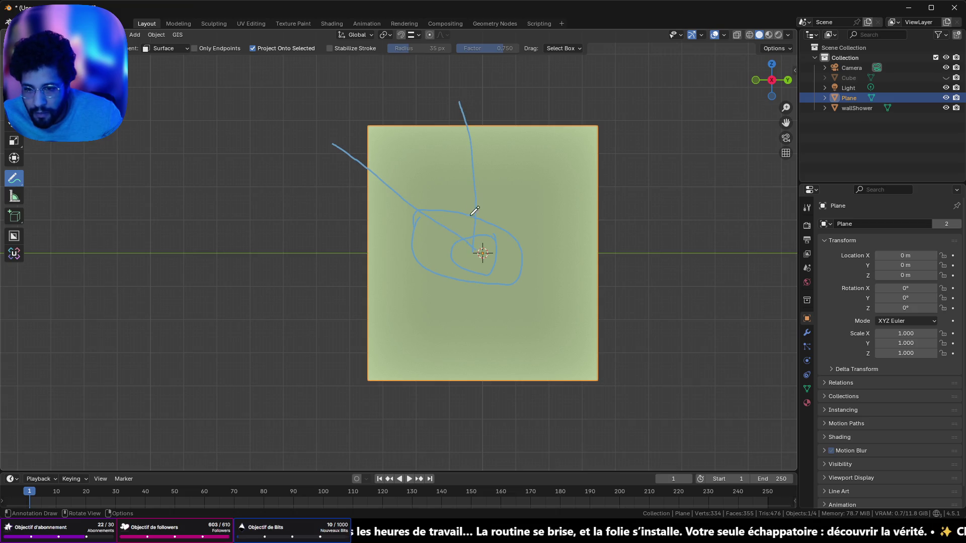
{"action": "left_click_drag", "start_coordinate": [473, 250], "coordinate": [742, 152]}
{"action": "left_click_drag", "start_coordinate": [474, 241], "coordinate": [337, 459]}
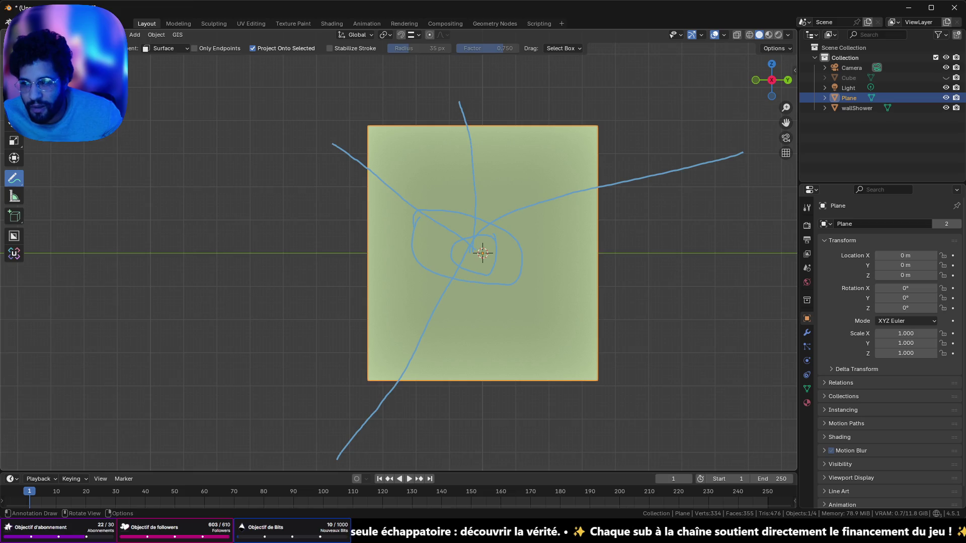
{"action": "key", "text": "w"}
Add Cell Fracture from Object > Quick Effects to Quick Favorites.
{"action": "left_click", "coordinate": [155, 35]}
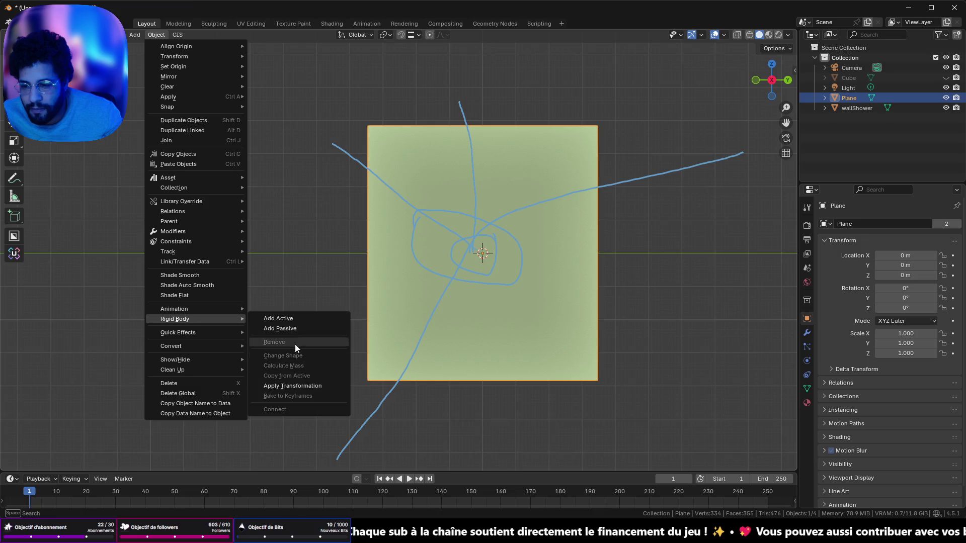
{"action": "mouse_move", "coordinate": [224, 333]}
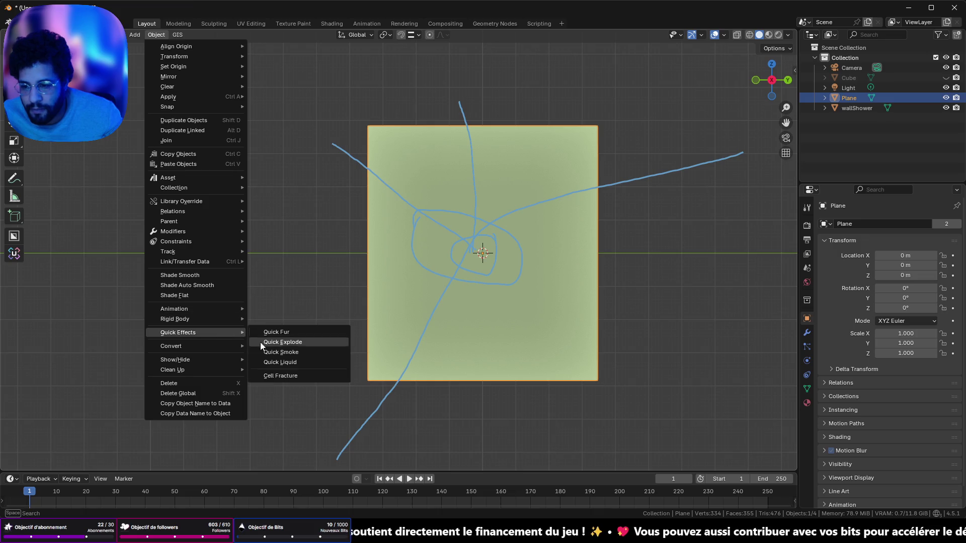
{"action": "right_click", "coordinate": [295, 373]}
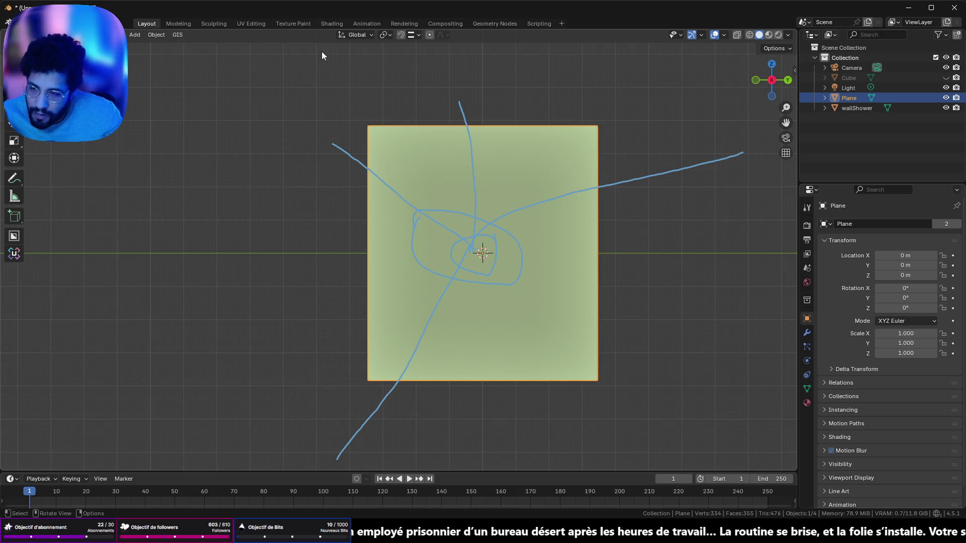
Run Cell Fracture from Quick Favorites along the drawn cracks, then undo the fracture.
{"action": "key", "text": "q"}
{"action": "left_click", "coordinate": [227, 236]}
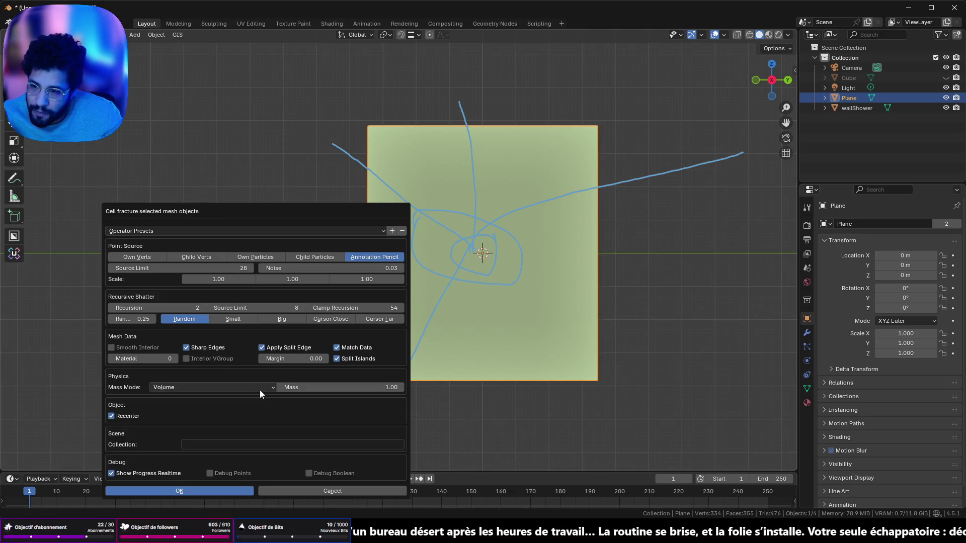
{"action": "left_click", "coordinate": [222, 490]}
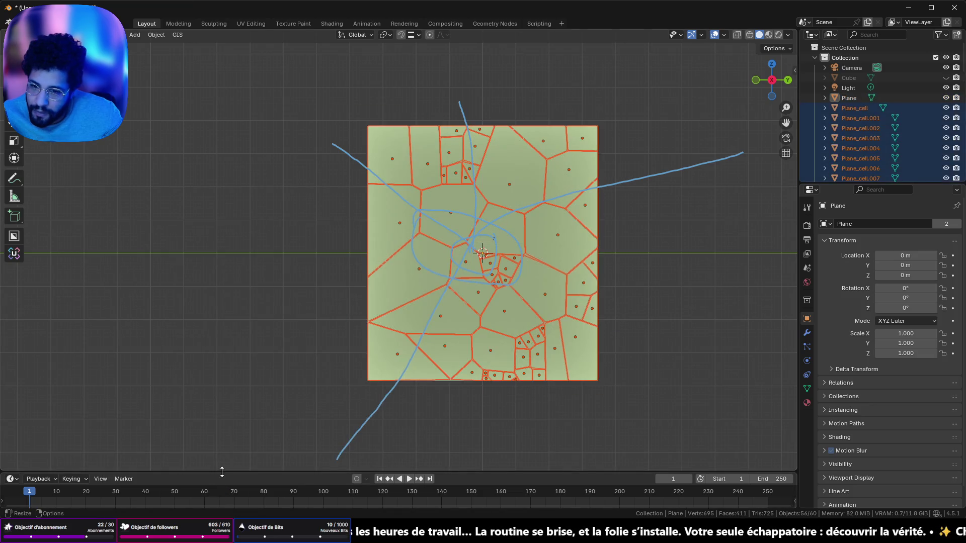
{"action": "key", "text": "ctrl+z"}
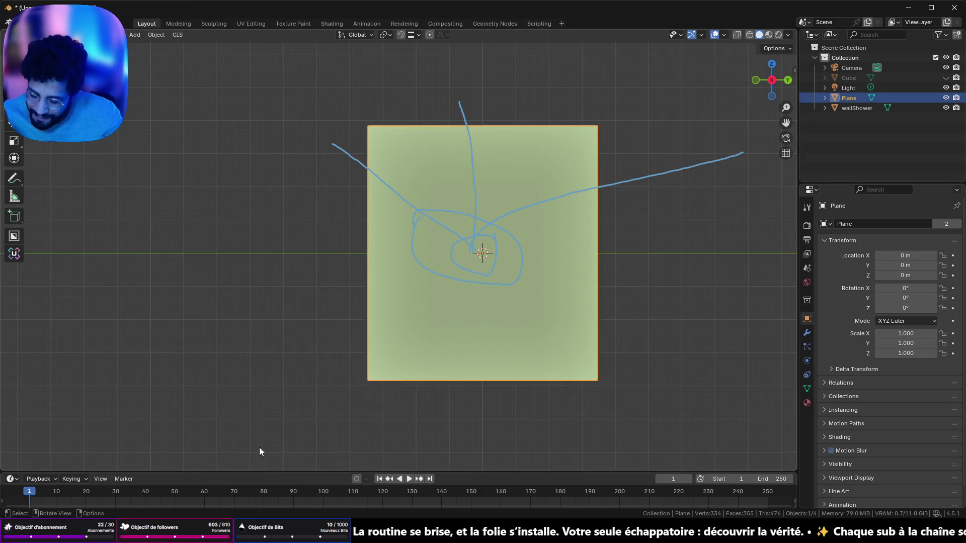
{"action": "key", "text": "q"}
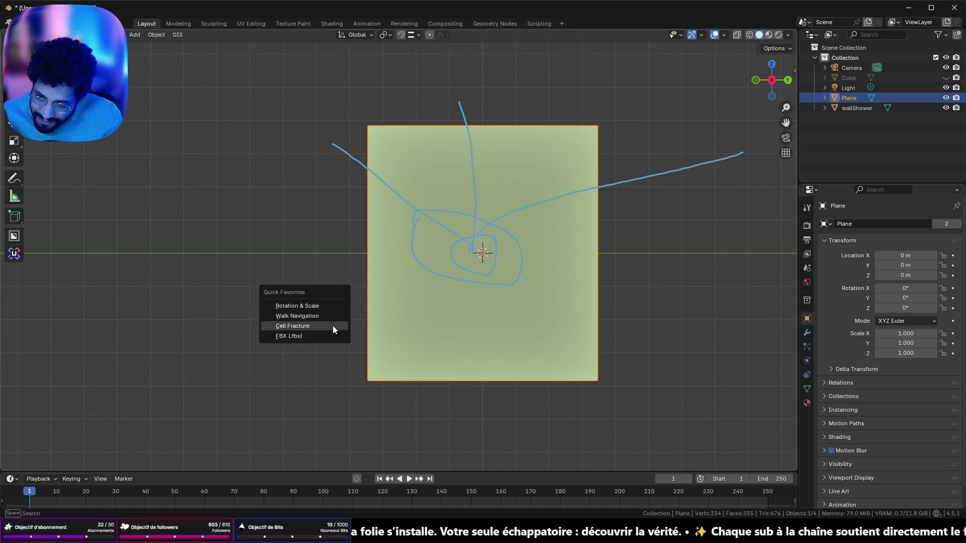
{"action": "left_click", "coordinate": [324, 323]}
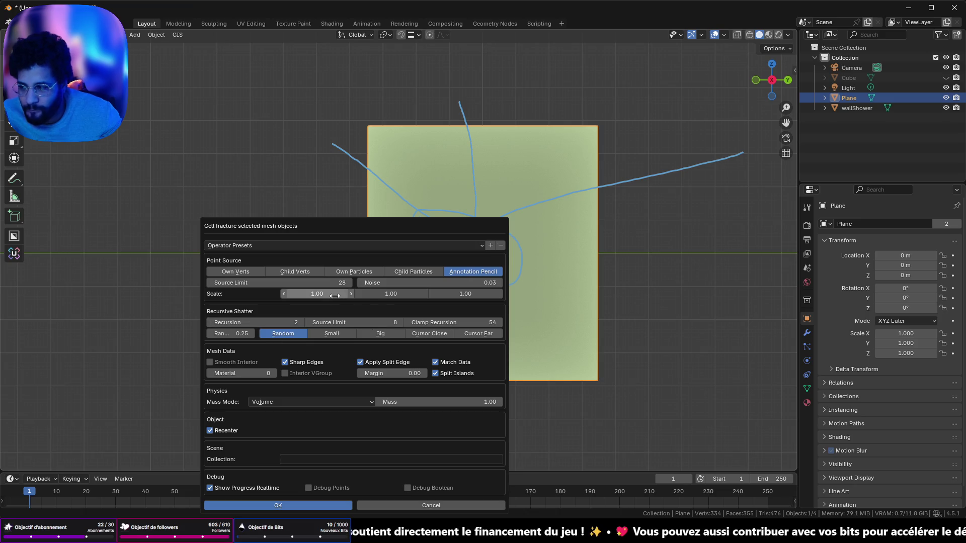
{"action": "left_click_drag", "start_coordinate": [382, 283], "coordinate": [332, 283]}
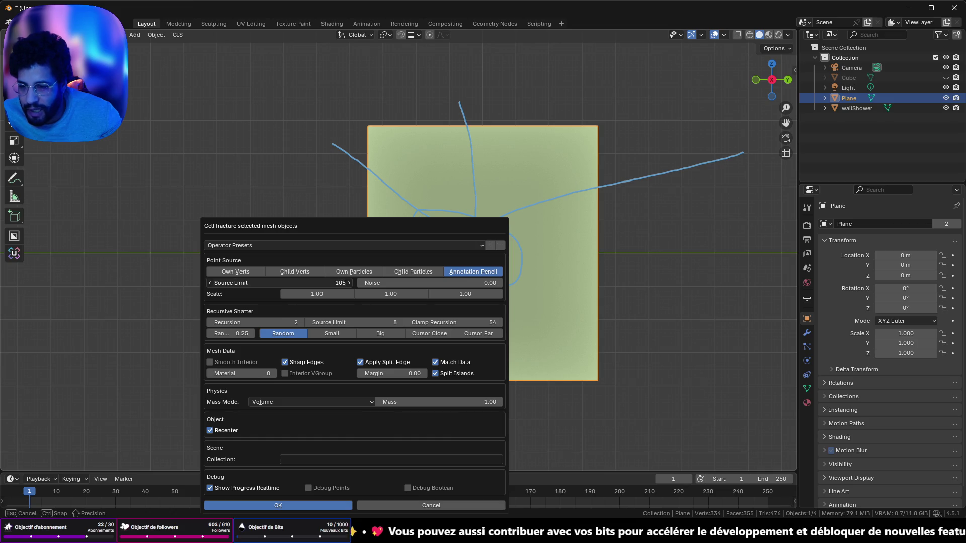
{"action": "left_click", "coordinate": [333, 505]}
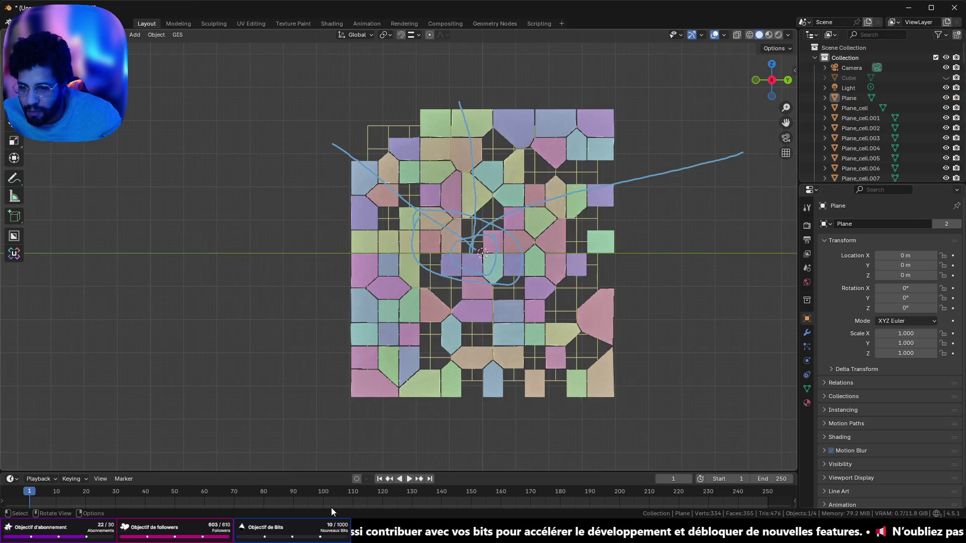
{"action": "mouse_move", "coordinate": [375, 267]}
{"action": "left_mouse_down"}
{"action": "mouse_move", "coordinate": [412, 292]}
{"action": "mouse_move", "coordinate": [563, 288]}
{"action": "mouse_move", "coordinate": [293, 290]}
{"action": "mouse_move", "coordinate": [356, 291]}
{"action": "mouse_move", "coordinate": [369, 280]}
{"action": "mouse_move", "coordinate": [358, 278]}
{"action": "left_mouse_up"}
{"action": "key", "text": "ctrl+z"}
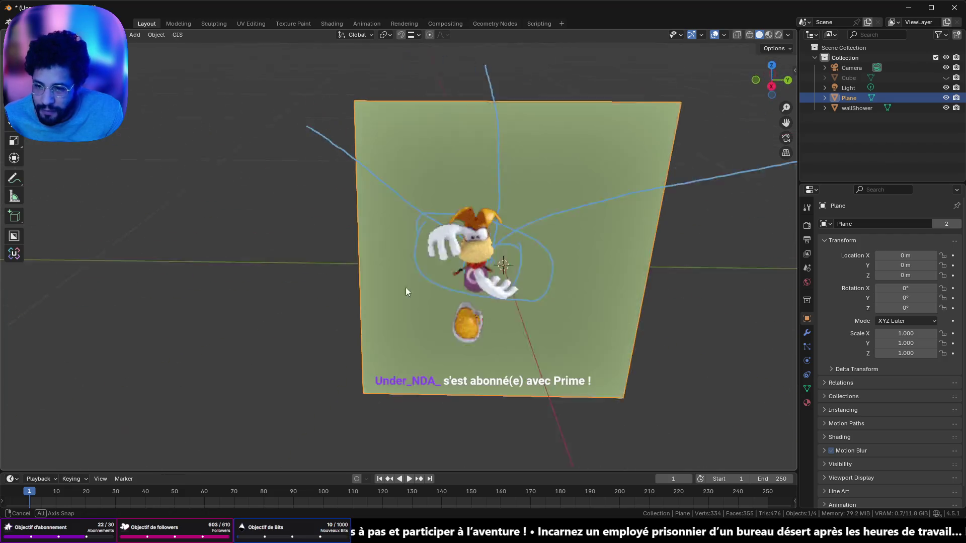
Check the plane's mesh grid in Edit Mode, then snap to a straight-on orthographic view.
{"action": "key", "text": "Tab"}
{"action": "key", "text": "Tab"}
{"action": "key", "text": "Tab"}
{"action": "key", "text": "Tab"}
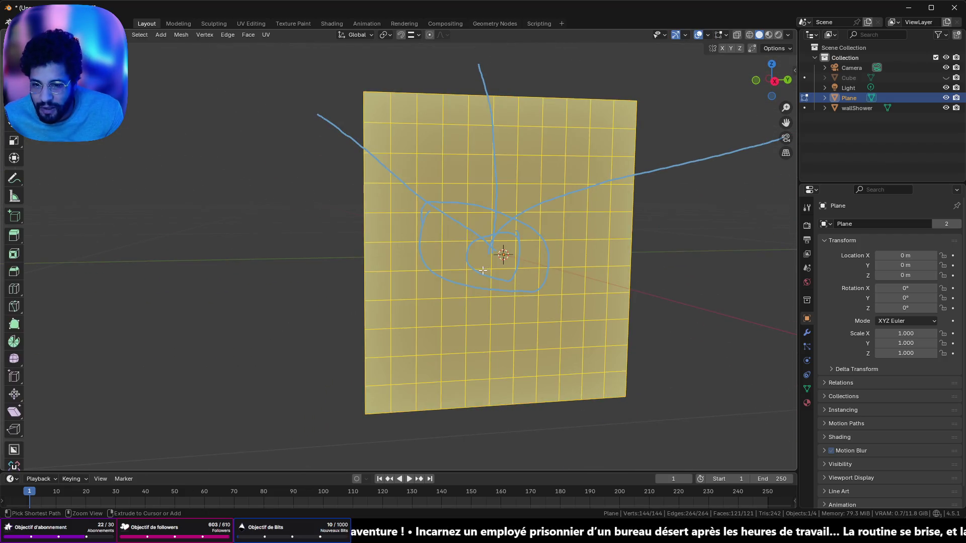
{"action": "key", "text": "Tab"}
{"action": "key", "text": "Tab"}
{"action": "key", "text": "Tab"}
{"action": "key", "text": "Tab"}
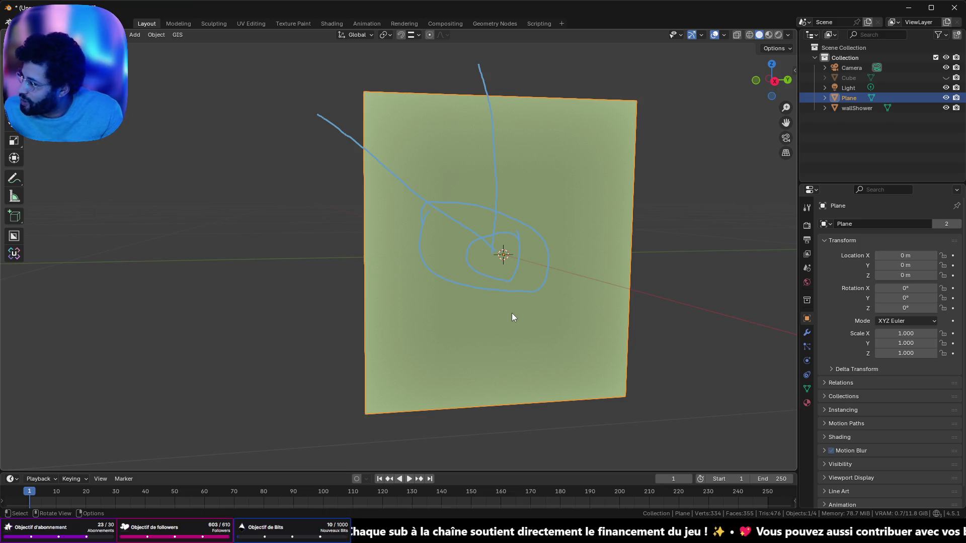
{"action": "mouse_move", "coordinate": [512, 313]}
{"action": "left_mouse_down"}
{"action": "mouse_move", "coordinate": [594, 288]}
{"action": "mouse_move", "coordinate": [582, 290]}
{"action": "left_mouse_up"}
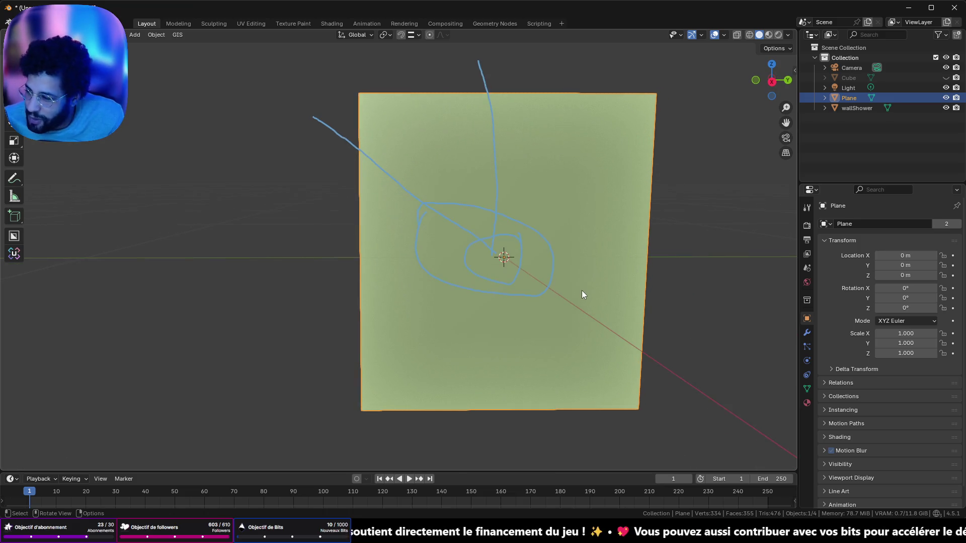
{"action": "left_click", "coordinate": [771, 81]}
Open Save As and cancel it, then switch over to the browser.
{"action": "key", "text": "ctrl+shift+s"}
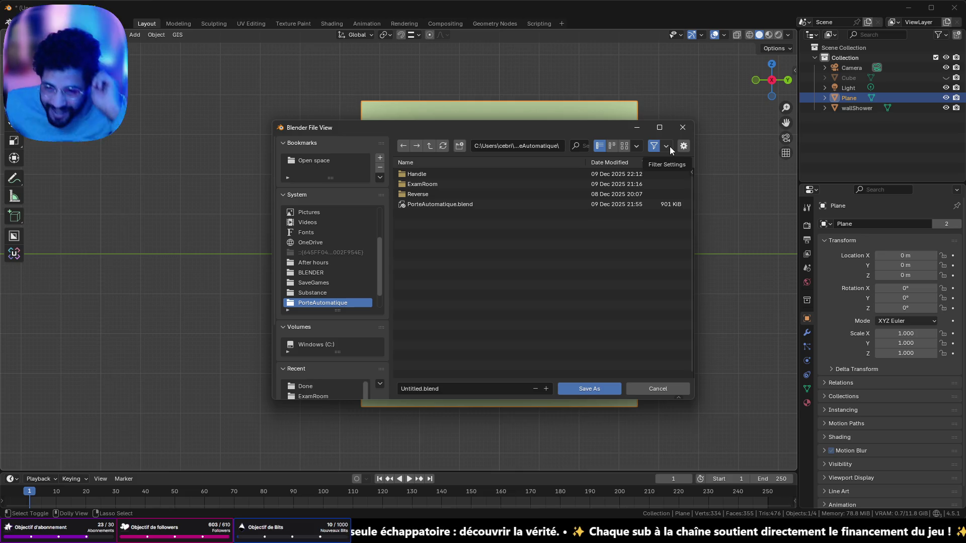
{"action": "left_click", "coordinate": [638, 391]}
{"action": "key", "text": "alt+Tab"}
{"action": "key", "text": "alt+Tab"}
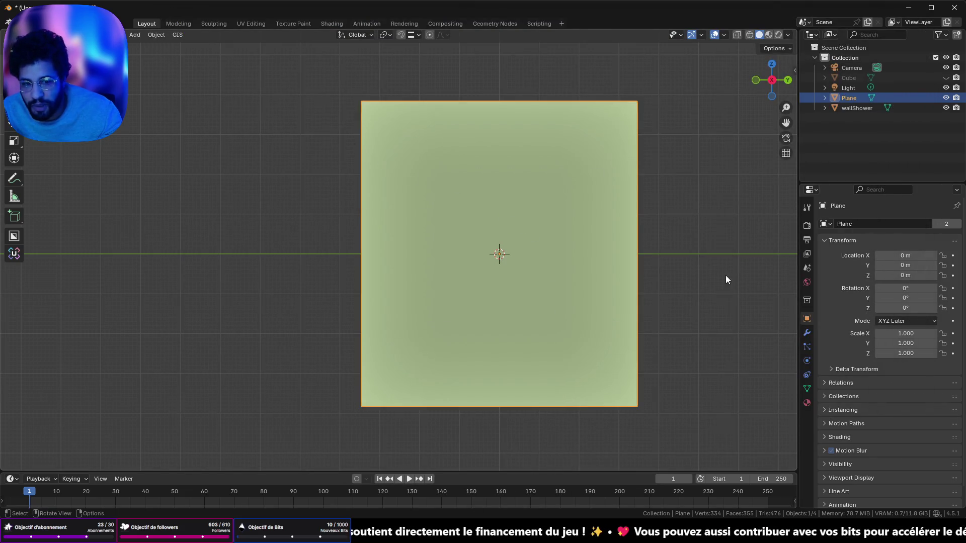
{"action": "key", "text": "alt+Tab"}
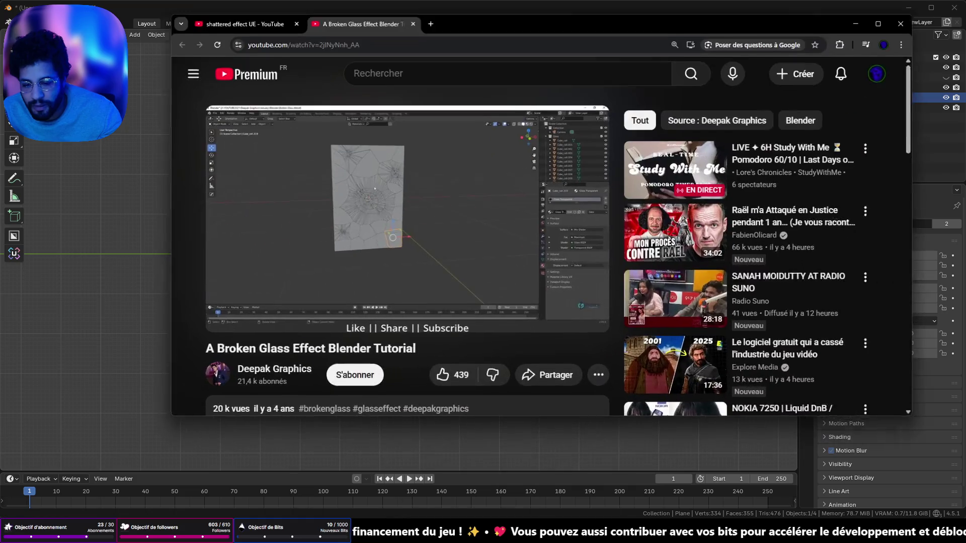
In a new tab, go to Poly Haven textures and search for 'broken glass'.
{"action": "left_click", "coordinate": [426, 11]}
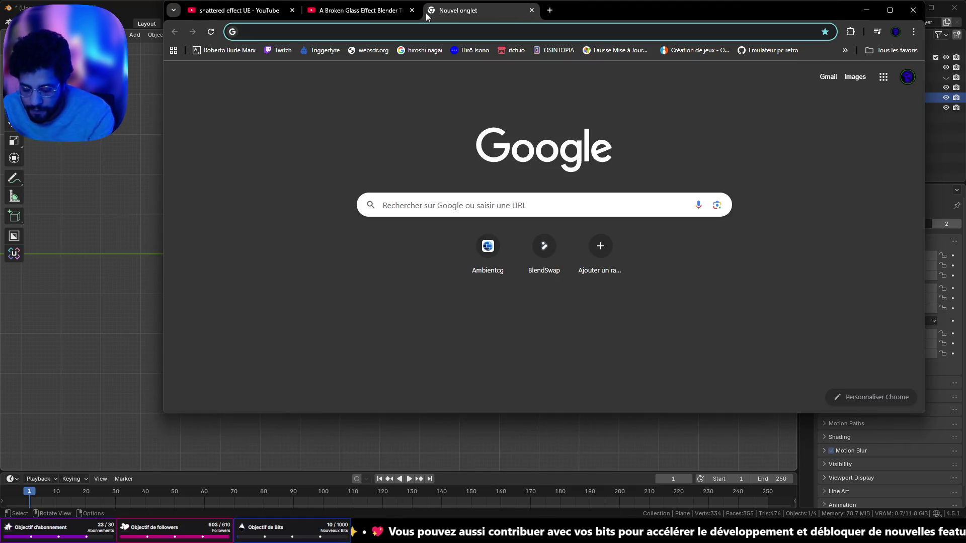
{"action": "type", "text": "poly"}
{"action": "key", "text": "Return"}
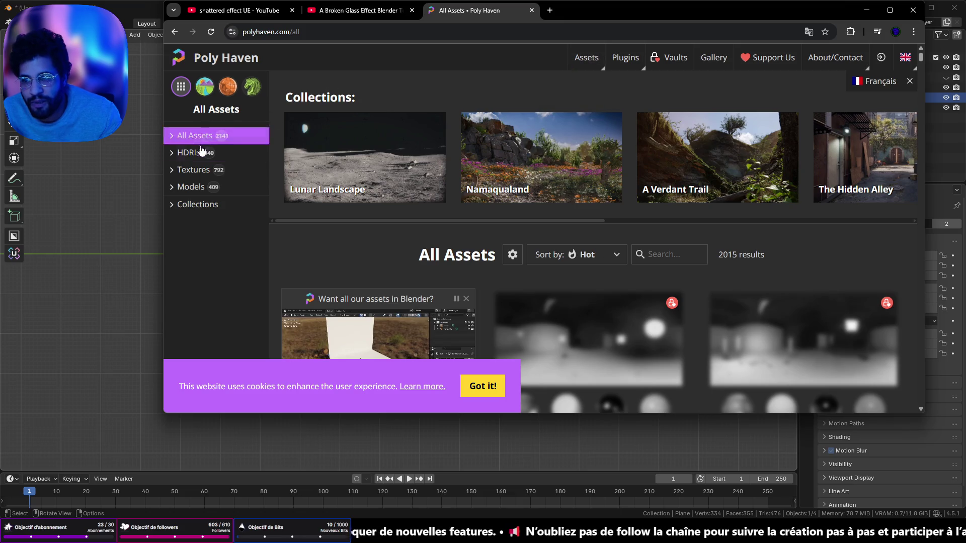
{"action": "left_click", "coordinate": [196, 169]}
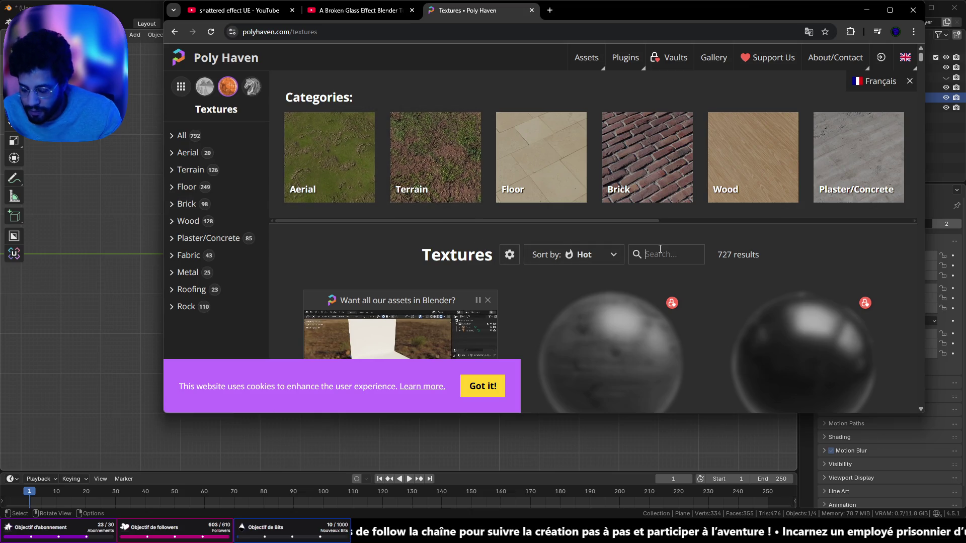
{"action": "type", "text": "broken "}
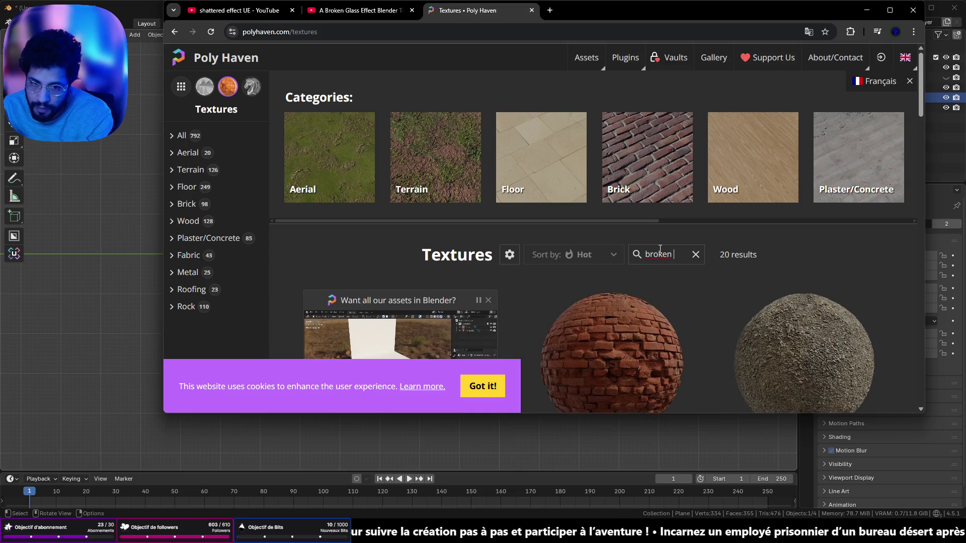
{"action": "type", "text": "glass"}
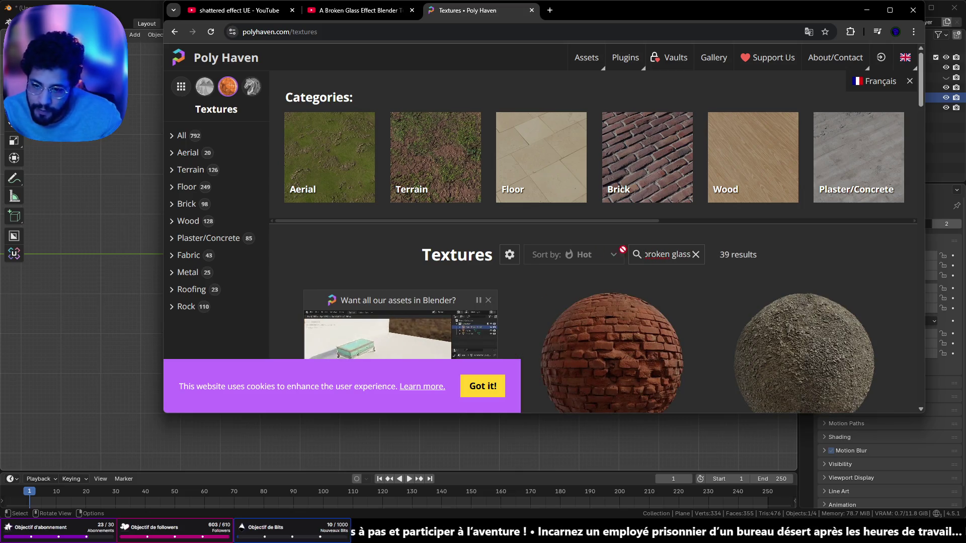
Dismiss the cookie notice, scroll through the 39 results, then minimize the browser.
{"action": "left_click", "coordinate": [461, 389]}
{"action": "scroll", "coordinate": [445, 338], "scroll_direction": "down", "scroll_amount": 8}
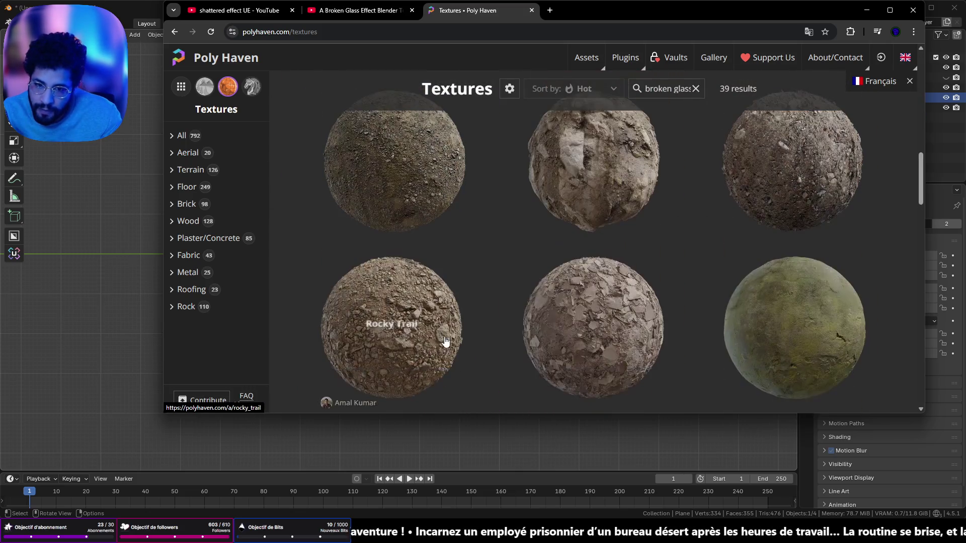
{"action": "scroll", "coordinate": [458, 338], "scroll_direction": "up", "scroll_amount": 5}
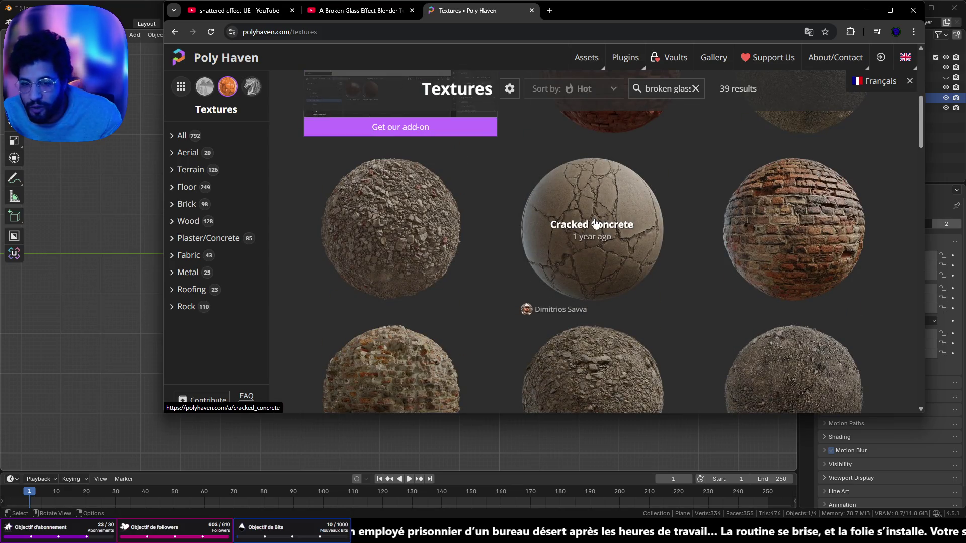
{"action": "scroll", "coordinate": [598, 216], "scroll_direction": "down", "scroll_amount": 2}
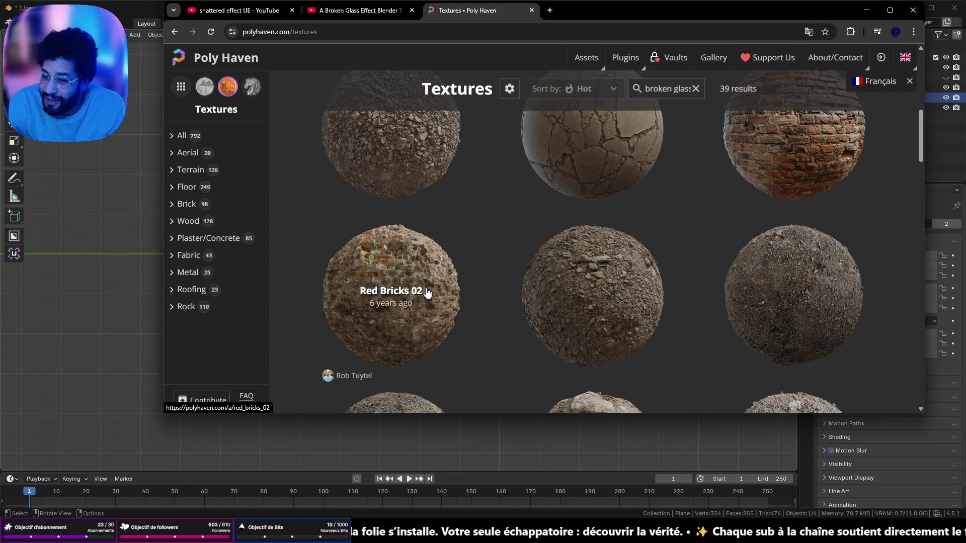
{"action": "scroll", "coordinate": [669, 359], "scroll_direction": "down", "scroll_amount": 5}
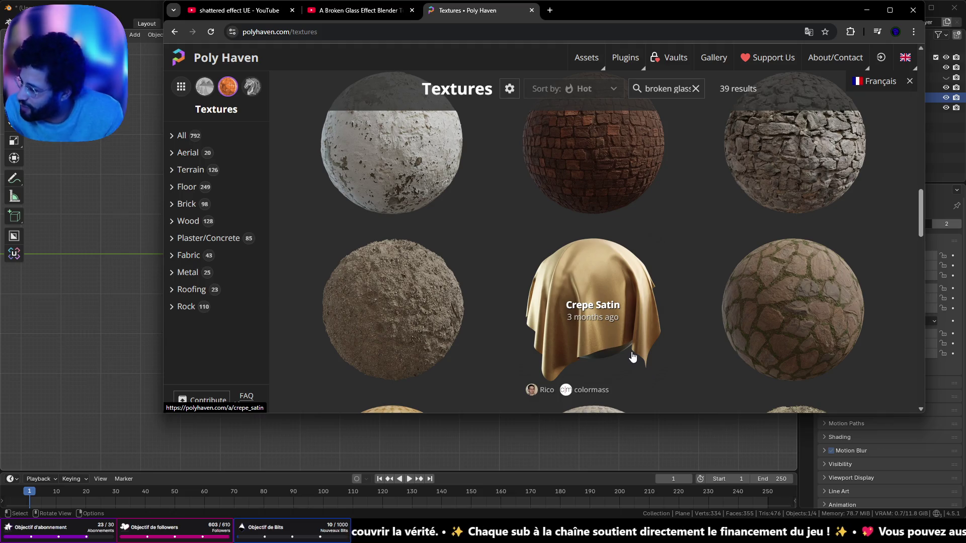
{"action": "scroll", "coordinate": [664, 250], "scroll_direction": "down", "scroll_amount": 5}
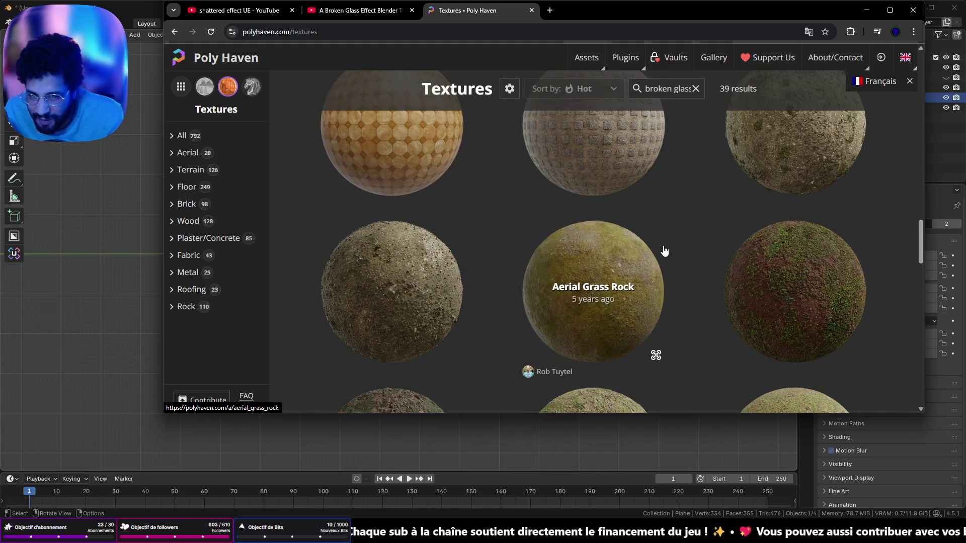
{"action": "scroll", "coordinate": [657, 257], "scroll_direction": "down", "scroll_amount": 5}
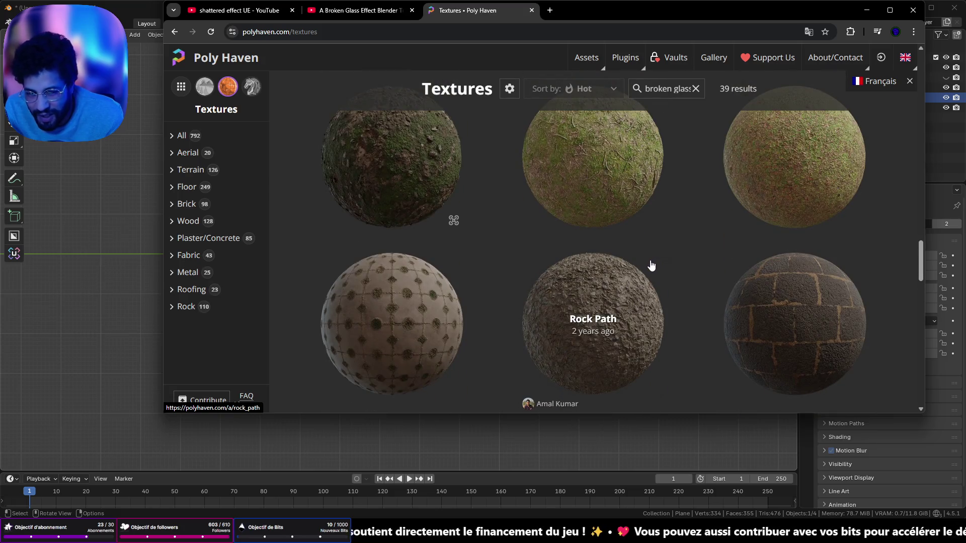
{"action": "scroll", "coordinate": [653, 265], "scroll_direction": "down", "scroll_amount": 5}
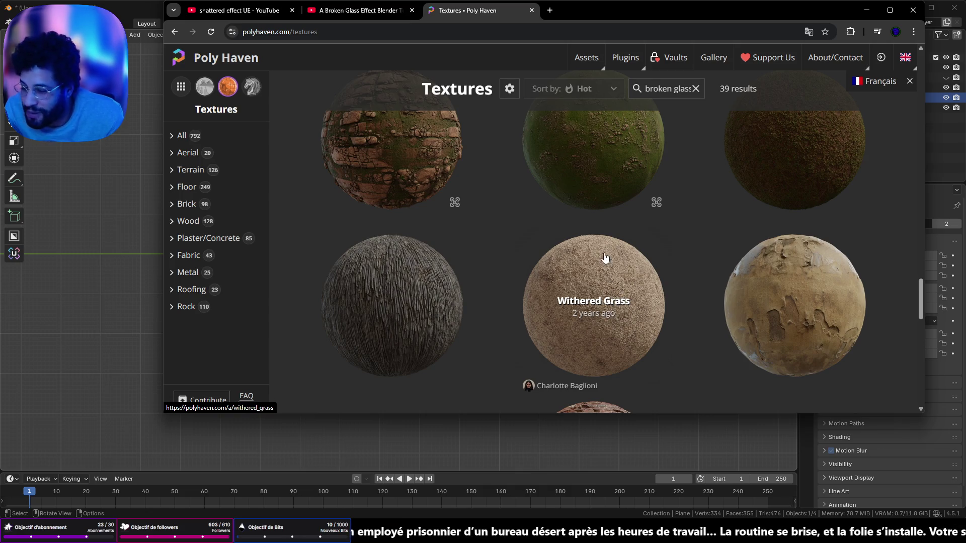
{"action": "scroll", "coordinate": [605, 257], "scroll_direction": "down", "scroll_amount": 5}
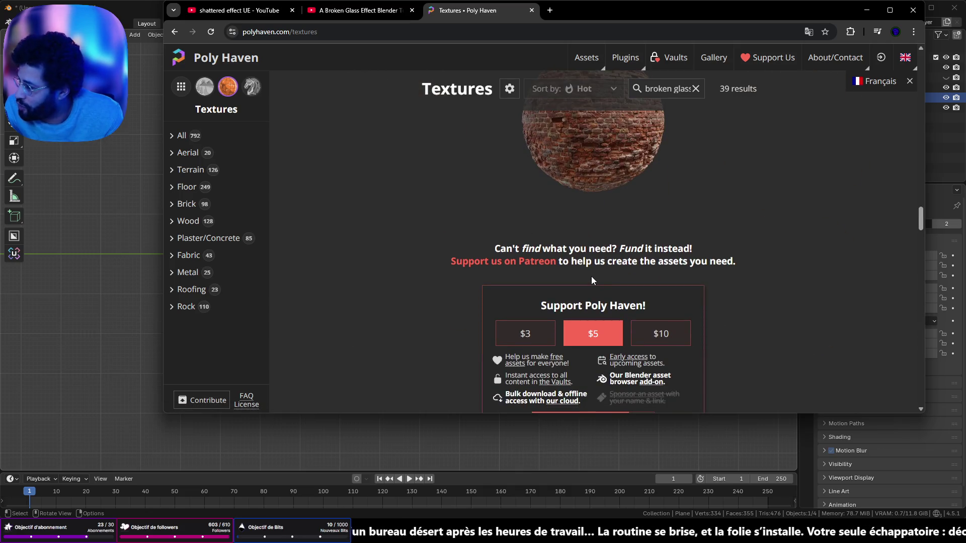
{"action": "scroll", "coordinate": [590, 275], "scroll_direction": "down", "scroll_amount": 5}
{"action": "scroll", "coordinate": [590, 275], "scroll_direction": "up", "scroll_amount": 6}
{"action": "scroll", "coordinate": [593, 279], "scroll_direction": "up", "scroll_amount": 6}
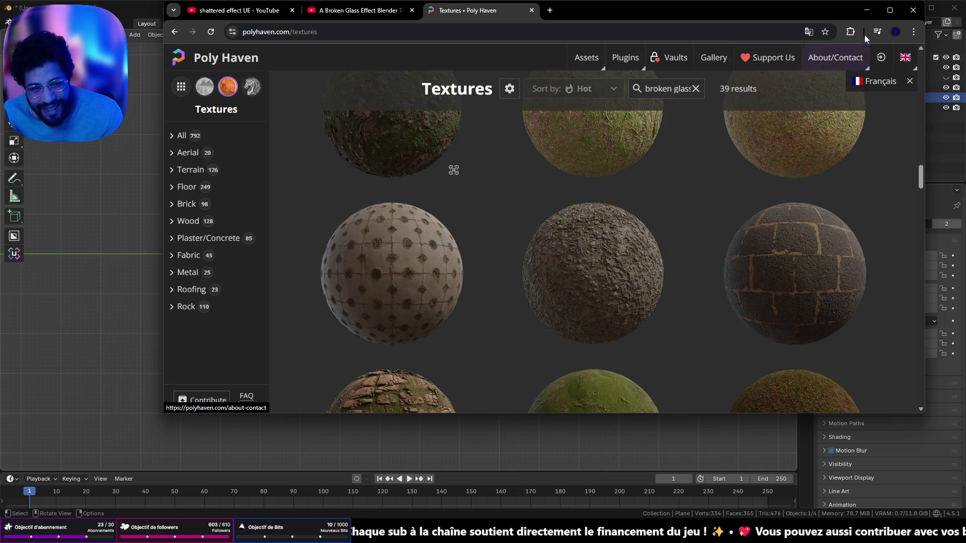
{"action": "left_click", "coordinate": [866, 10]}
{"action": "right_click", "coordinate": [394, 369]}
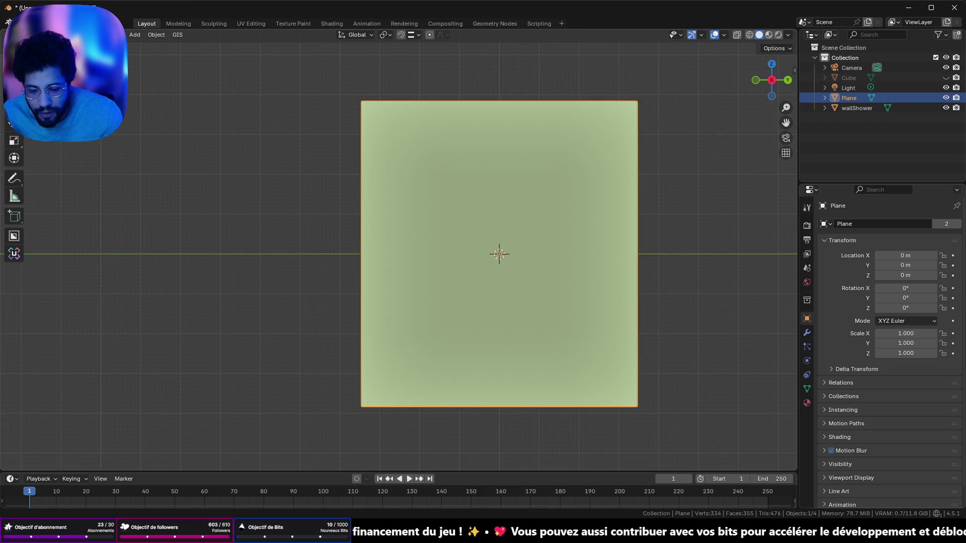
Switch to Apple Music and play the track MENU Test 2.
{"action": "key", "text": "alt+Tab"}
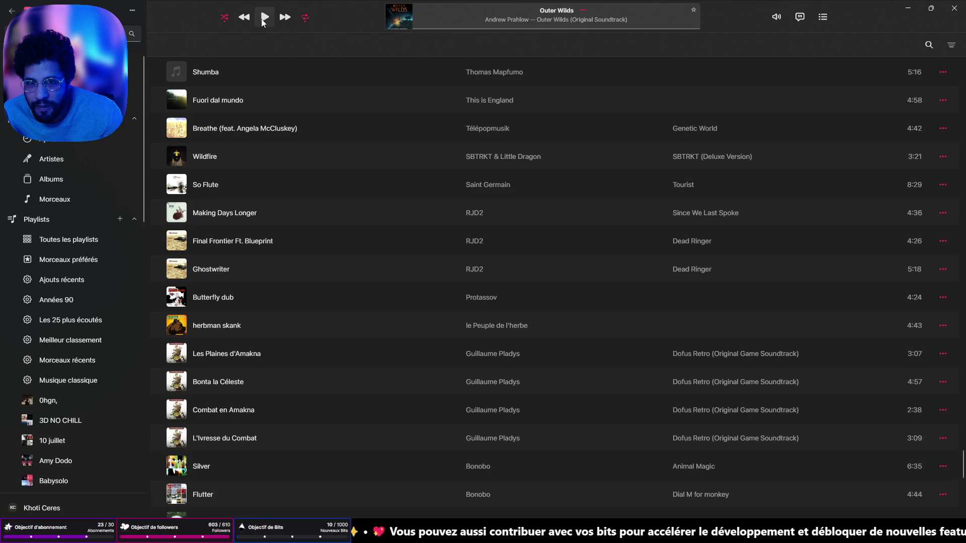
{"action": "scroll", "coordinate": [338, 231], "scroll_direction": "down", "scroll_amount": 3}
{"action": "scroll", "coordinate": [352, 232], "scroll_direction": "down", "scroll_amount": 5}
{"action": "scroll", "coordinate": [346, 246], "scroll_direction": "up", "scroll_amount": 10}
{"action": "scroll", "coordinate": [236, 282], "scroll_direction": "up", "scroll_amount": 10}
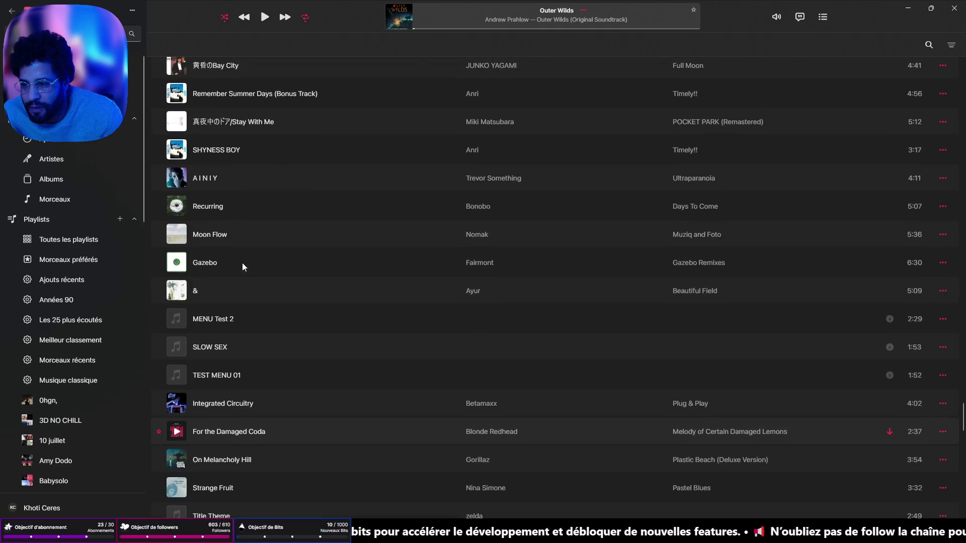
{"action": "double_click", "coordinate": [183, 325]}
Raise the volume to maximum, hide Apple Music, and bring up Unreal Engine from the taskbar.
{"action": "left_click", "coordinate": [776, 17]}
{"action": "left_click_drag", "start_coordinate": [821, 16], "coordinate": [839, 17]}
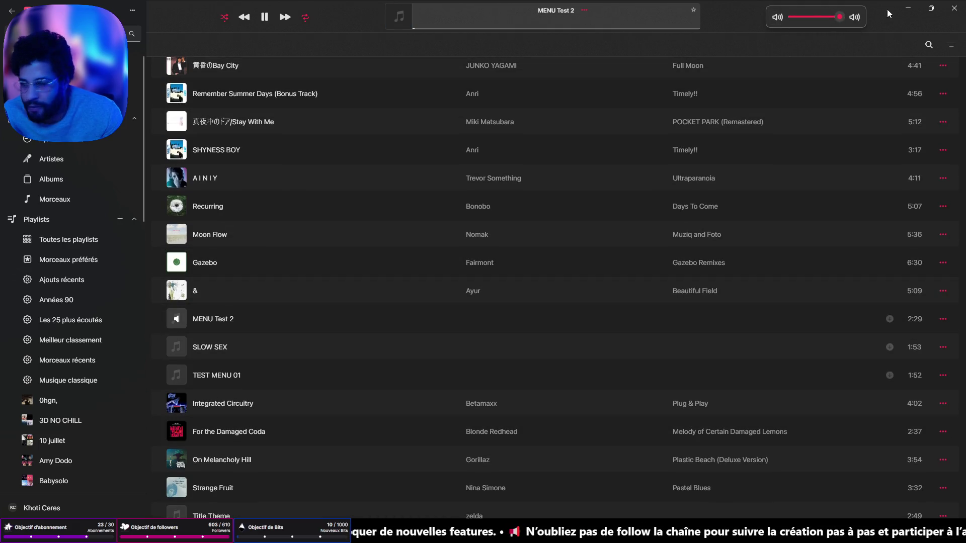
{"action": "left_click", "coordinate": [908, 8]}
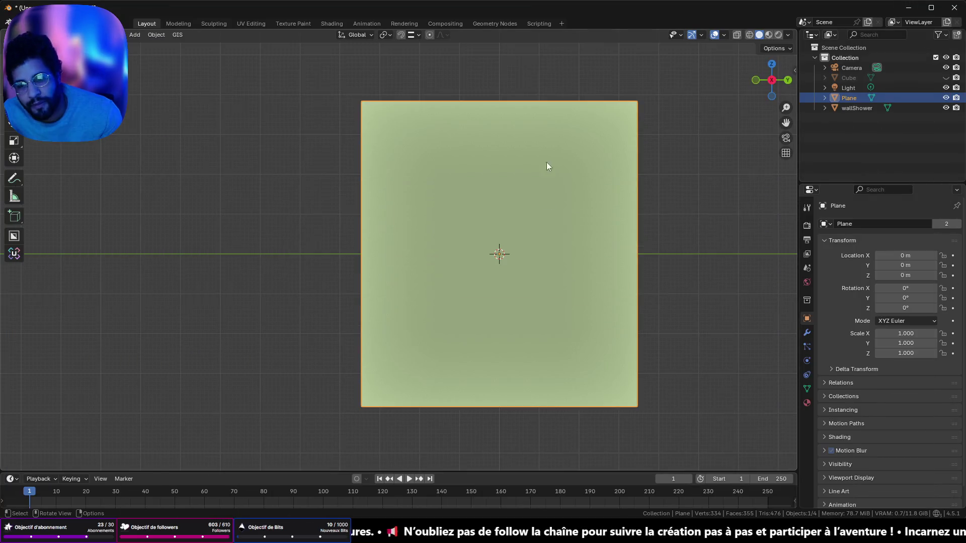
{"action": "mouse_move", "coordinate": [503, 533]}
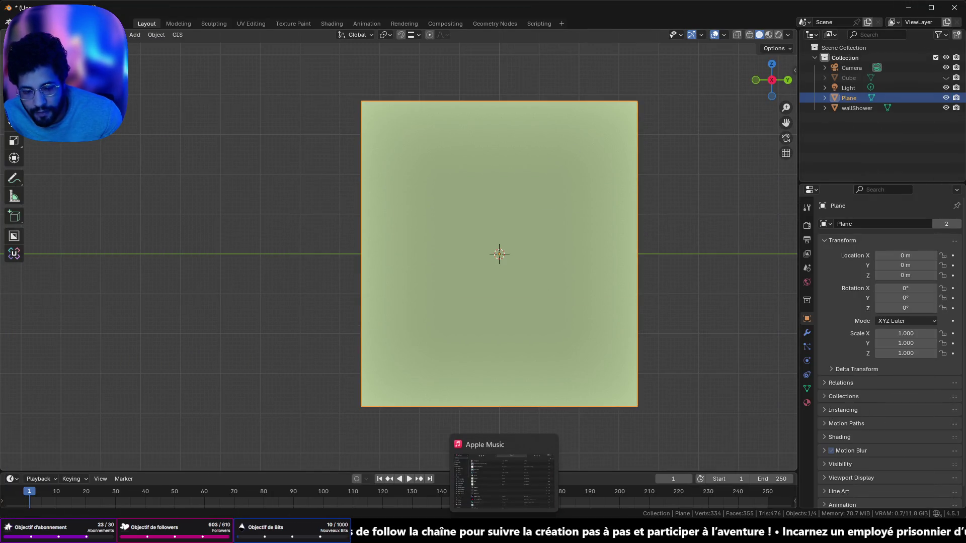
{"action": "left_click", "coordinate": [611, 485]}
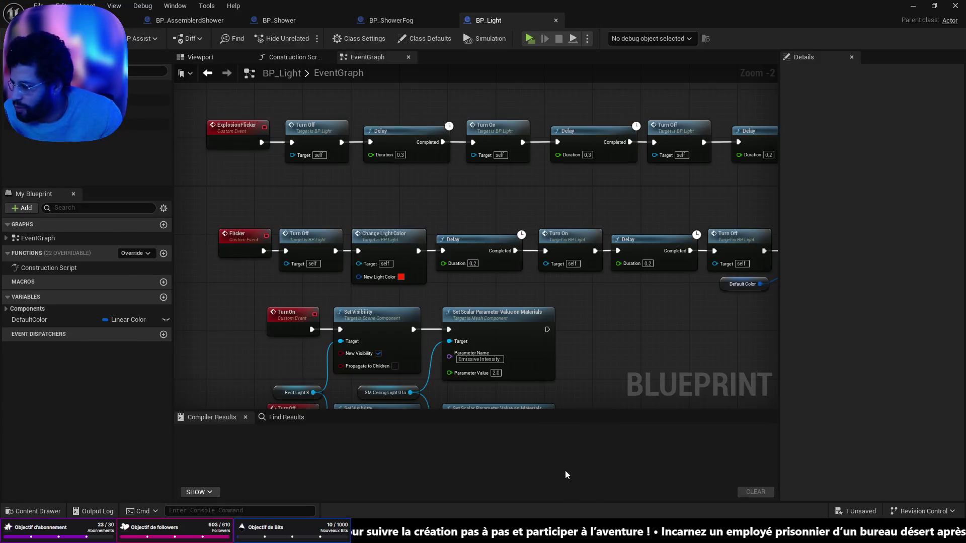
Return to the level editor, save all with Ctrl+S, and start a Play In Editor session.
{"action": "left_click", "coordinate": [101, 20]}
{"action": "key", "text": "ctrl+s"}
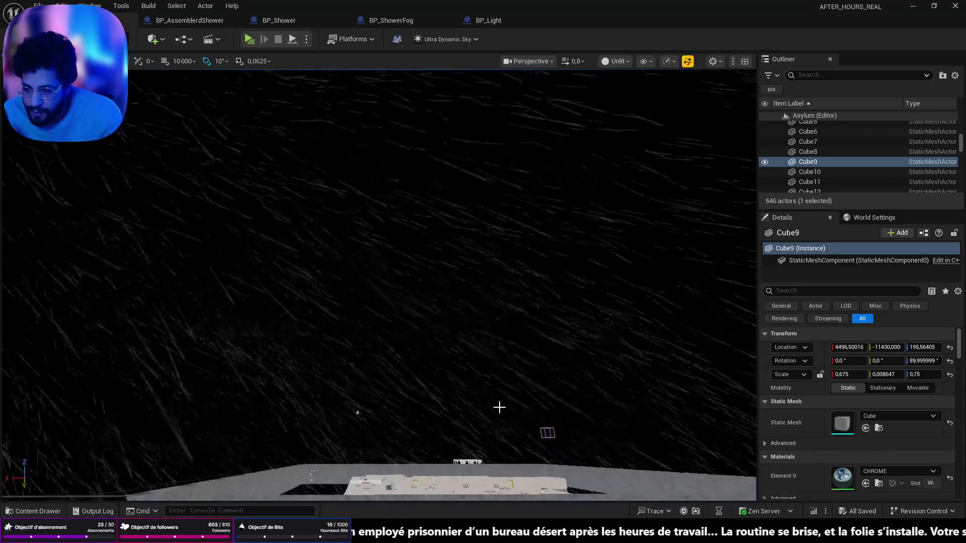
{"action": "scroll", "coordinate": [500, 404], "scroll_direction": "up", "scroll_amount": 3}
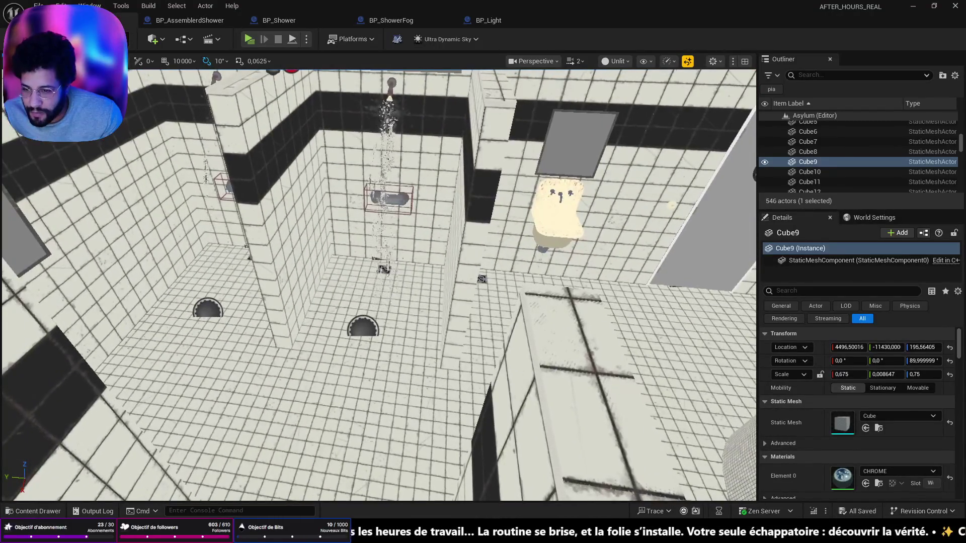
{"action": "left_click", "coordinate": [388, 435]}
{"action": "key", "text": "alt+p"}
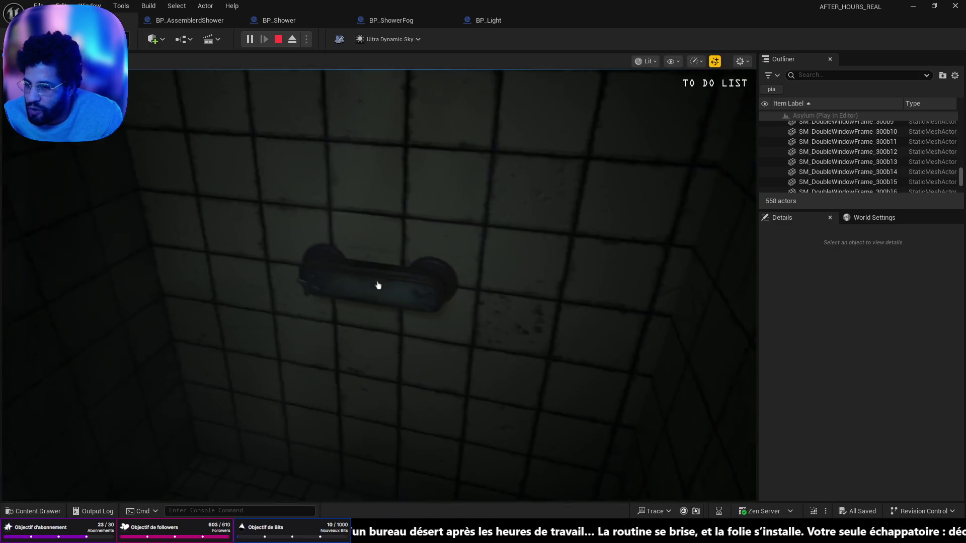
Turn on the shower, then walk past the tub to the wall mirror to check its reflection.
{"action": "left_click", "coordinate": [379, 285]}
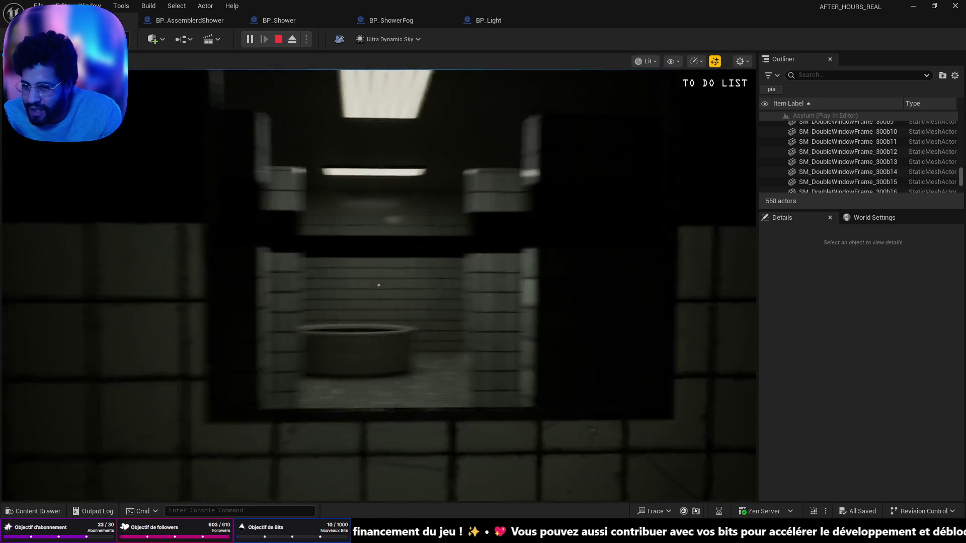
{"action": "key", "text": "w"}
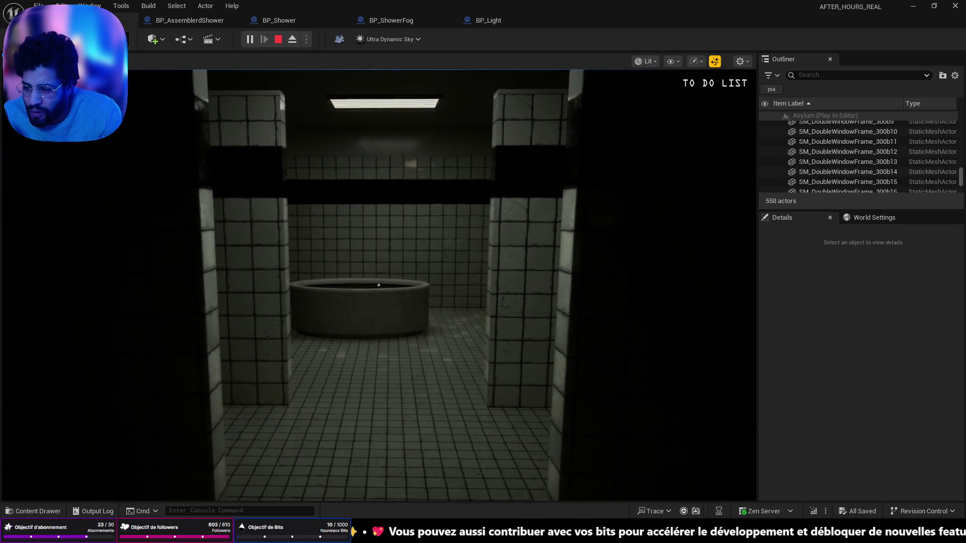
{"action": "key", "text": "w"}
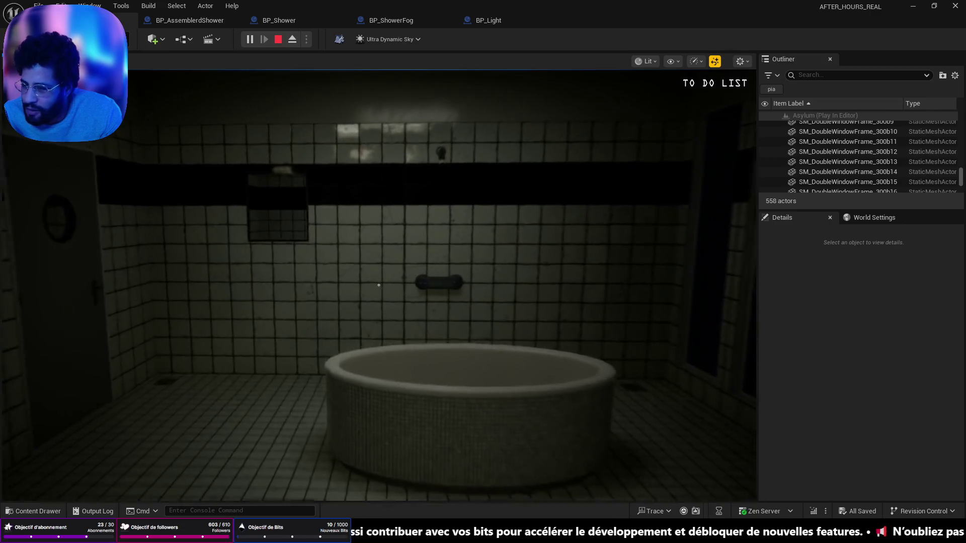
{"action": "key", "text": "w"}
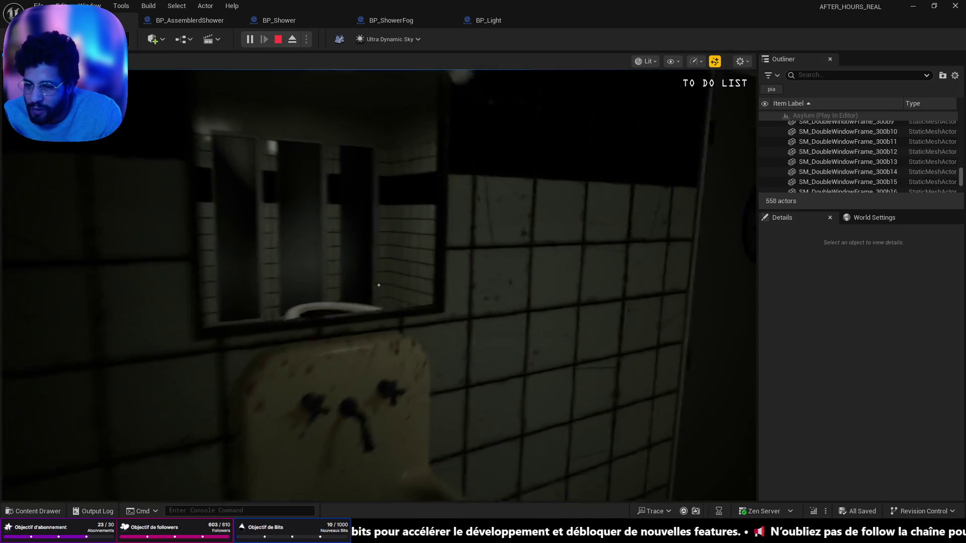
{"action": "key", "text": "w"}
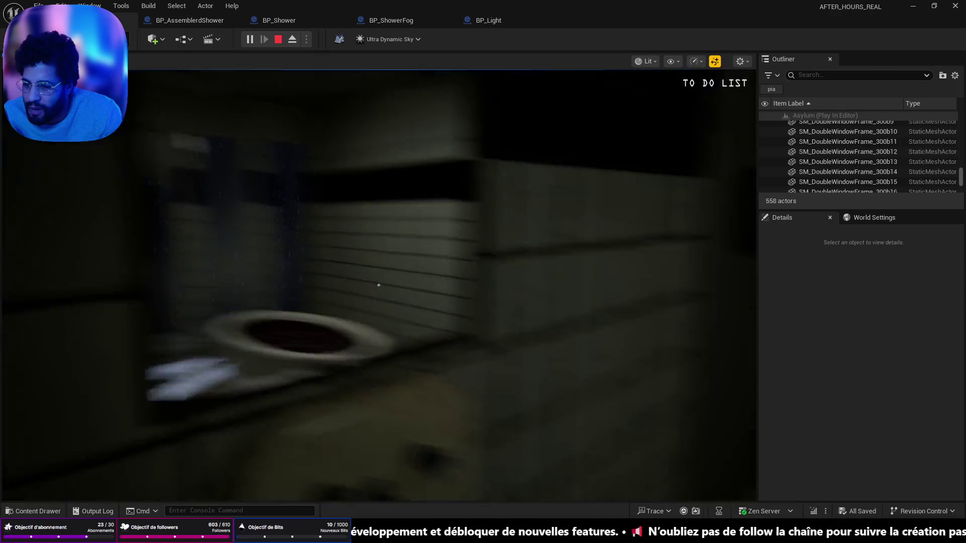
{"action": "key", "text": "w"}
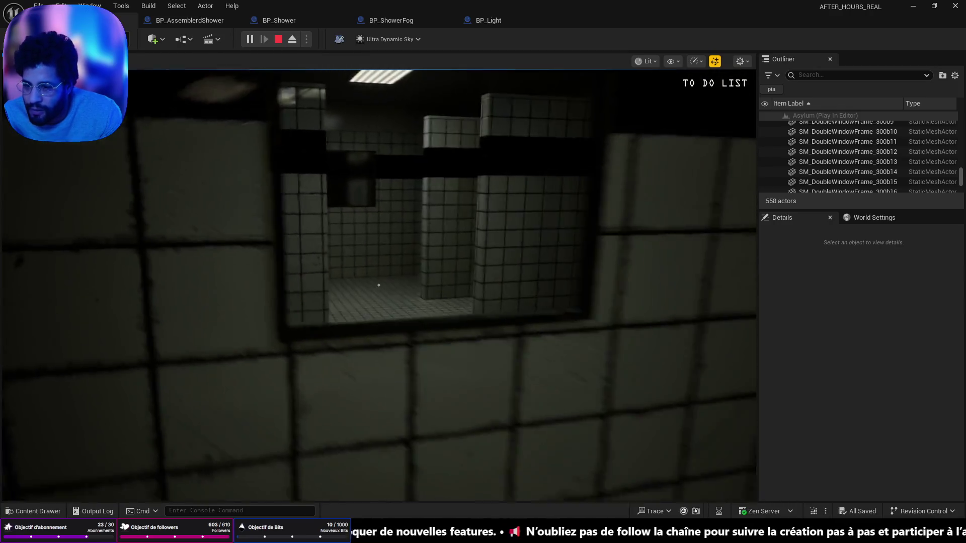